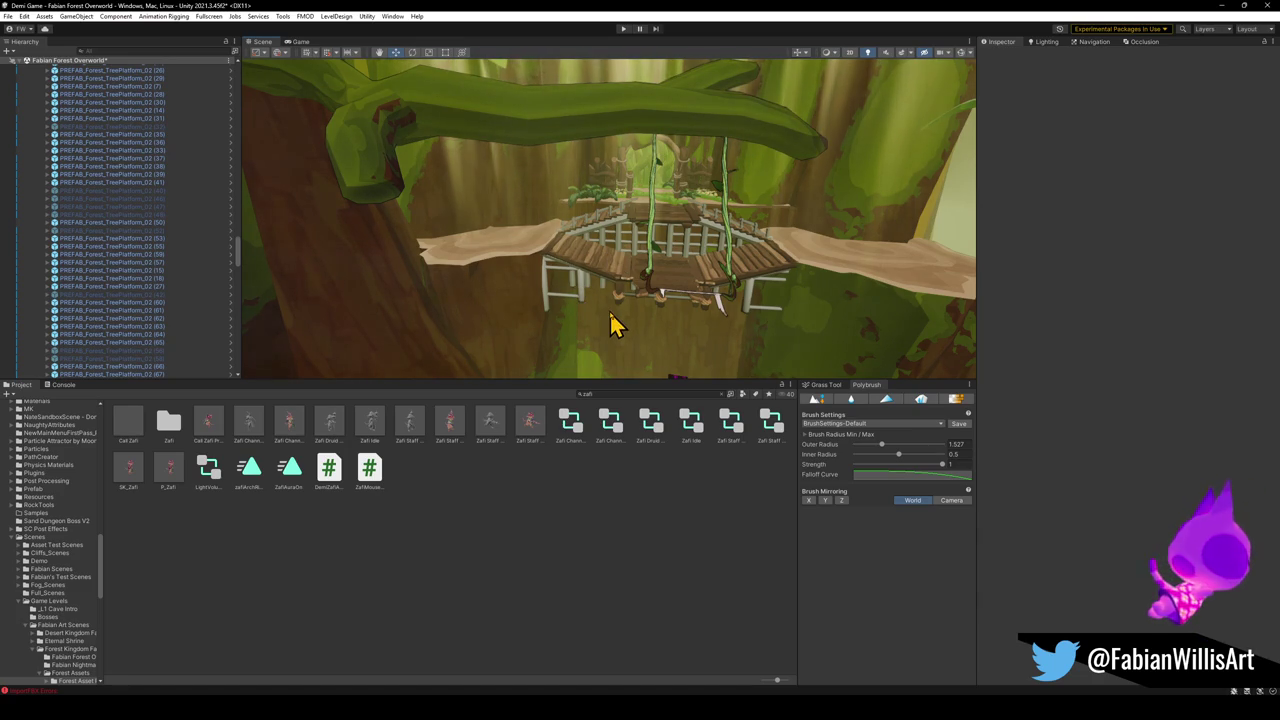
Select the tree platform beside the bridge, now scaled to 1.383491, and switch to Move
mouse_move(614, 323)
left_mouse_down("alt")
mouse_move(569, 297)
mouse_move(489, 314)
mouse_move(551, 354)
mouse_move(677, 280)
mouse_move(600, 157)
mouse_move(623, 151)
mouse_move(617, 129)
mouse_move(546, 209)
left_mouse_up("alt")
left_click(620, 302)
key("w")
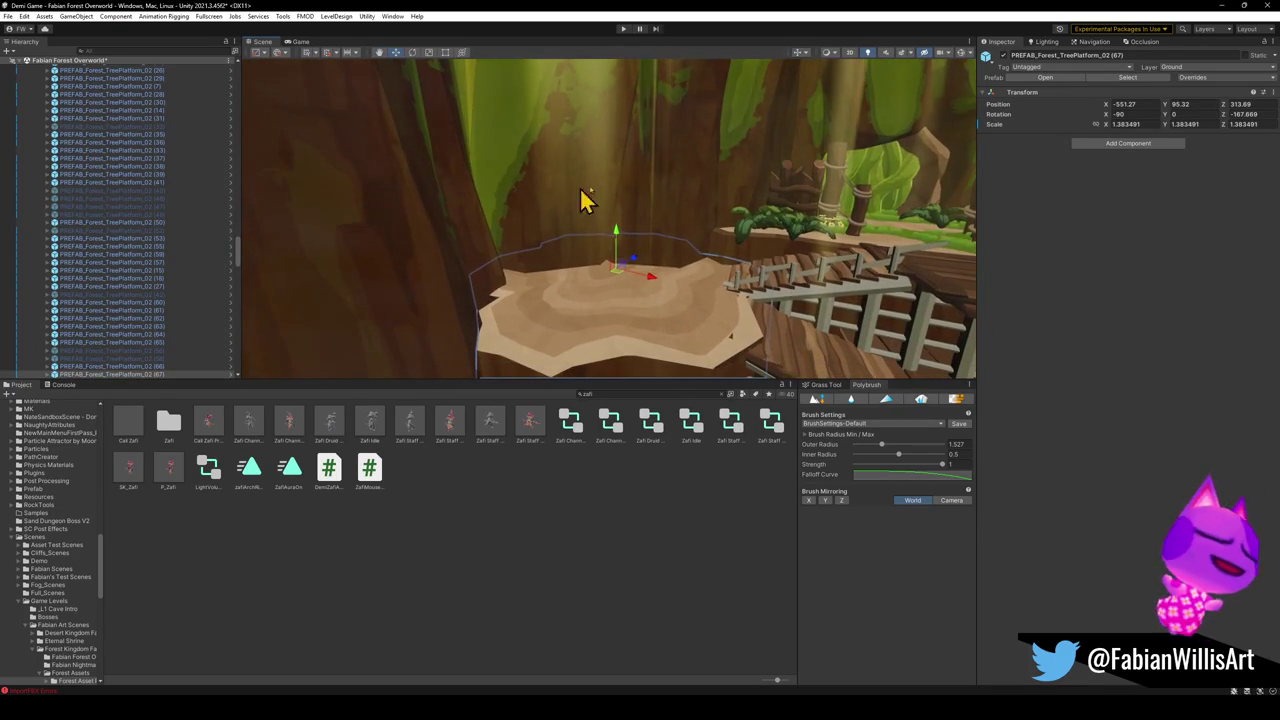
left_click(581, 252)
left_click(600, 334)
left_click(606, 334)
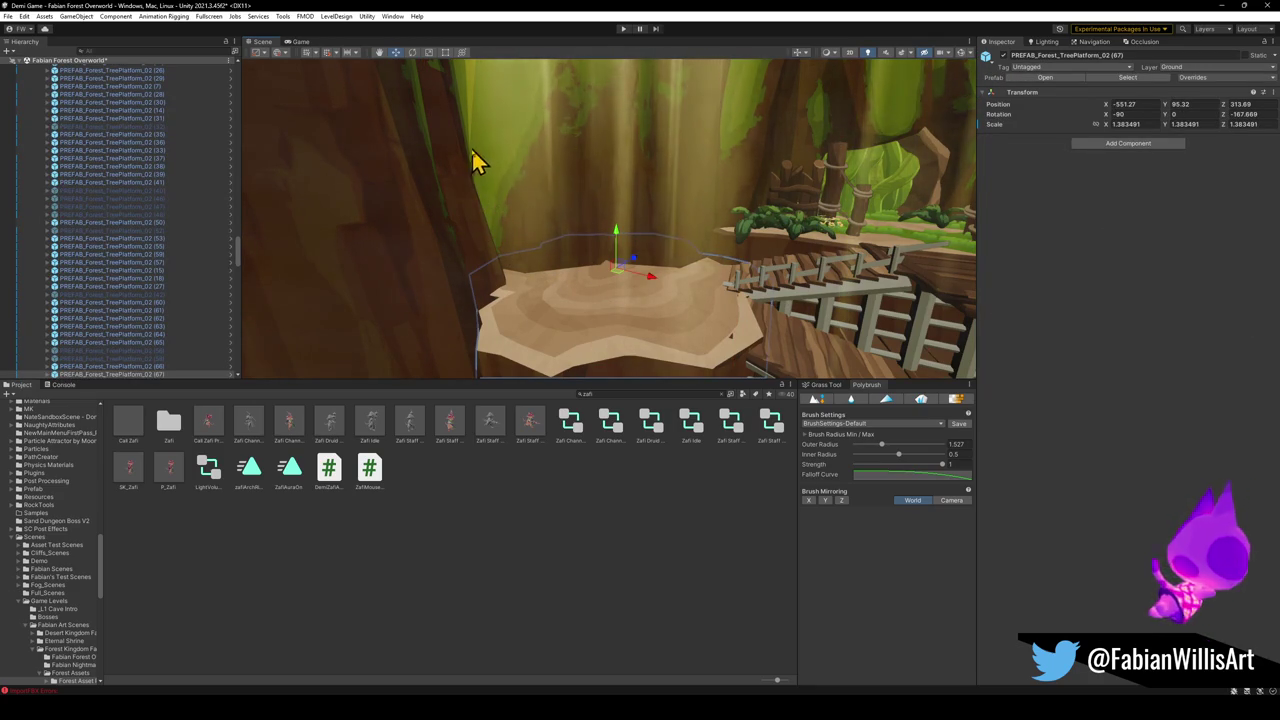
Reselect the tree platform and nudge it slightly left against the wooden bridge
left_click(563, 245)
mouse_move(560, 271)
left_mouse_down()
mouse_move(543, 277)
mouse_move(628, 318)
mouse_move(617, 289)
mouse_move(523, 274)
mouse_move(574, 279)
mouse_move(529, 251)
mouse_move(548, 315)
left_mouse_up()
left_click(548, 315)
mouse_move(586, 220)
left_mouse_down()
mouse_move(559, 206)
mouse_move(552, 222)
left_mouse_up()
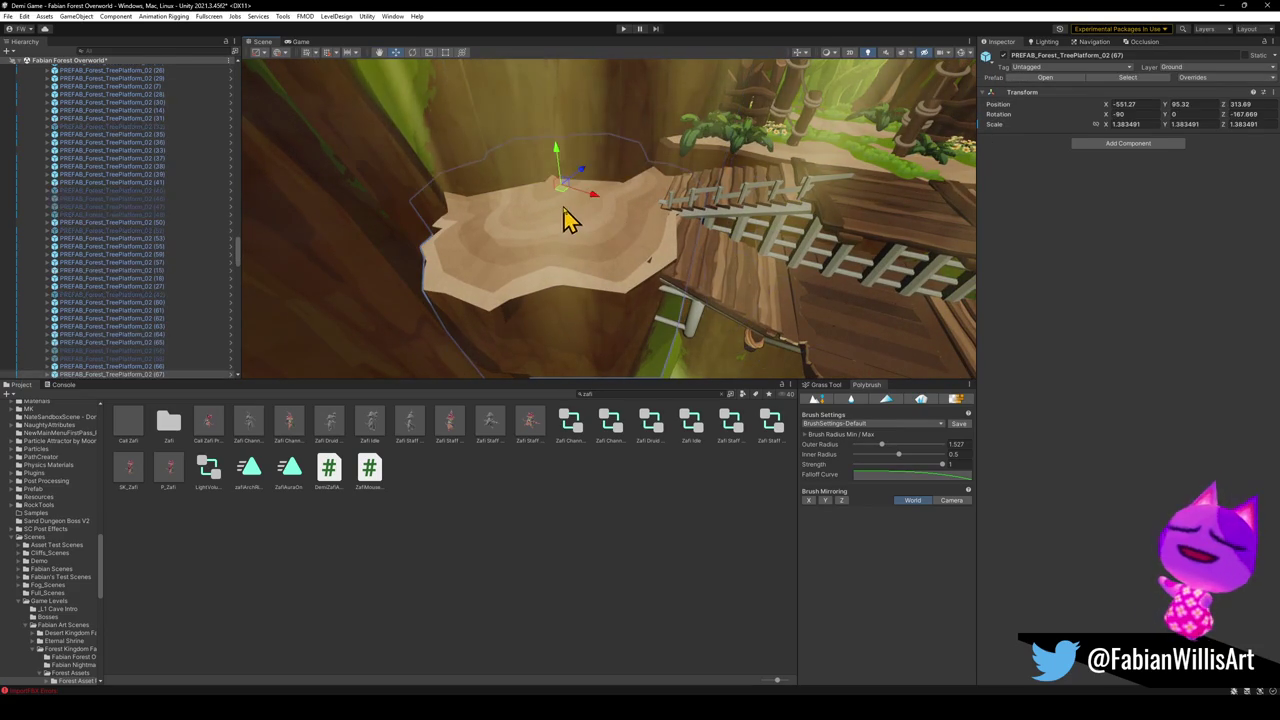
left_click_drag(561, 195, 544, 197)
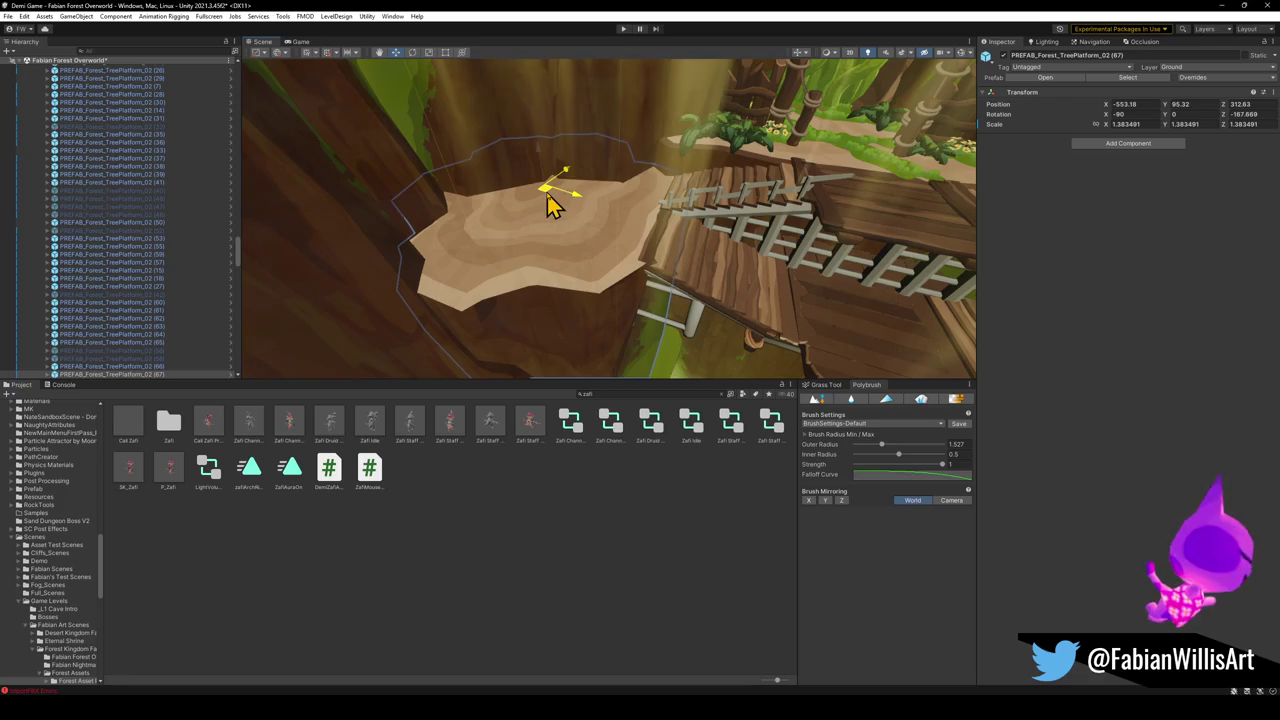
left_click(591, 597)
mouse_move(600, 300)
left_mouse_down()
mouse_move(623, 277)
mouse_move(608, 268)
mouse_move(622, 245)
mouse_move(660, 234)
mouse_move(614, 334)
mouse_move(617, 358)
left_mouse_up()
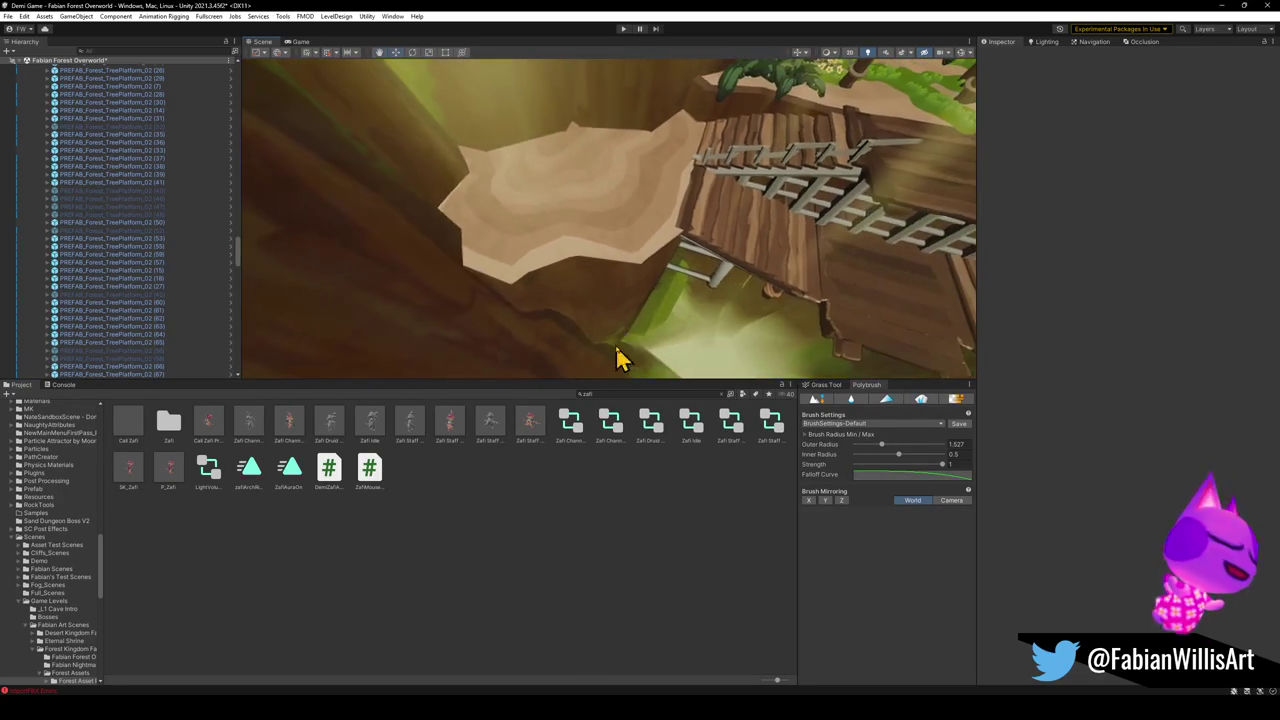
left_click(640, 284)
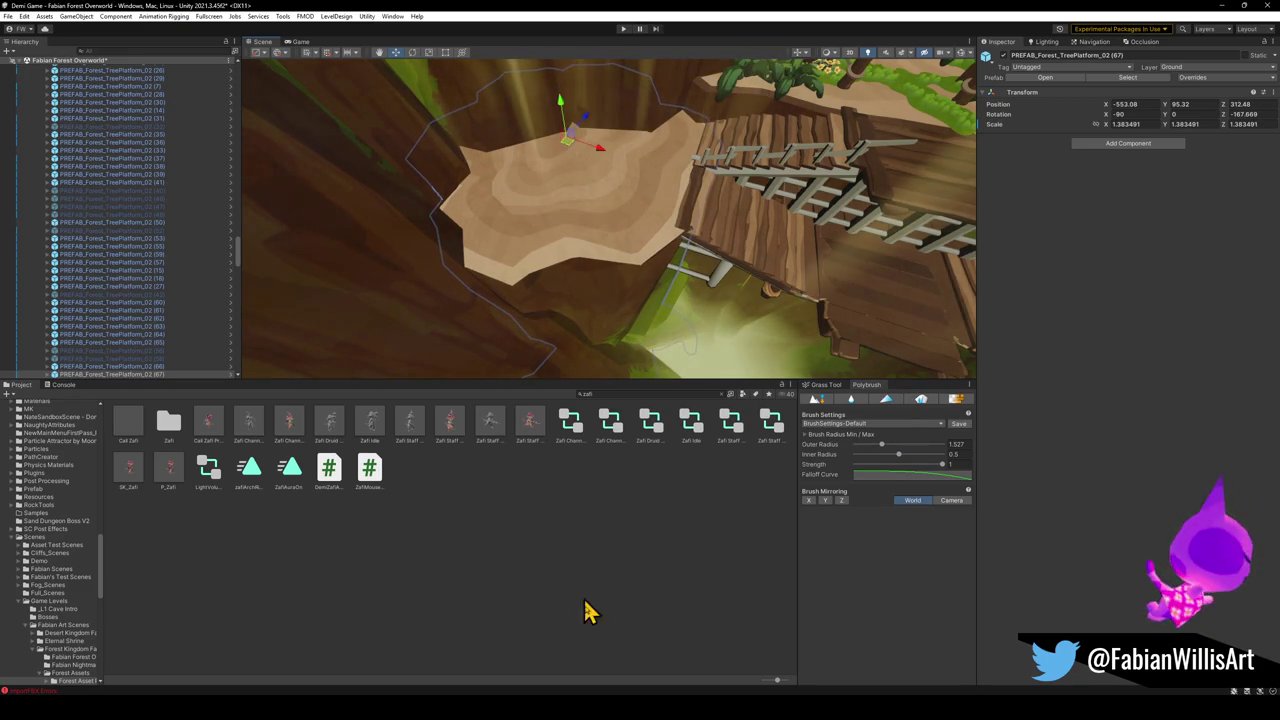
left_click(580, 546)
mouse_move(611, 297)
left_mouse_down()
mouse_move(669, 226)
mouse_move(651, 189)
mouse_move(689, 180)
mouse_move(671, 282)
mouse_move(586, 283)
mouse_move(643, 289)
mouse_move(543, 300)
mouse_move(628, 297)
left_mouse_up()
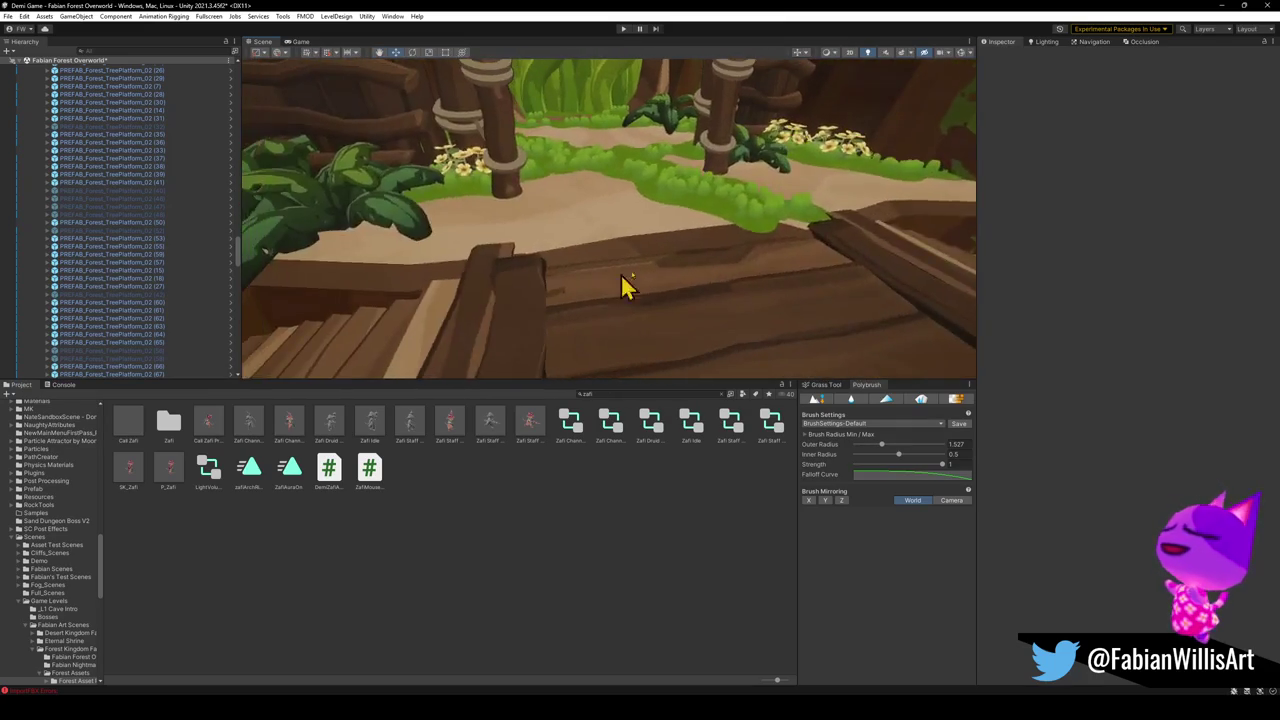
mouse_move(563, 255)
left_mouse_down()
mouse_move(466, 294)
mouse_move(637, 268)
left_mouse_up()
mouse_move(547, 211)
left_mouse_down()
mouse_move(400, 249)
mouse_move(609, 229)
mouse_move(580, 220)
left_mouse_up()
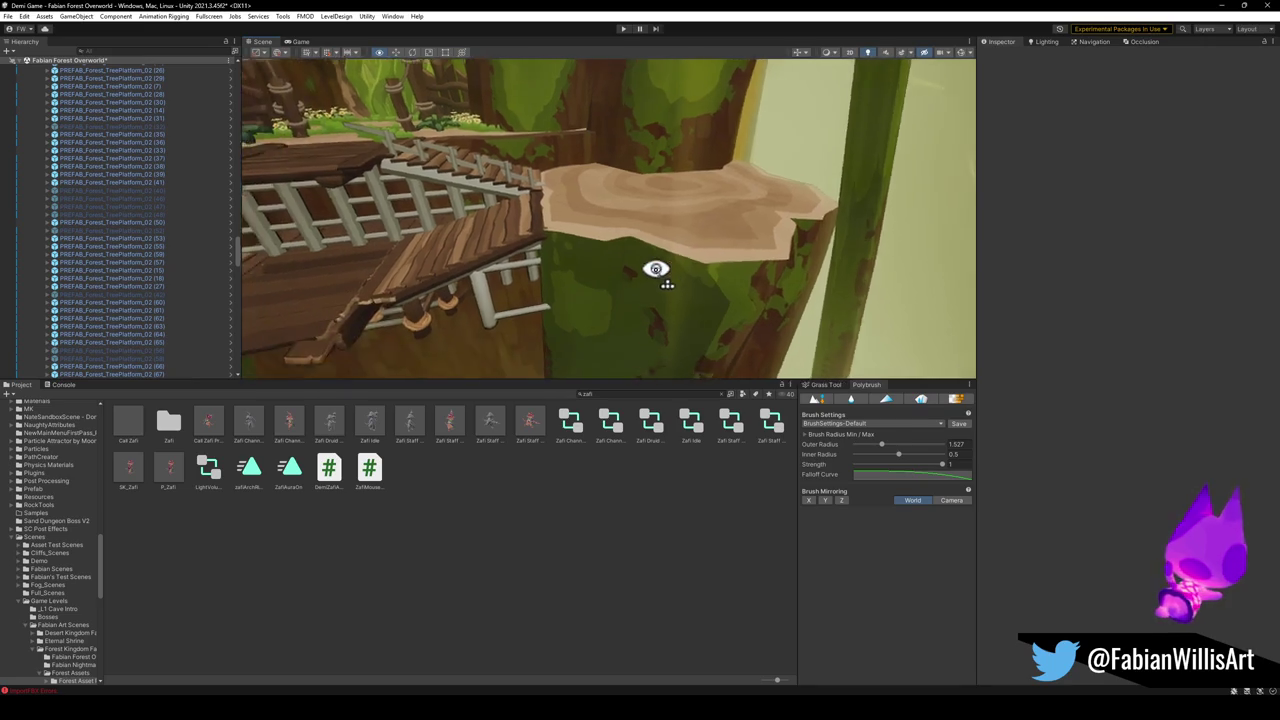
Select the far-side tree platform, inspect the treehouse bridge and steps, then start Play mode
left_click(673, 190)
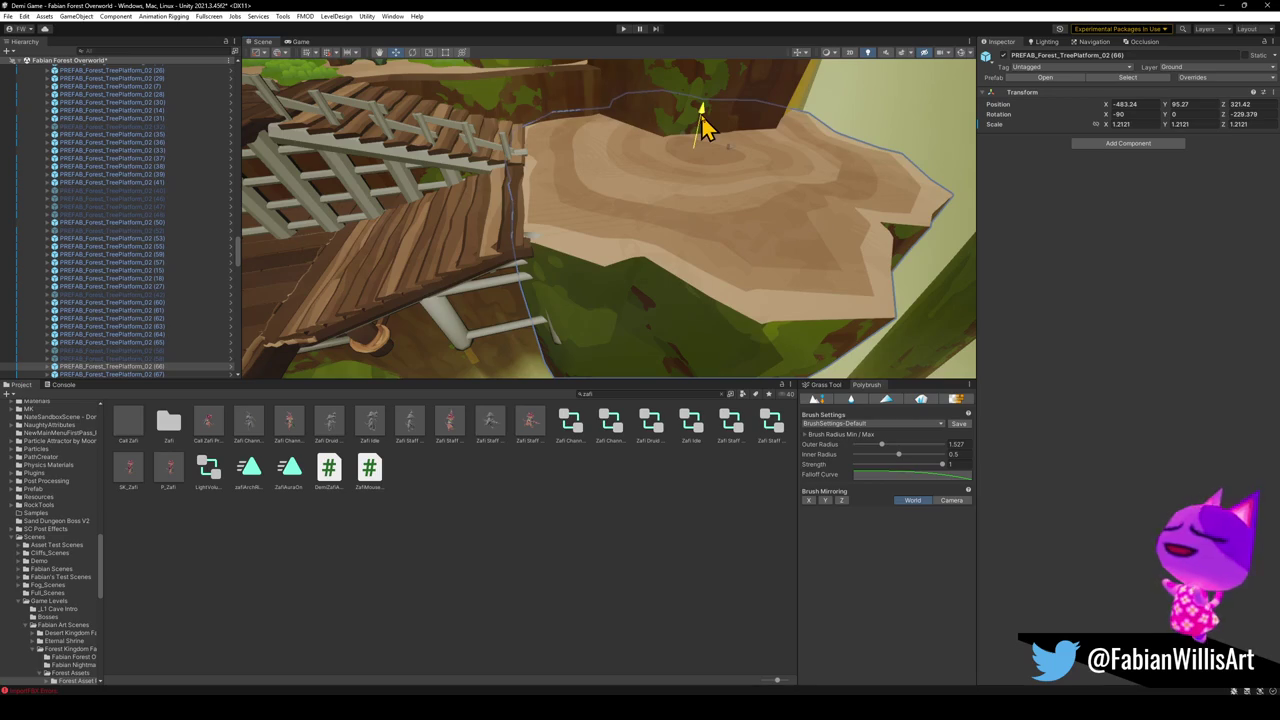
mouse_move(668, 190)
left_mouse_down()
mouse_move(591, 329)
mouse_move(666, 246)
mouse_move(693, 240)
mouse_move(566, 194)
mouse_move(445, 205)
left_mouse_up()
left_click_drag(588, 227, 563, 209)
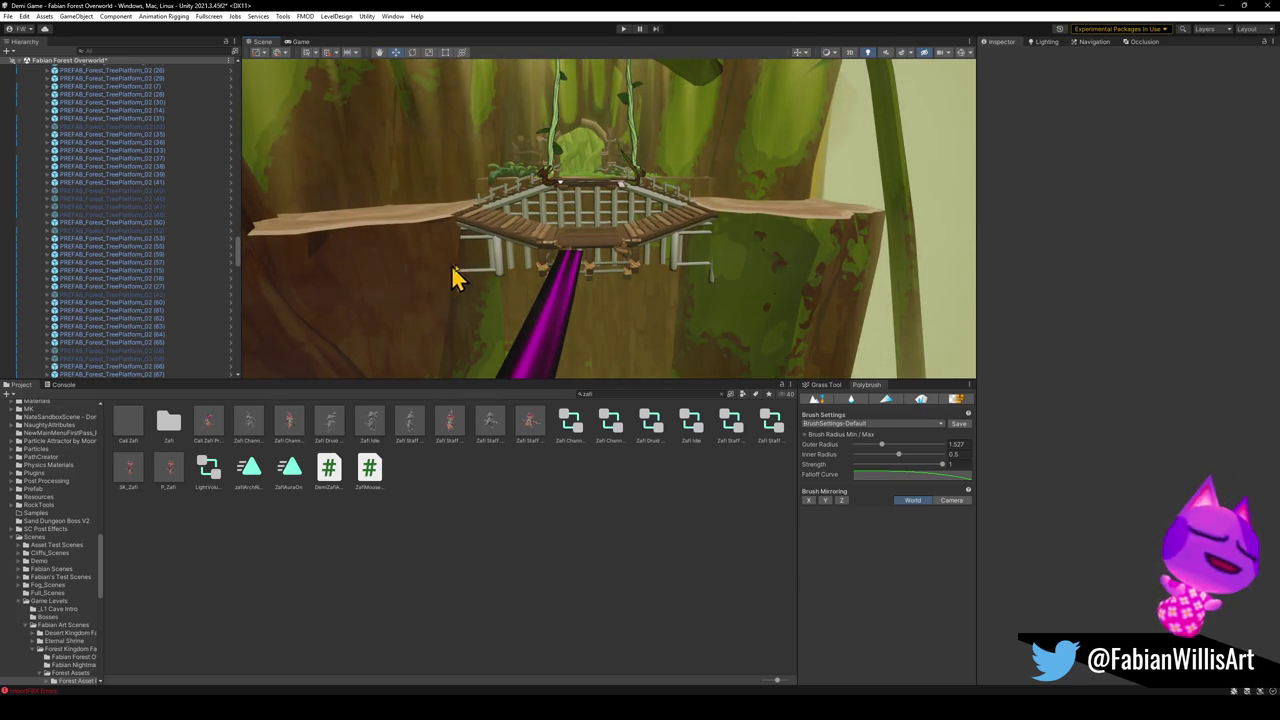
mouse_move(631, 313)
left_mouse_down()
mouse_move(626, 289)
mouse_move(654, 291)
mouse_move(683, 318)
mouse_move(654, 280)
mouse_move(767, 287)
mouse_move(566, 229)
mouse_move(478, 232)
mouse_move(571, 249)
left_mouse_up()
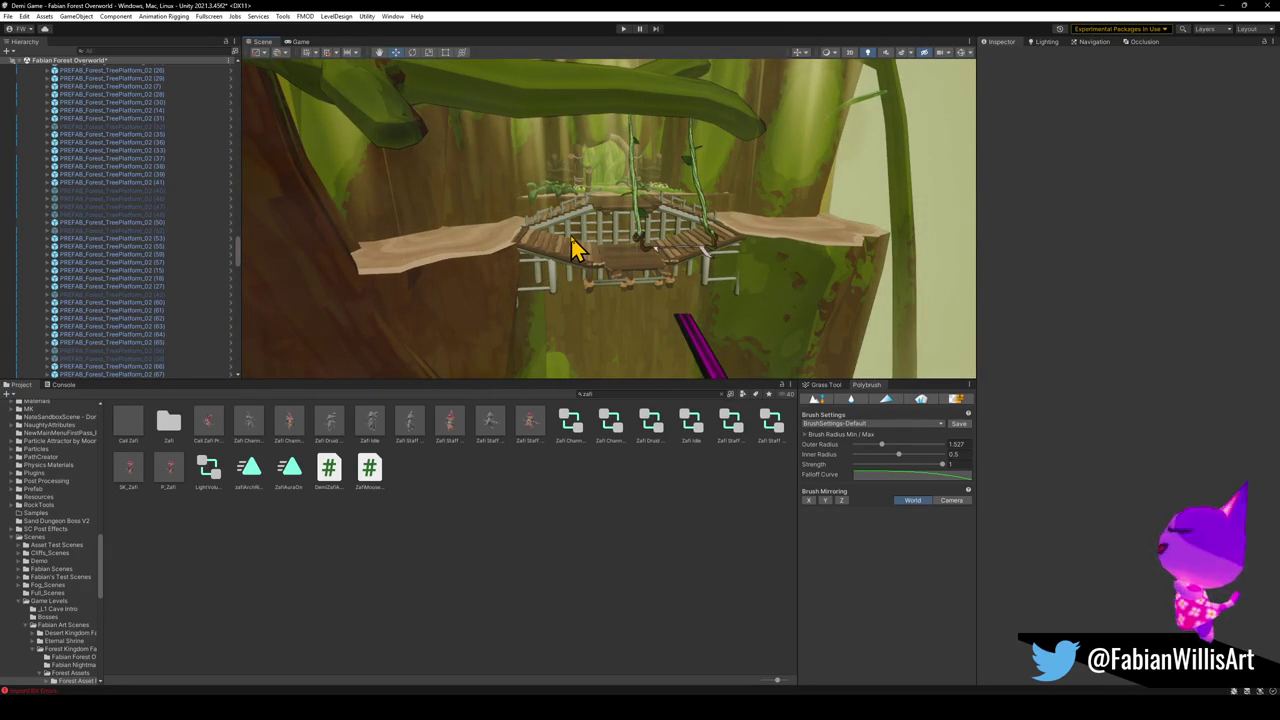
left_click(626, 30)
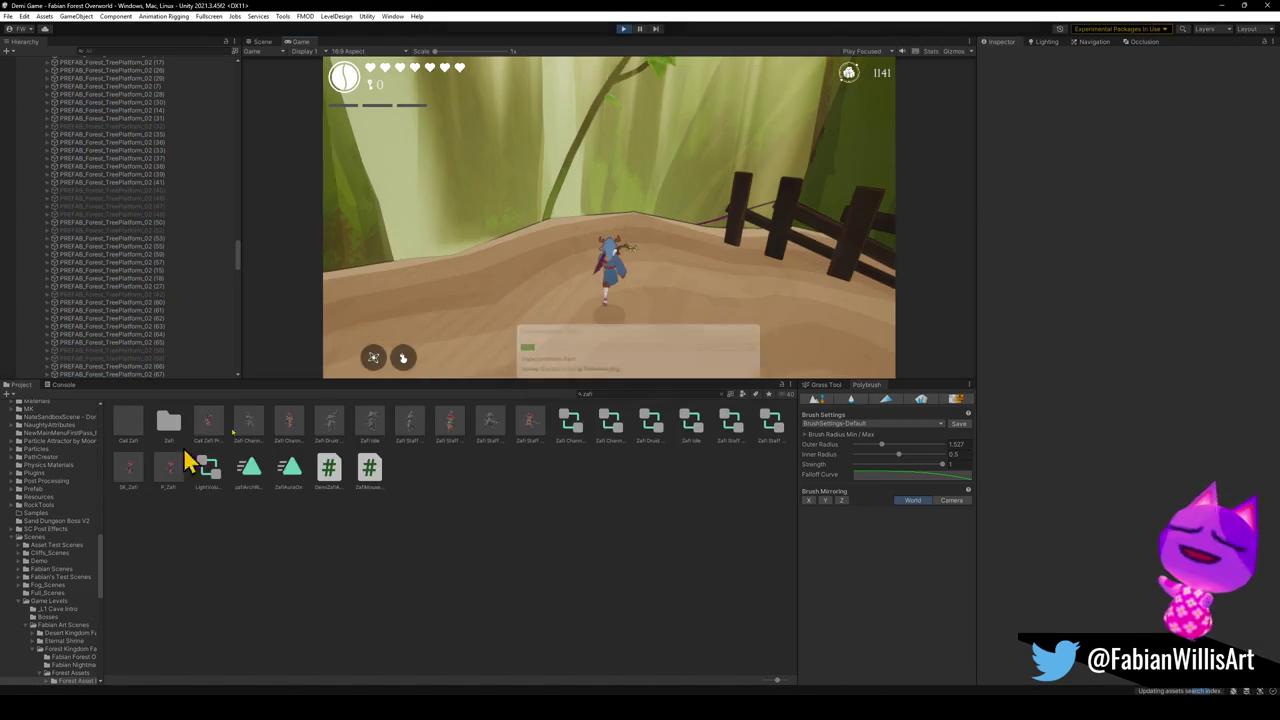
Test the character's spin attack and running, then make the game fullscreen with F10
left_click(619, 303)
key("w")
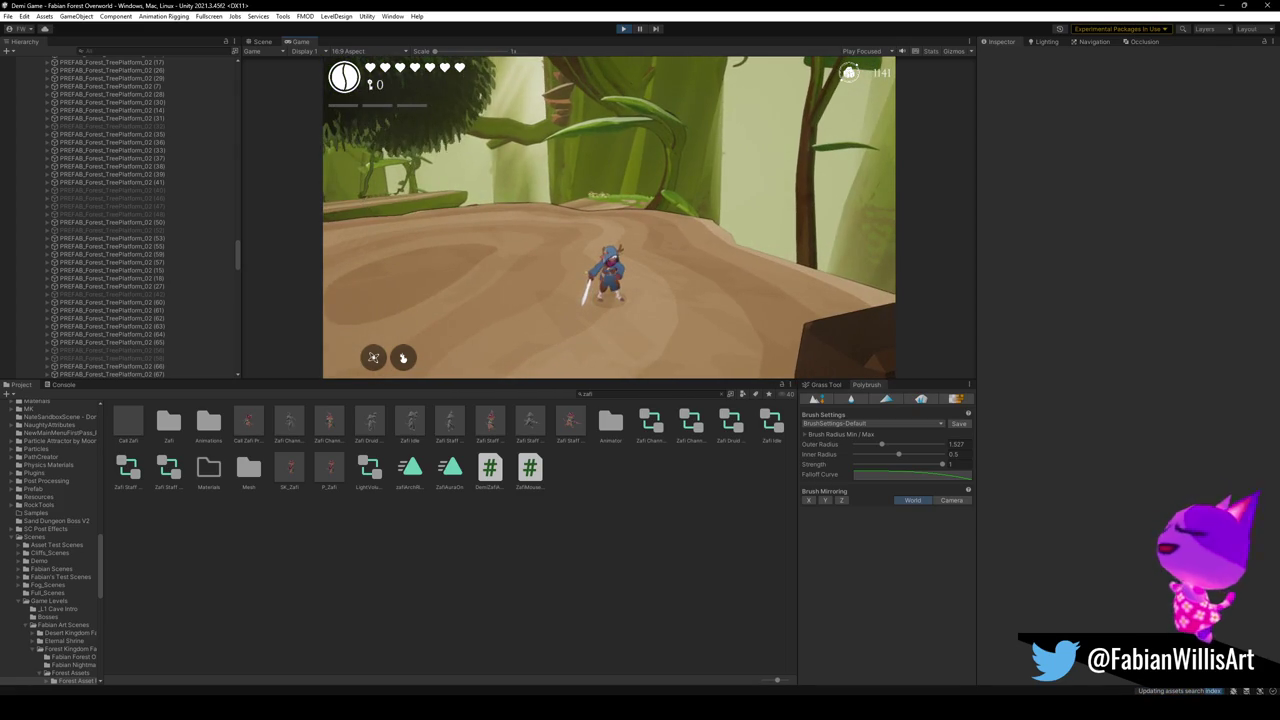
key("F10")
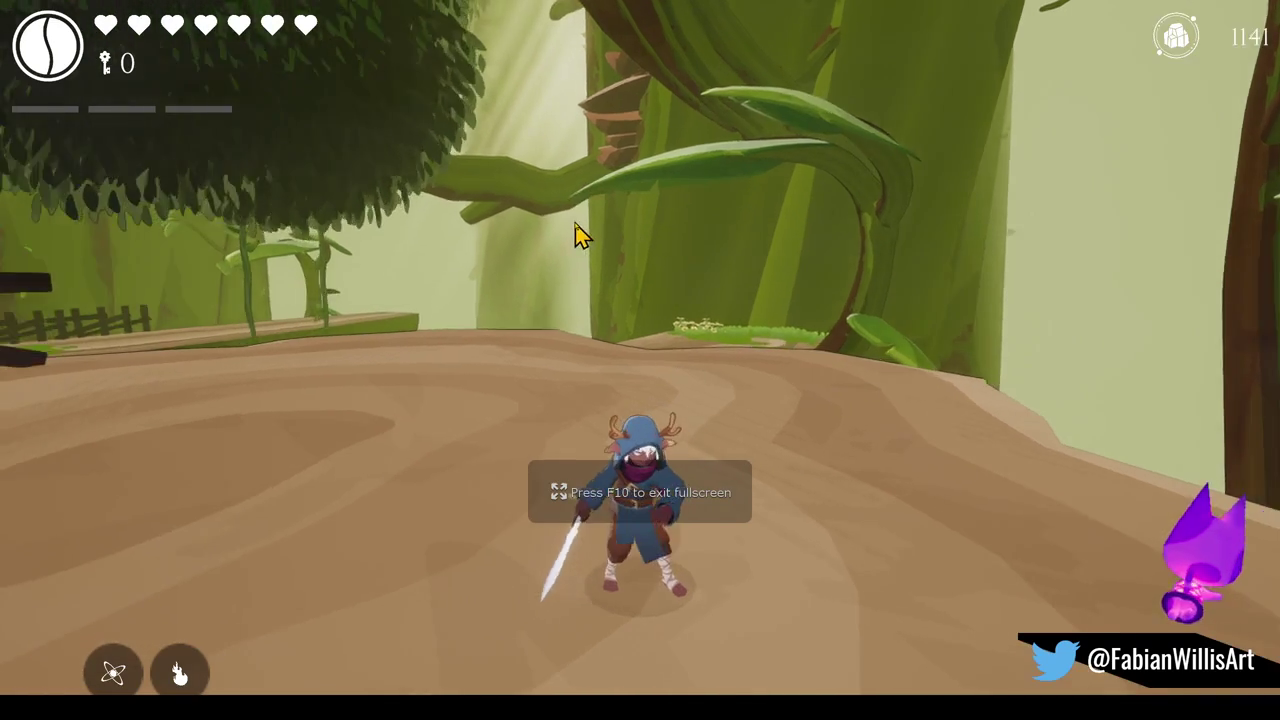
Run the character through the forest with a sword swing, past the wooden fence
key("w")
left_click(580, 249)
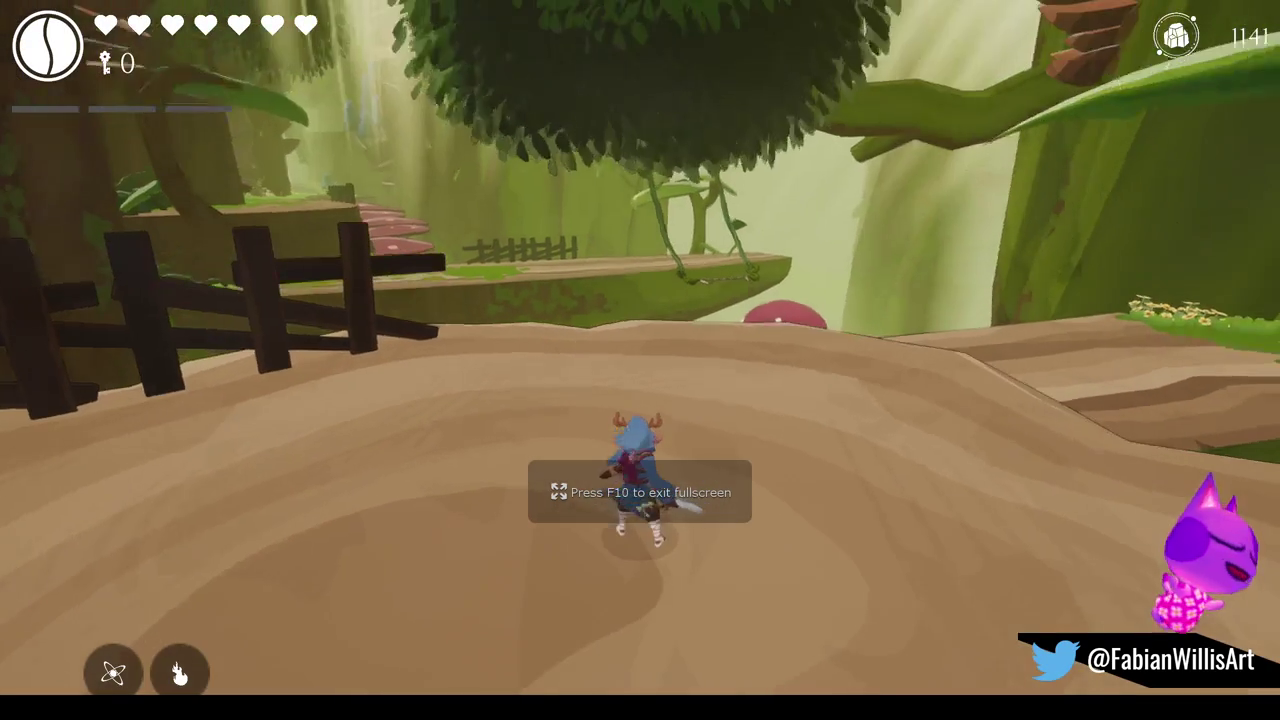
key("s")
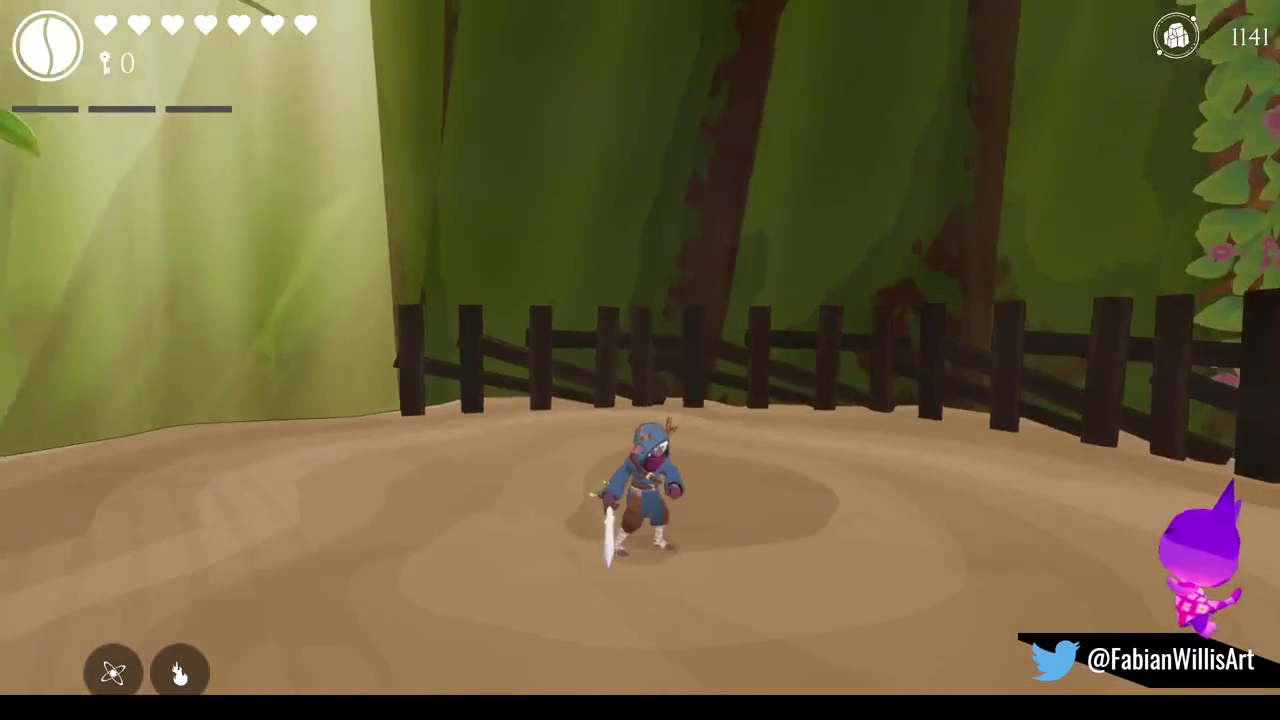
key("w")
key("w")
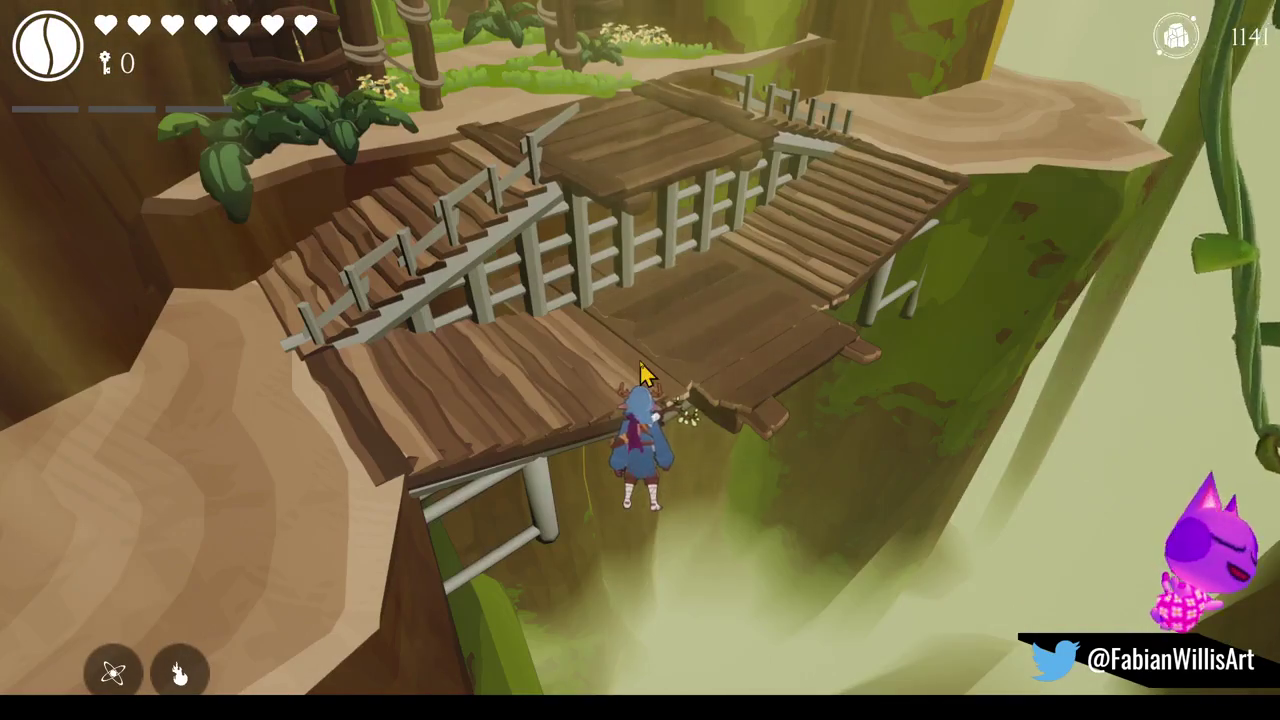
Run the character across the ledge, over the wooden bridge and up the stairs
key("Escape")
key("Escape")
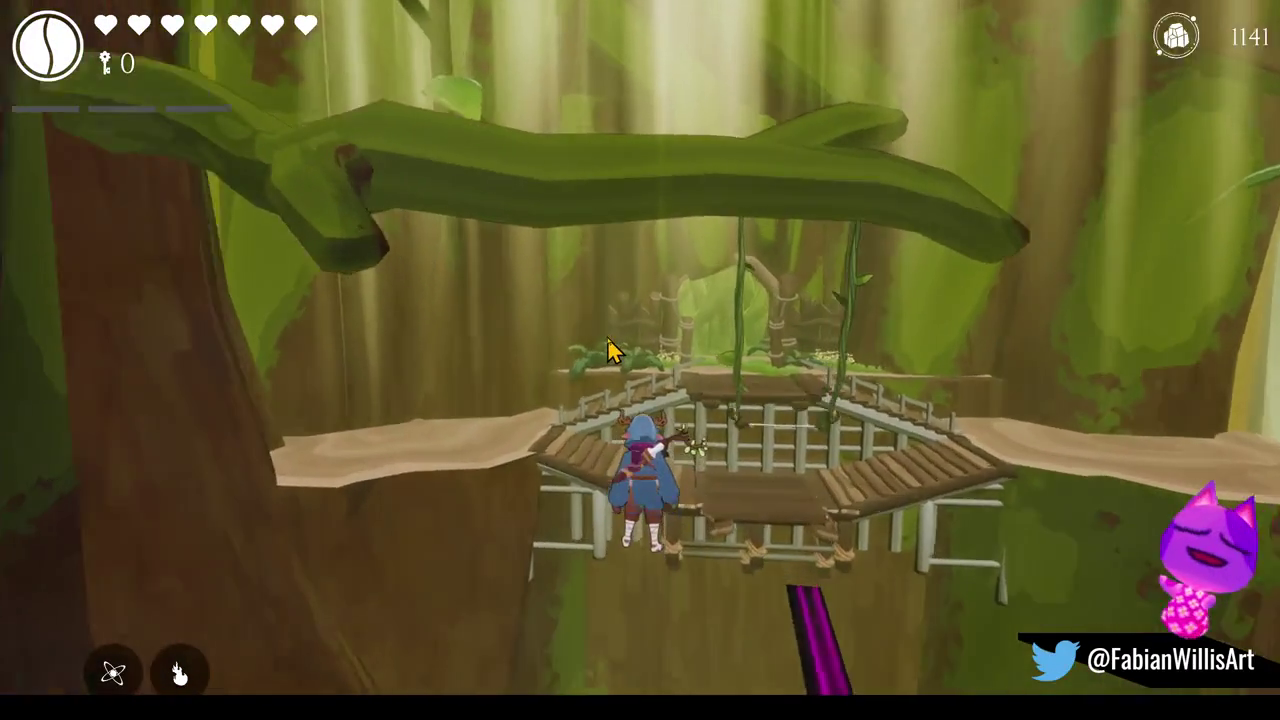
key("a")
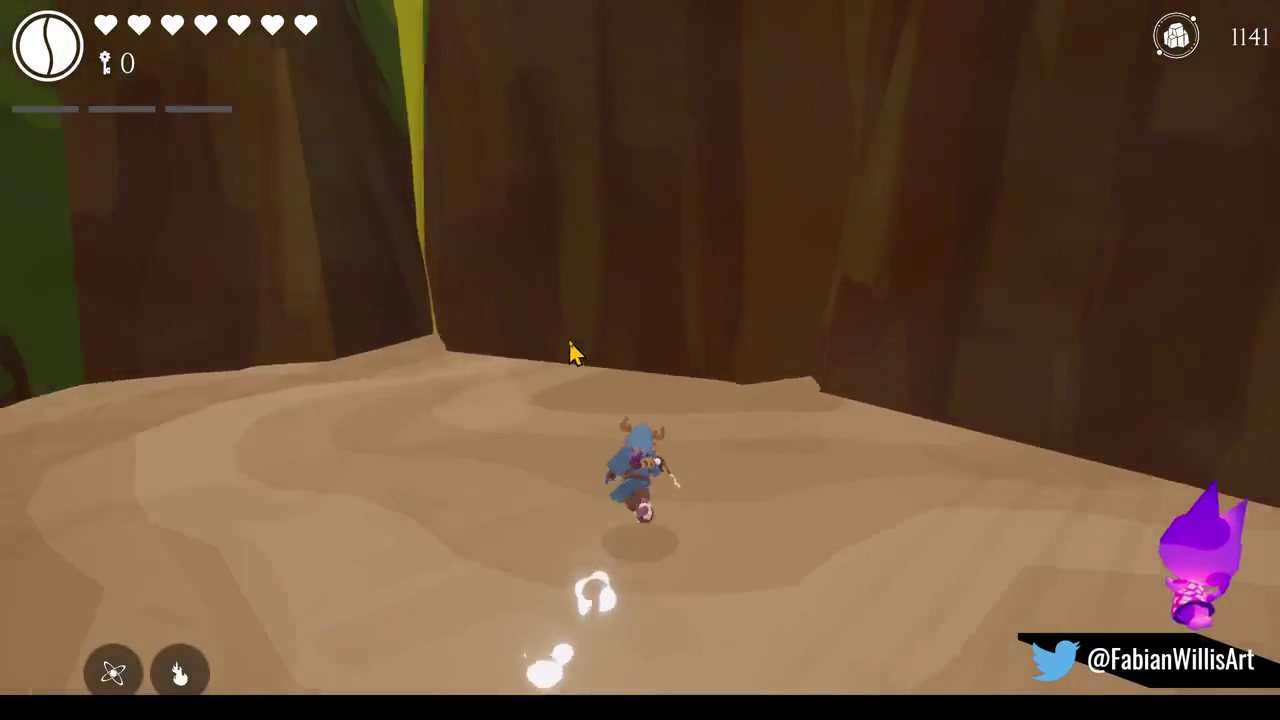
key("w")
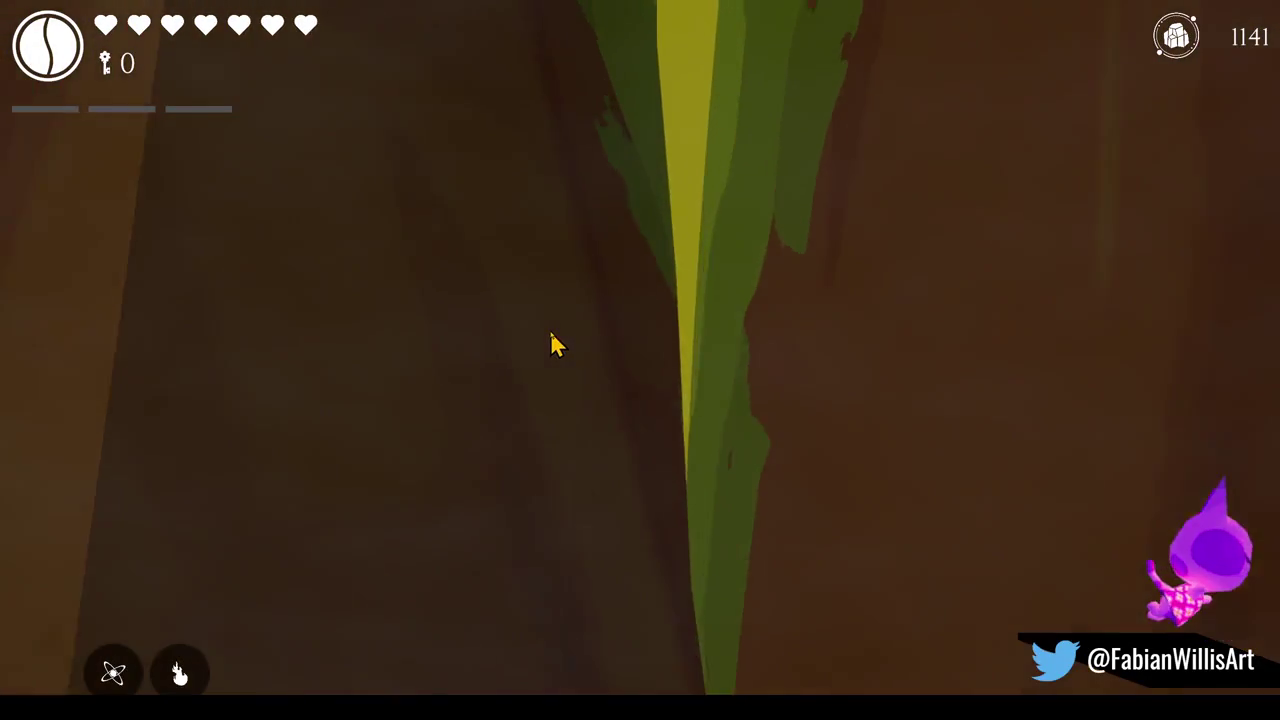
key("w")
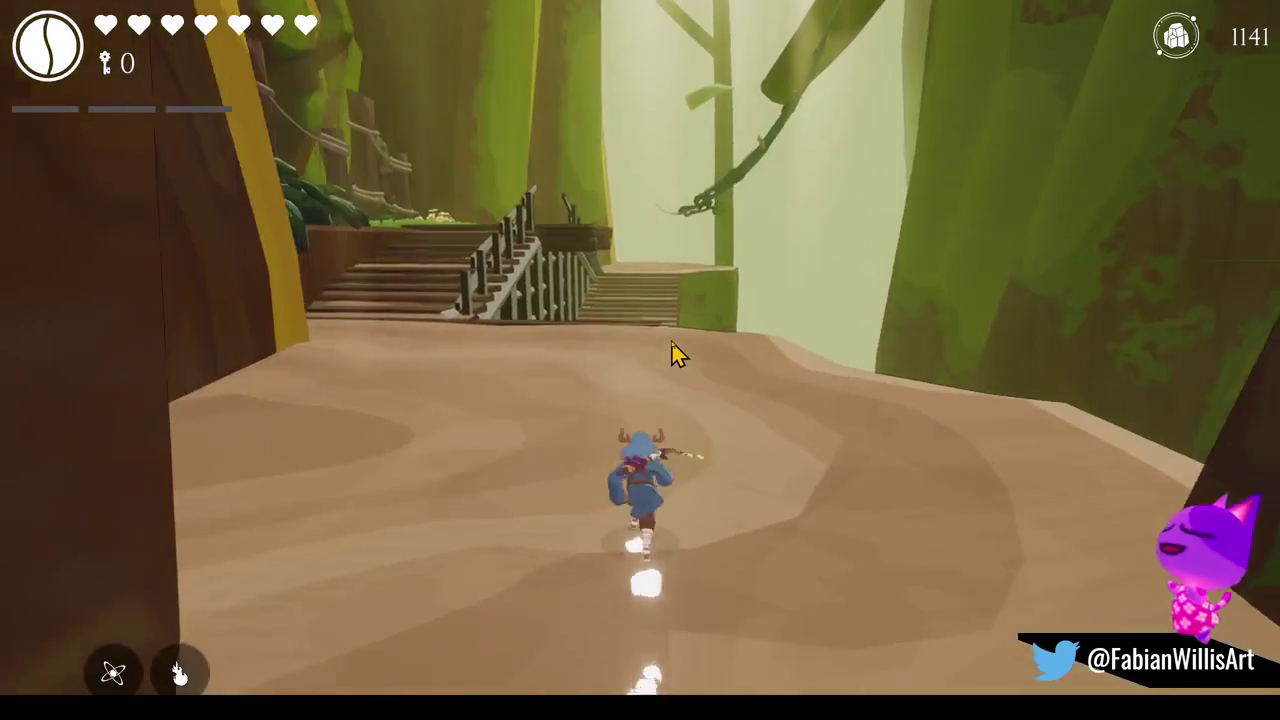
key("w")
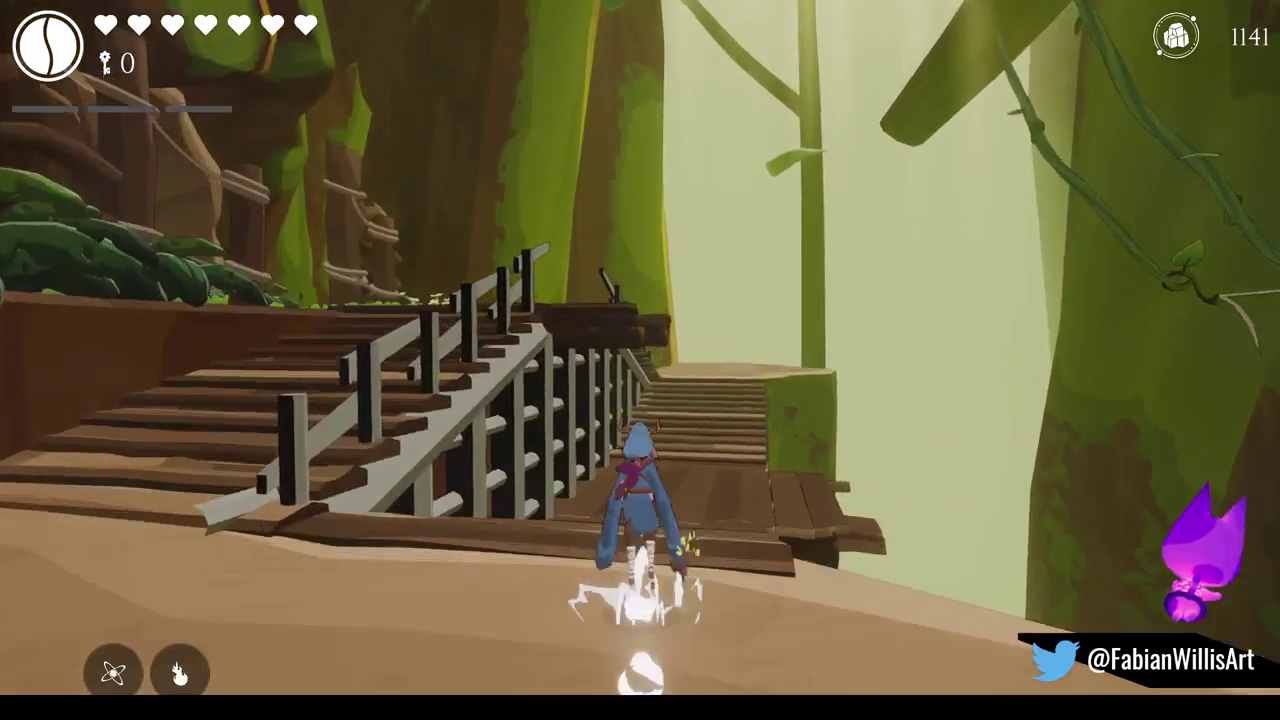
key("w")
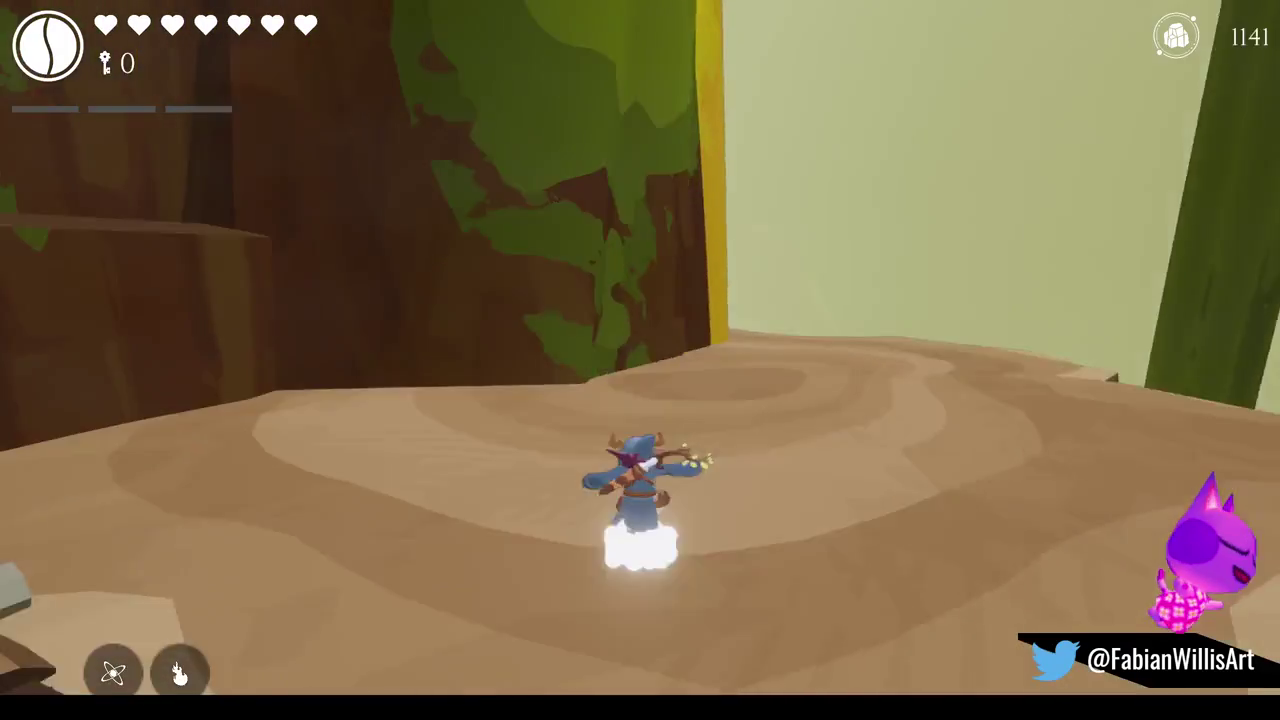
key("w")
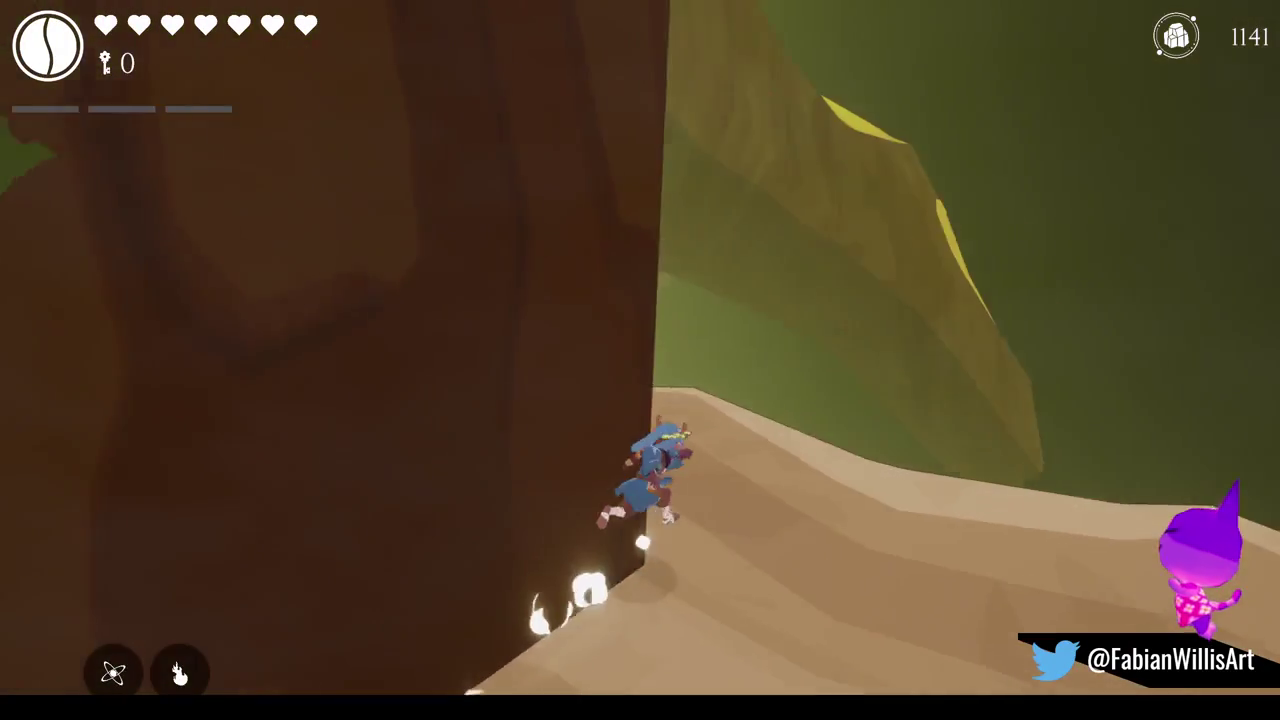
key("w")
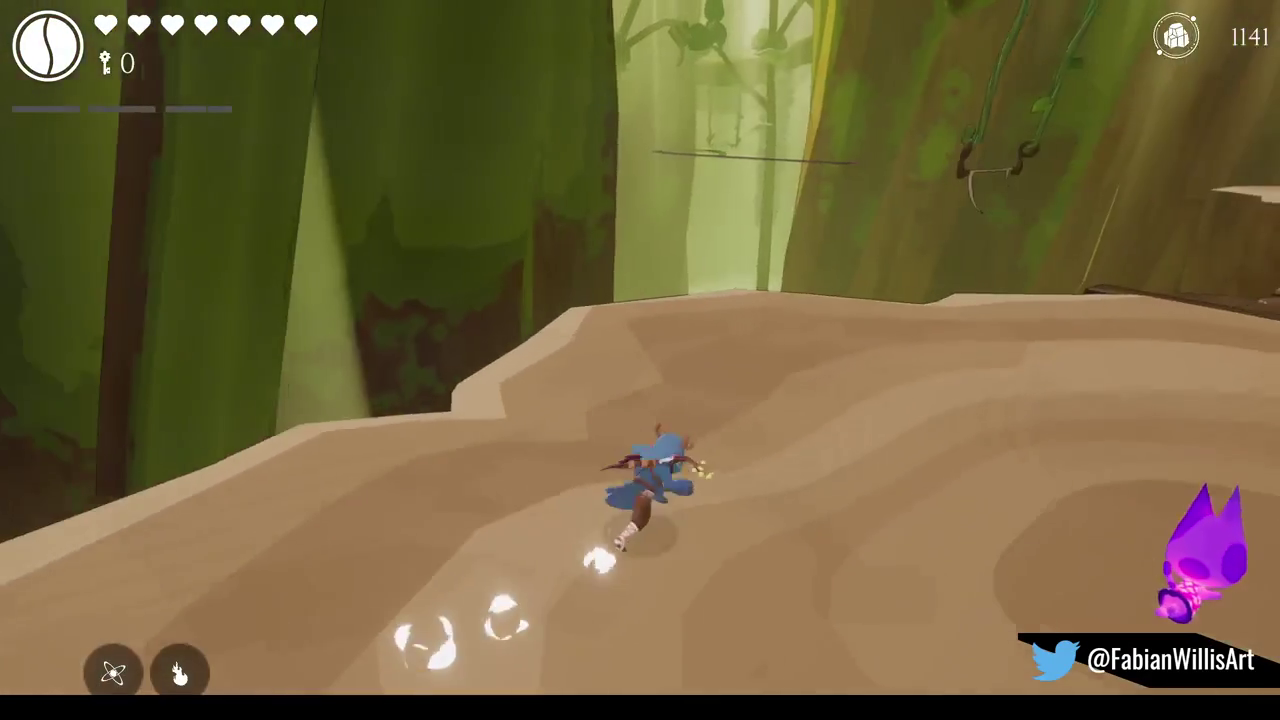
key("w")
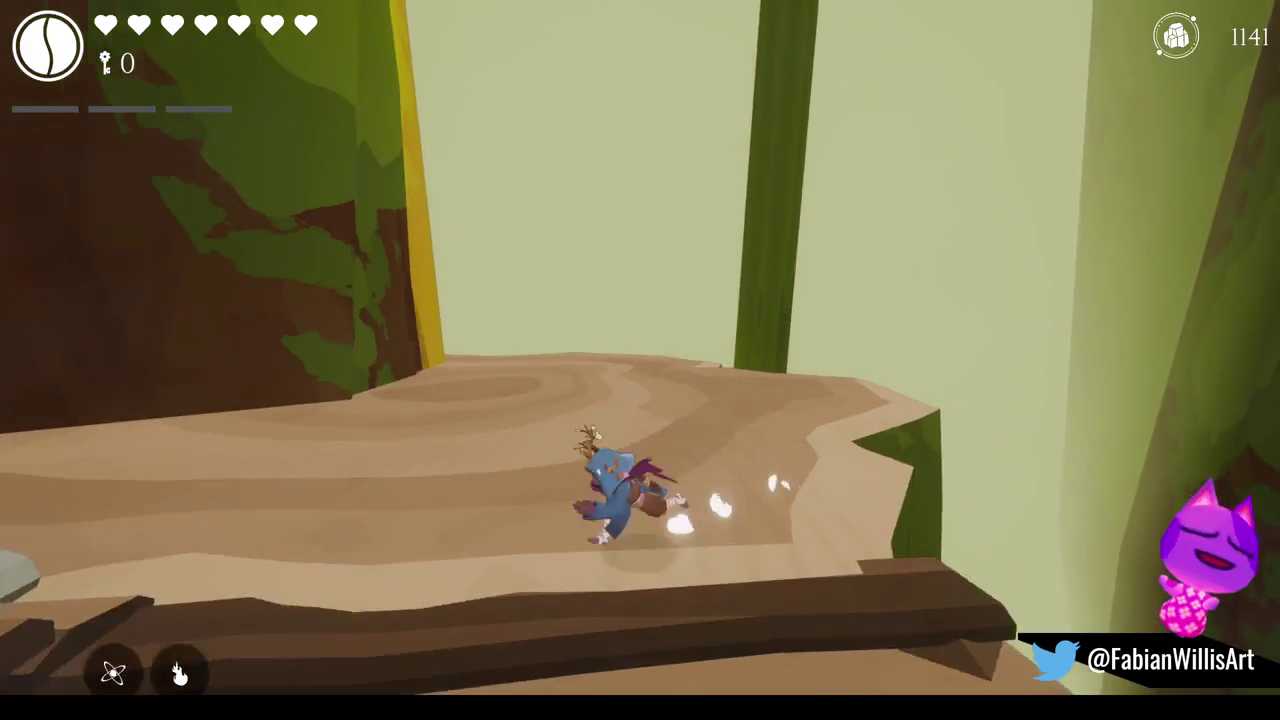
key("w")
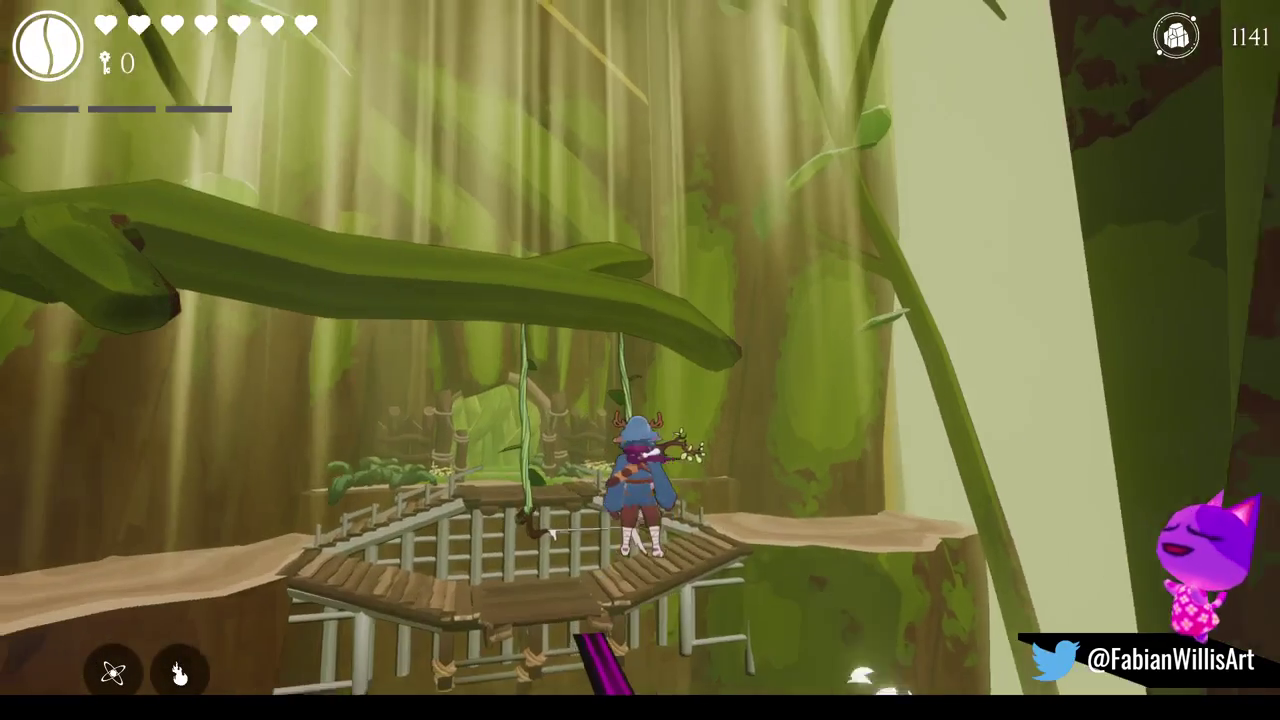
key("s")
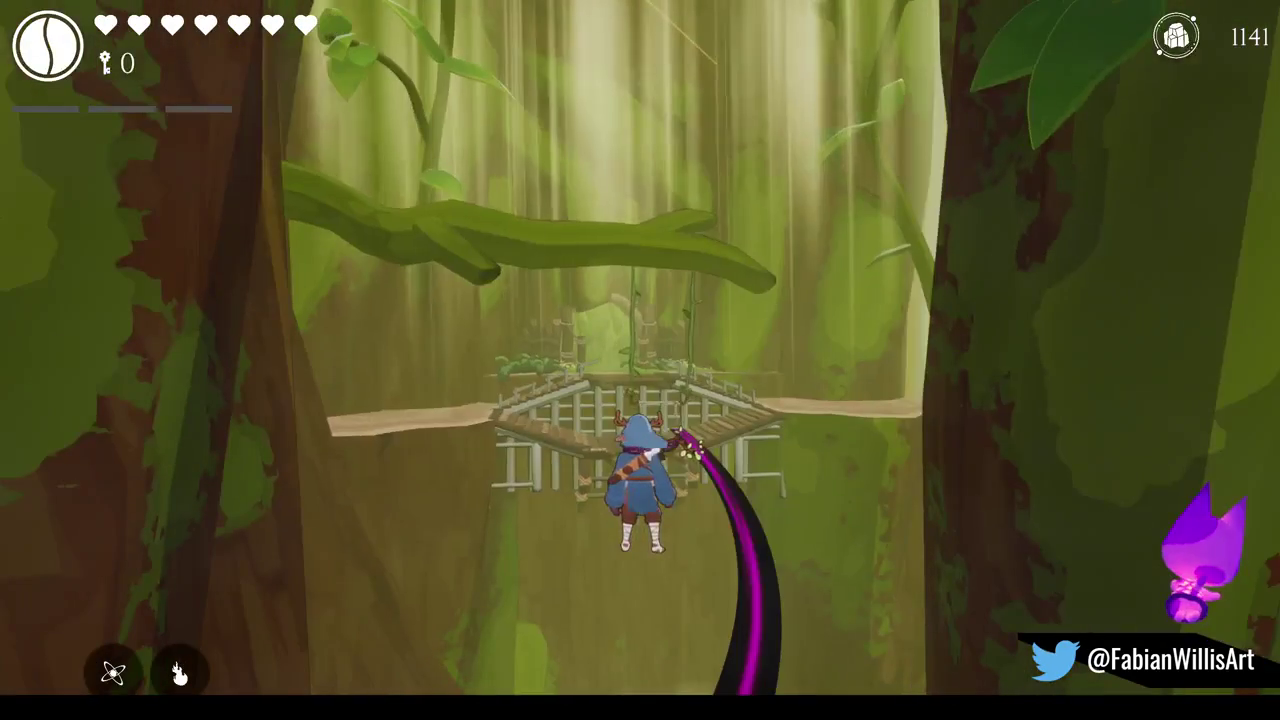
Pause the game, exit Play mode and bring the Blender window forward
key("Escape")
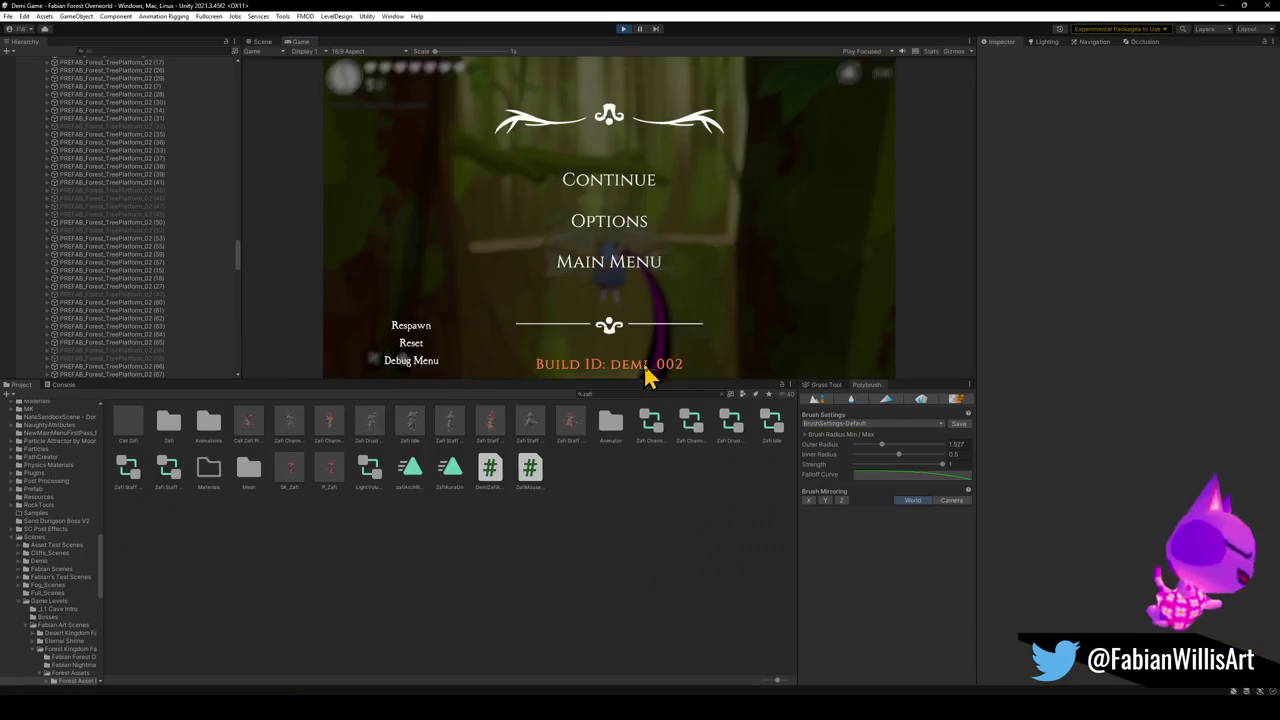
left_click(624, 29)
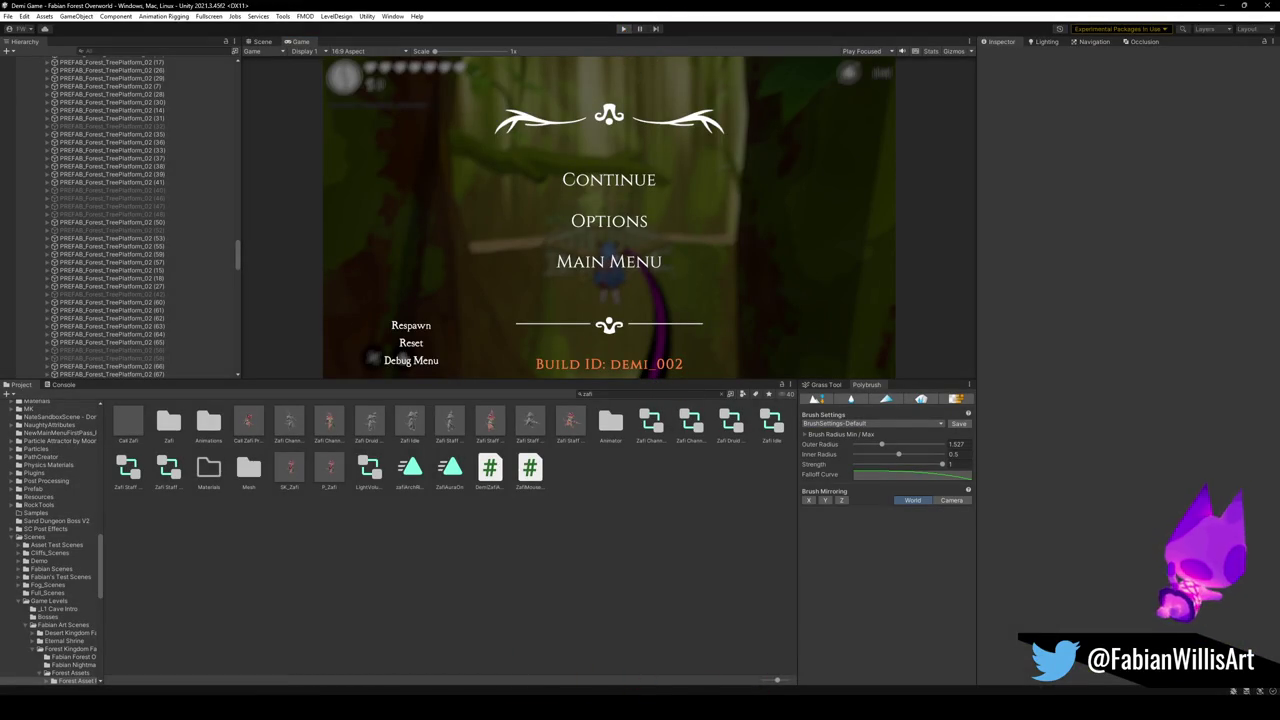
mouse_move(766, 680)
left_click(586, 669)
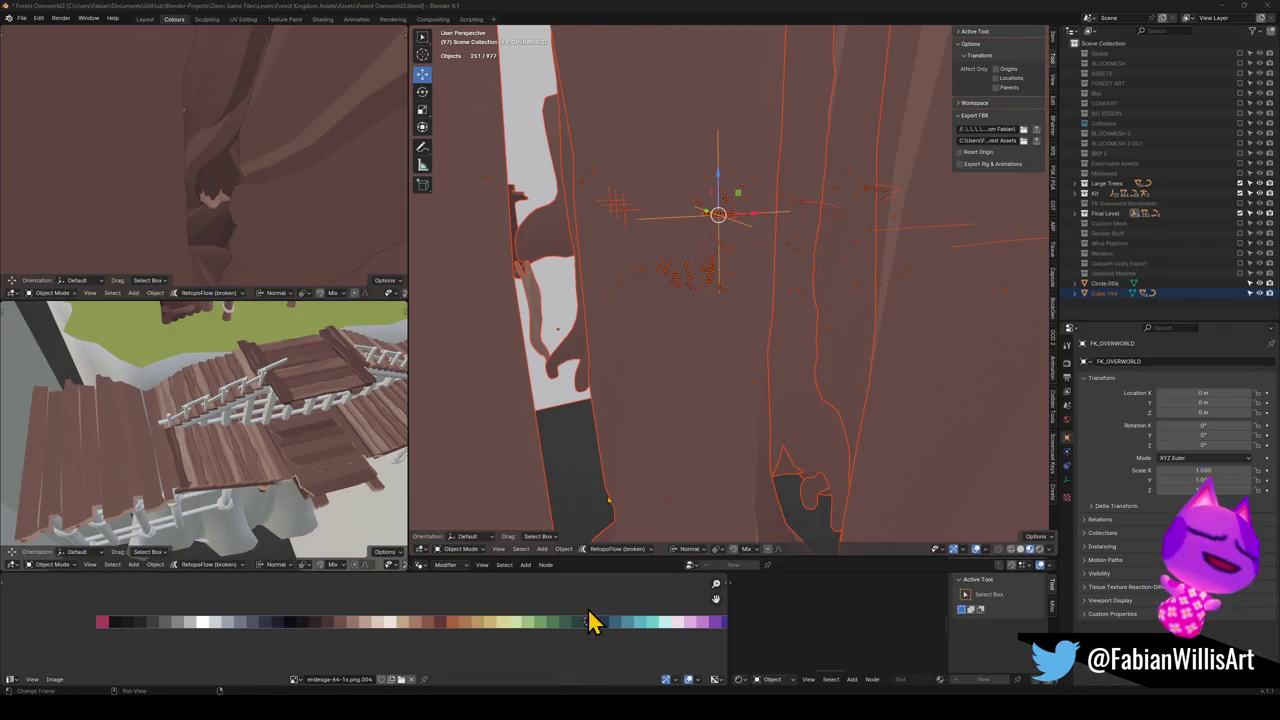
Walk through the viewport and frame the bridge planks and stairs
left_click(723, 211)
key("shift+grave")
key("s")
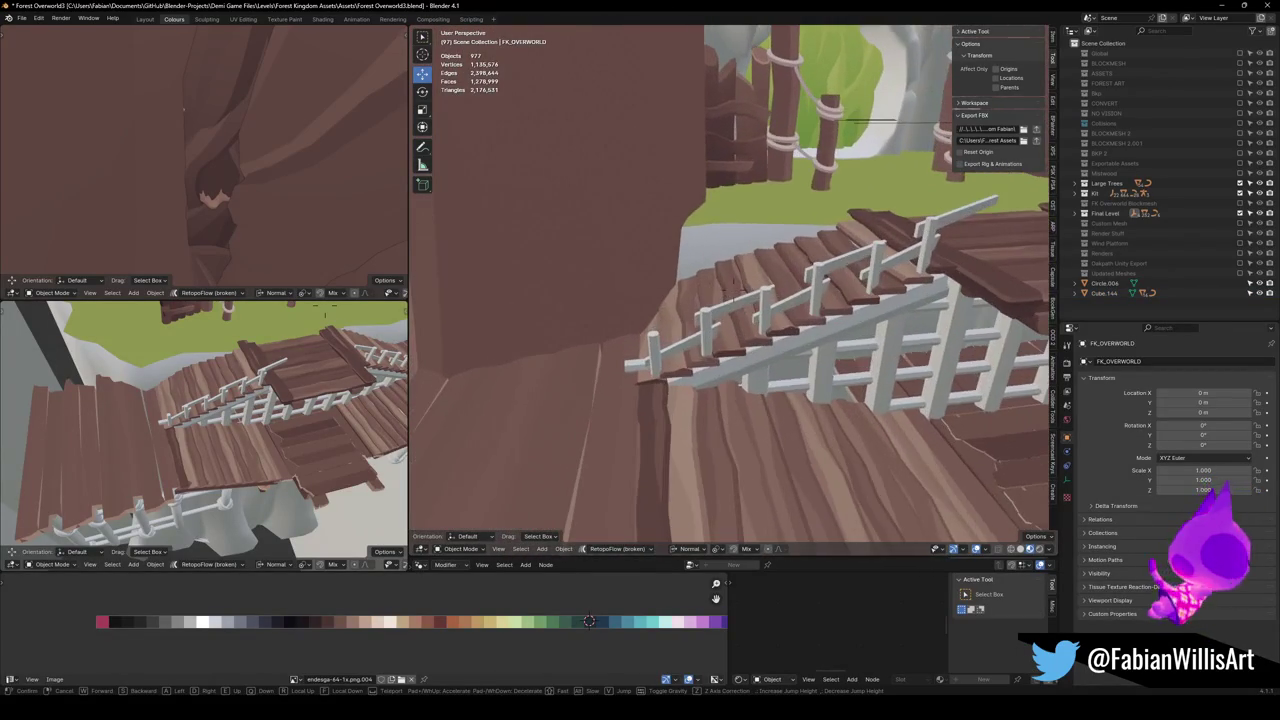
key("Return")
left_click(709, 334)
key("KP_Decimal")
mouse_move(745, 297)
left_mouse_down()
mouse_move(720, 303)
mouse_move(800, 300)
mouse_move(774, 323)
mouse_move(765, 298)
mouse_move(737, 309)
mouse_move(629, 423)
mouse_move(698, 380)
left_mouse_up()
Edge-slide the end loop of the Cube.141 stair handrail a little along the rail
left_click(635, 418)
key("KP_Decimal")
key("Tab")
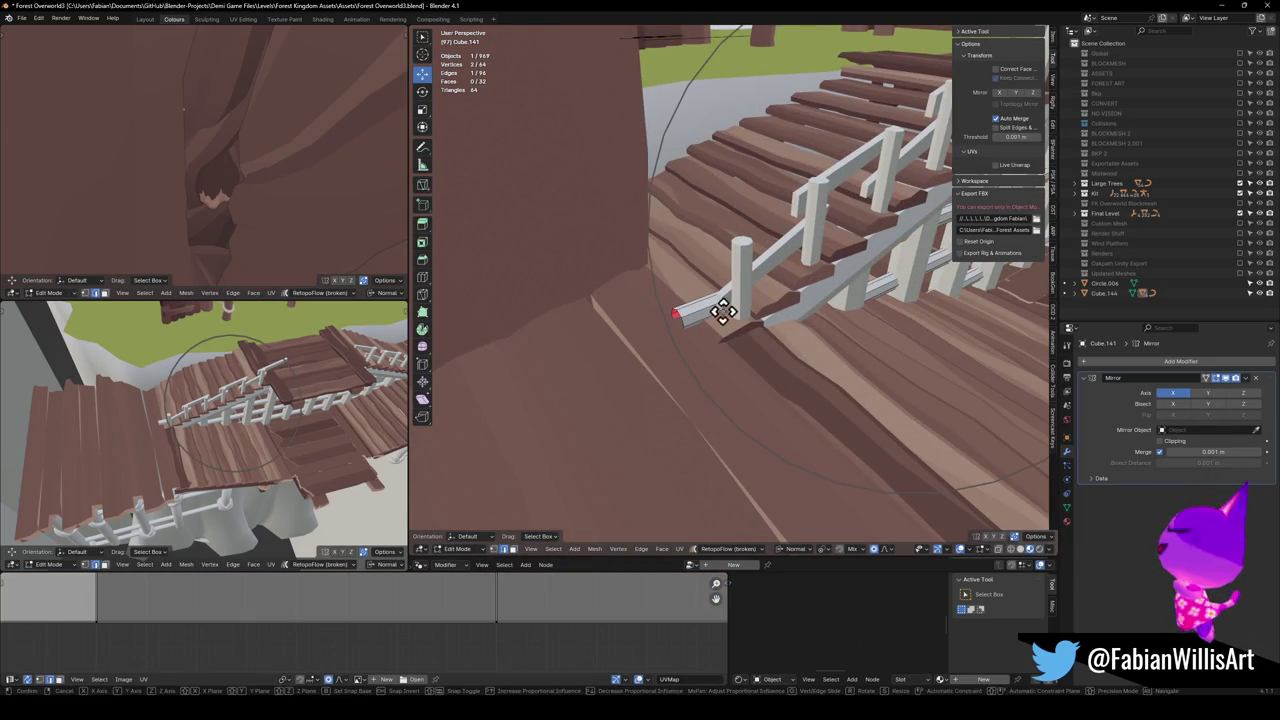
left_click(679, 316, "alt")
key("g")
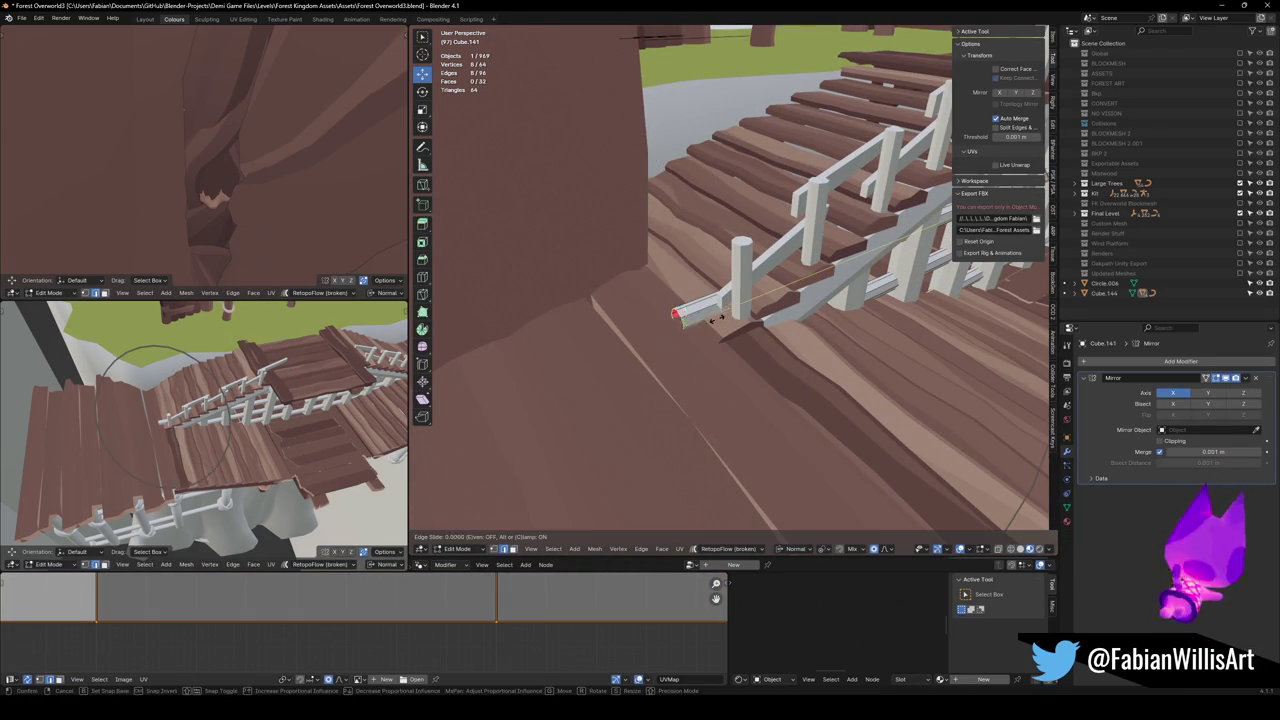
key("g")
left_click(863, 297)
mouse_move(863, 297)
left_mouse_down()
mouse_move(702, 280)
mouse_move(783, 310)
left_mouse_up()
left_click_drag(557, 304, 795, 310)
key("Tab")
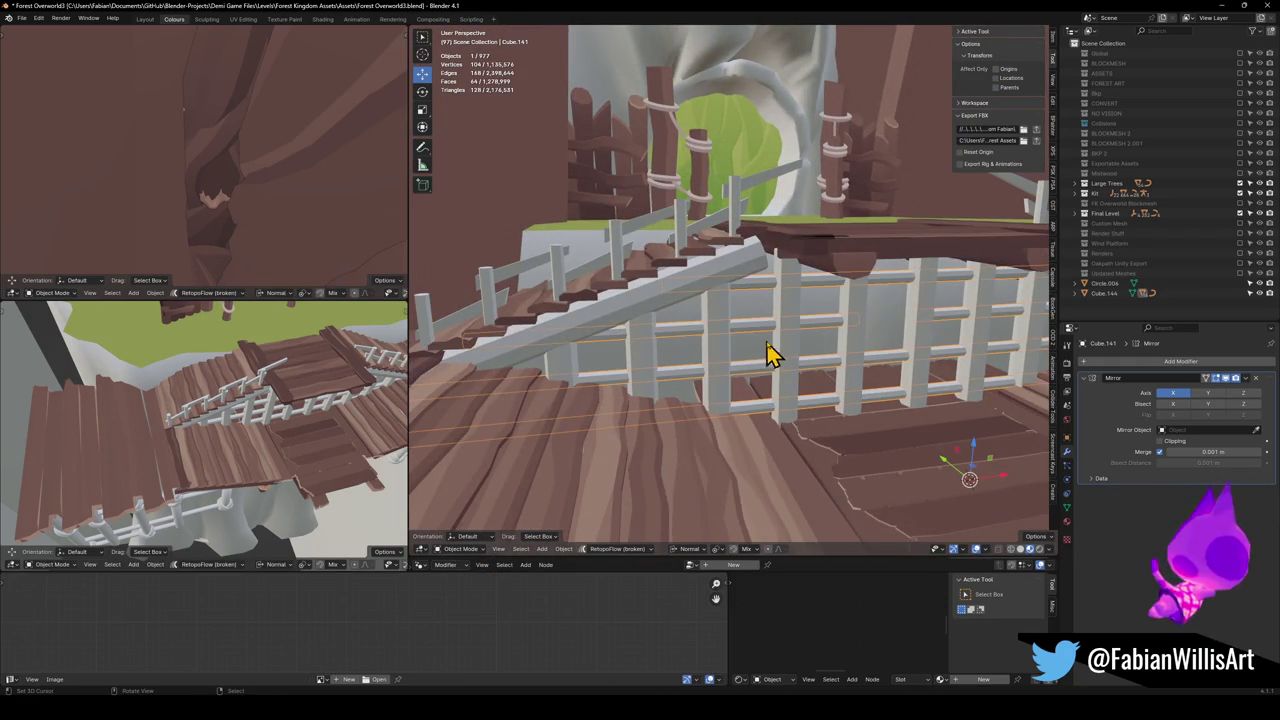
Copy the stairs' UV maps onto the under-stair fence
left_click(723, 349, "shift")
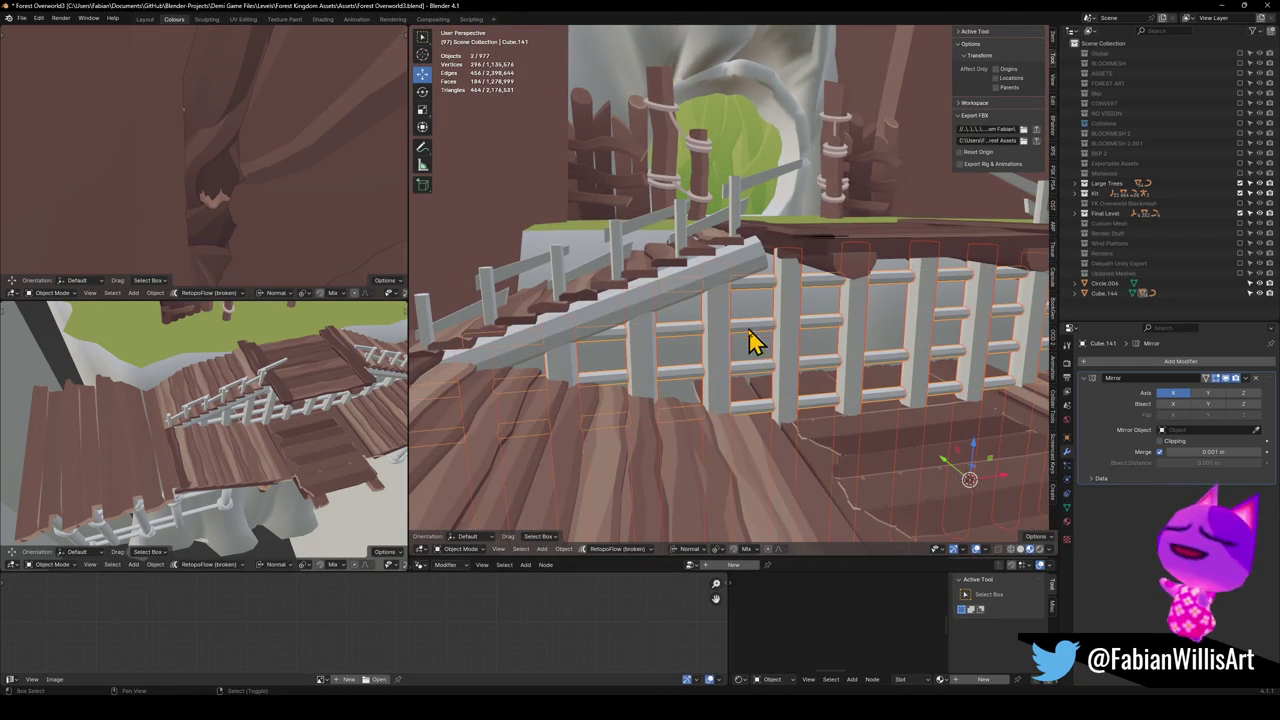
left_click(686, 449, "shift")
key("q")
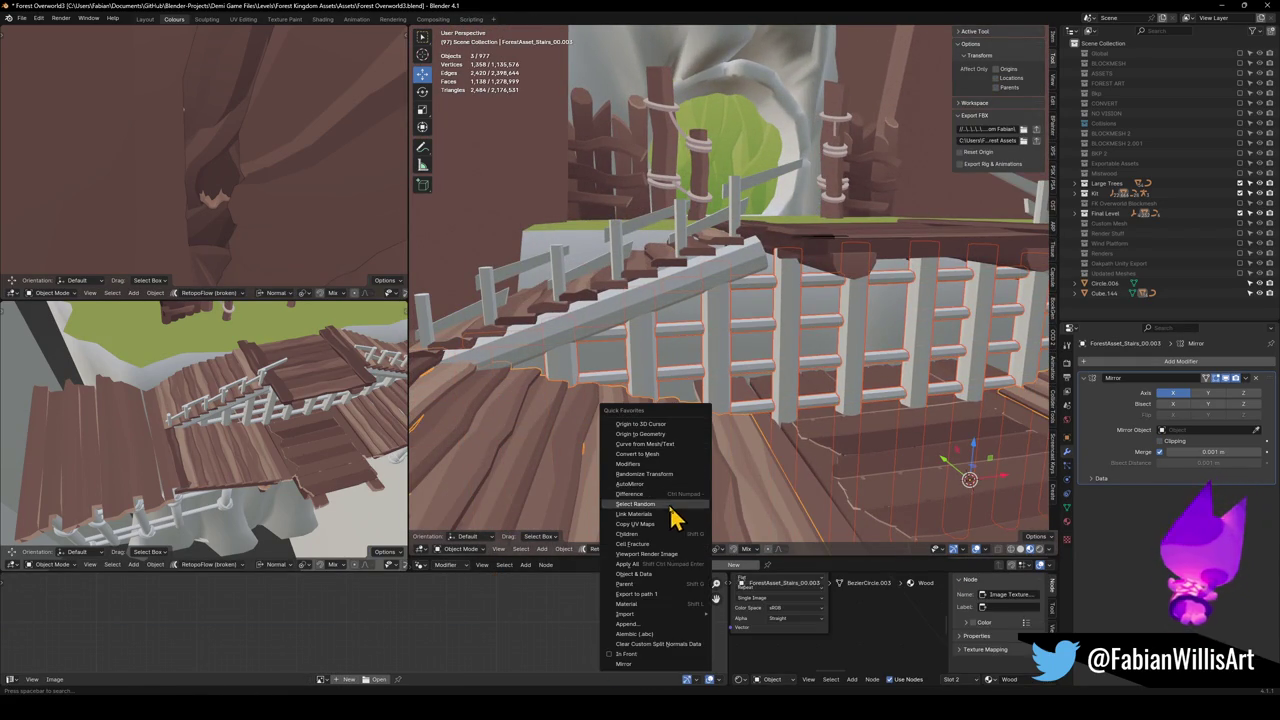
left_click(666, 523)
Scale all fence slat and rail UVs to 0 so they sit on one palette colour
left_click(725, 358)
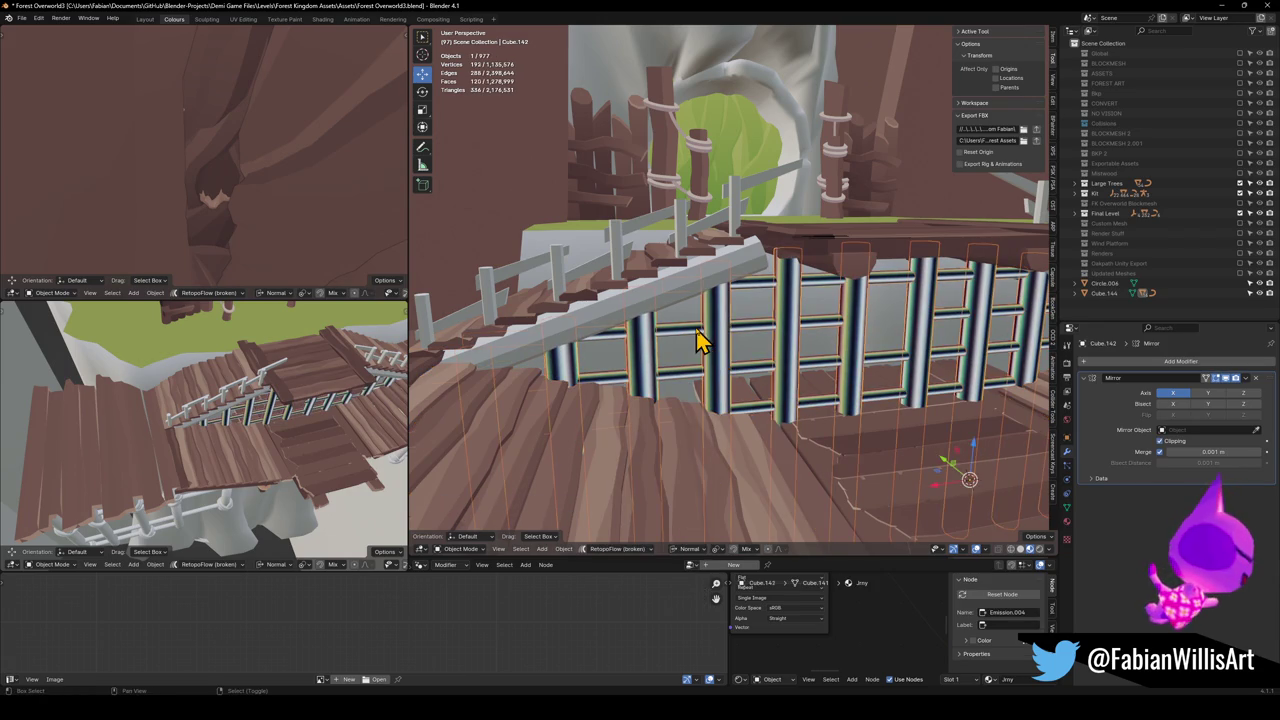
left_click(700, 340, "shift")
key("Tab")
key("a")
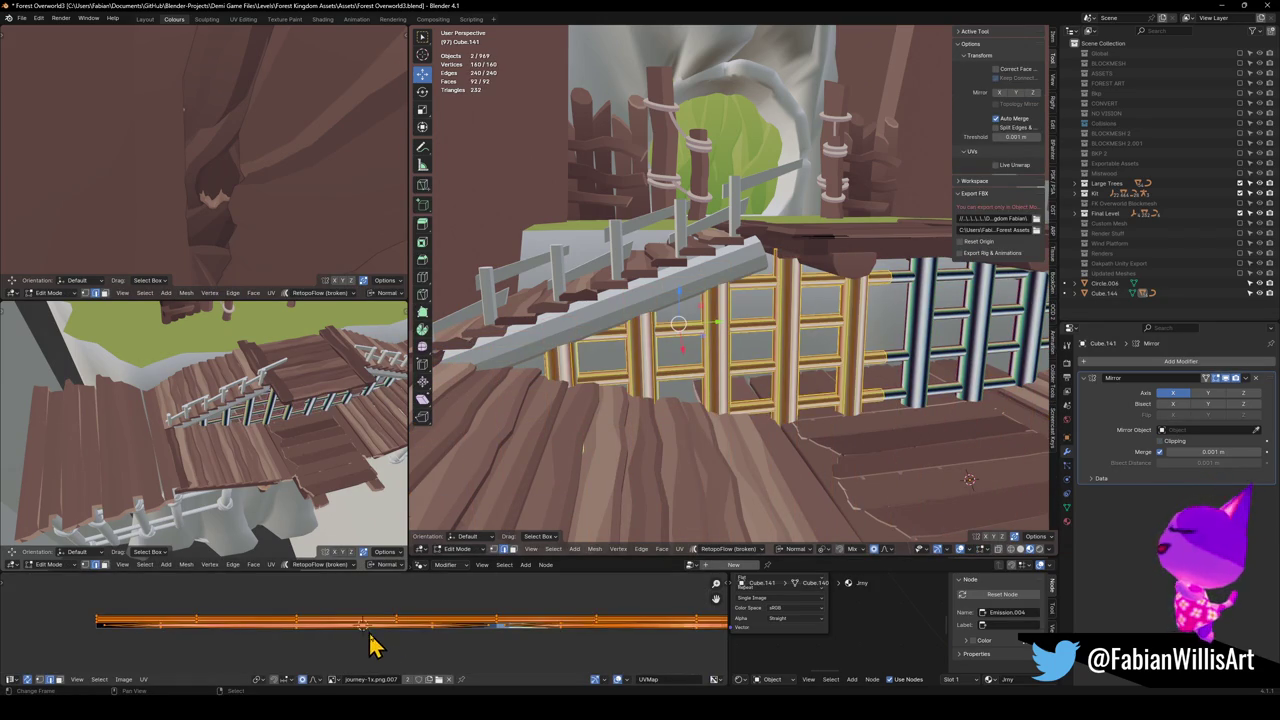
key("s")
key("0")
key("Return")
key("Tab")
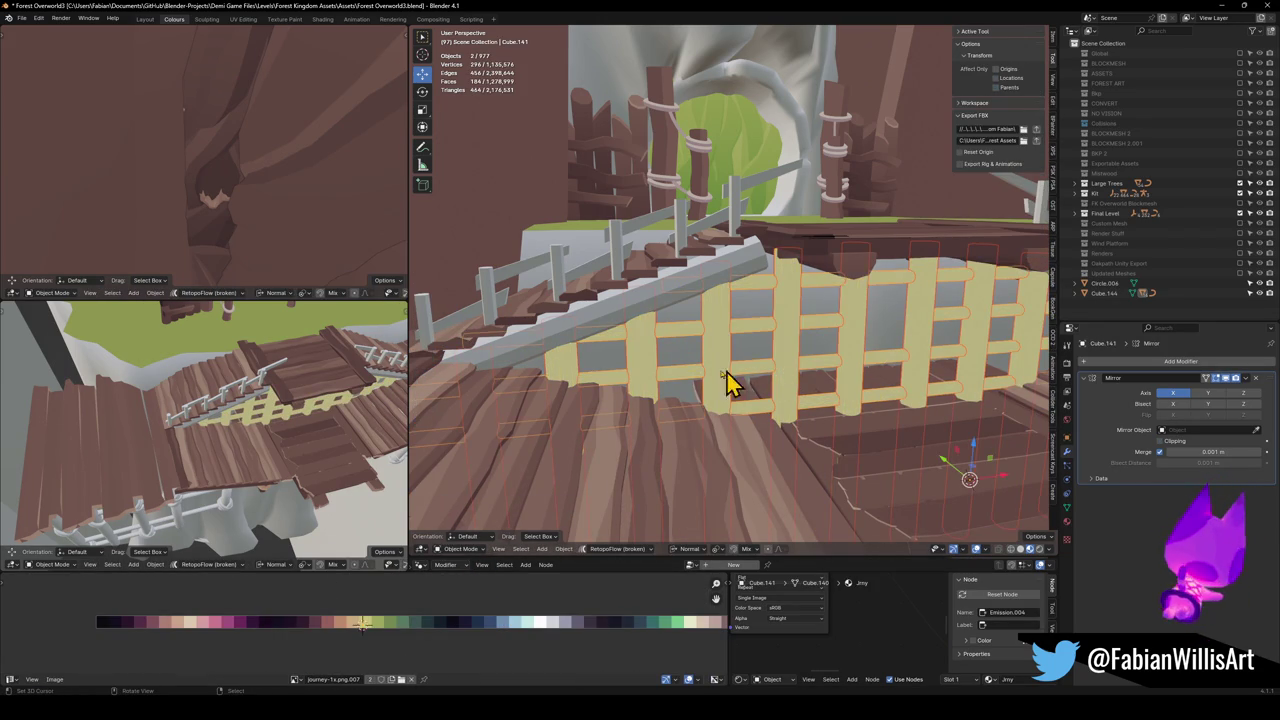
Remove the Jrny material slot from the fence slats, keeping the Wood material
key("alt+a")
left_click(700, 366, "shift")
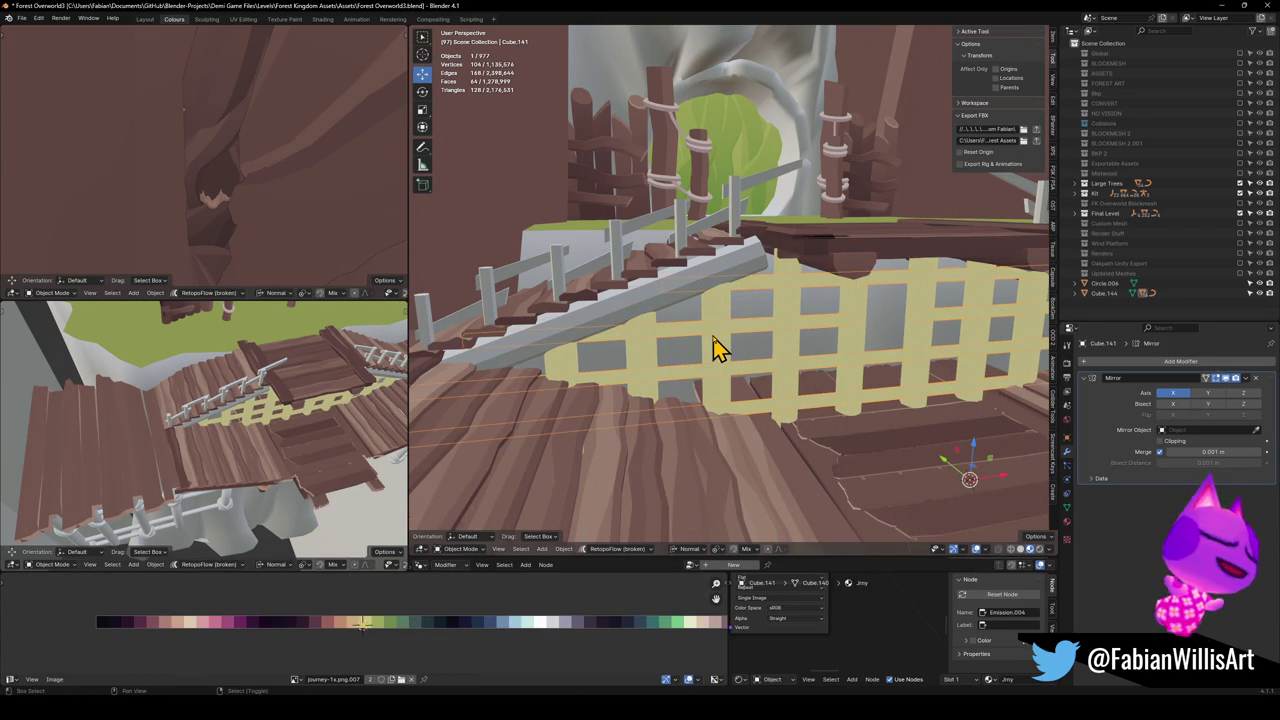
key("Tab")
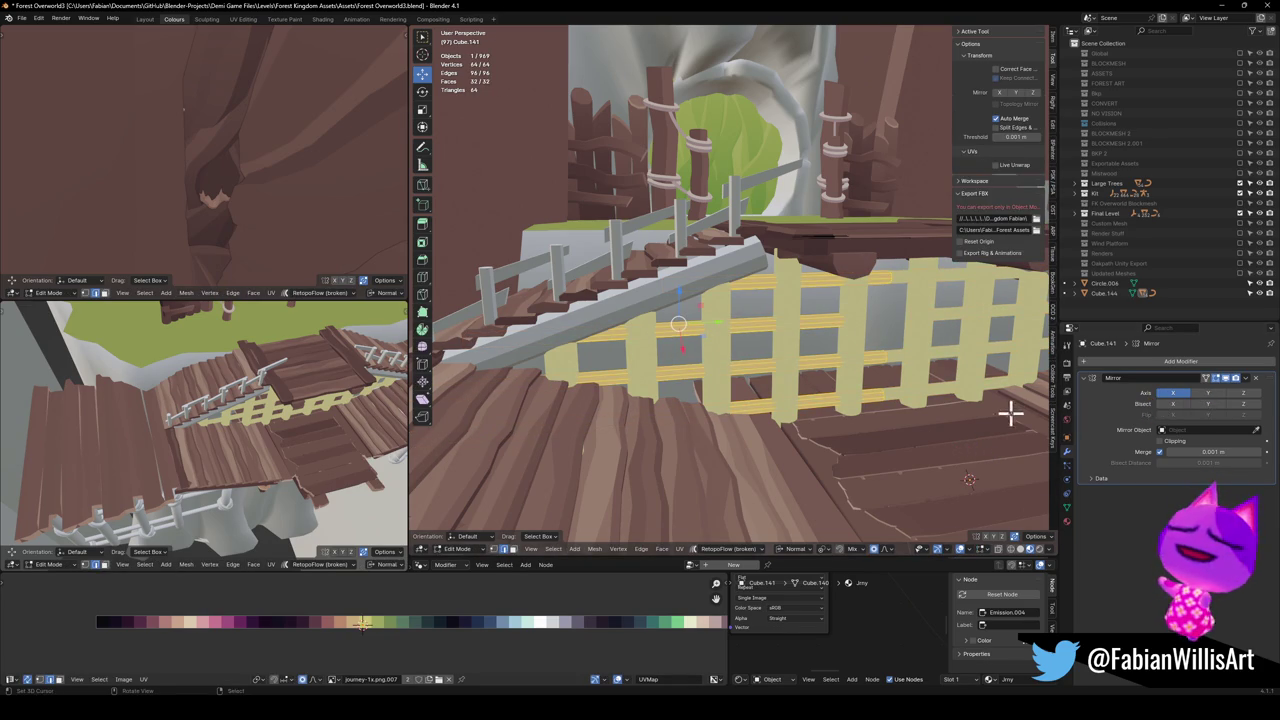
key("Tab")
left_click(1067, 522)
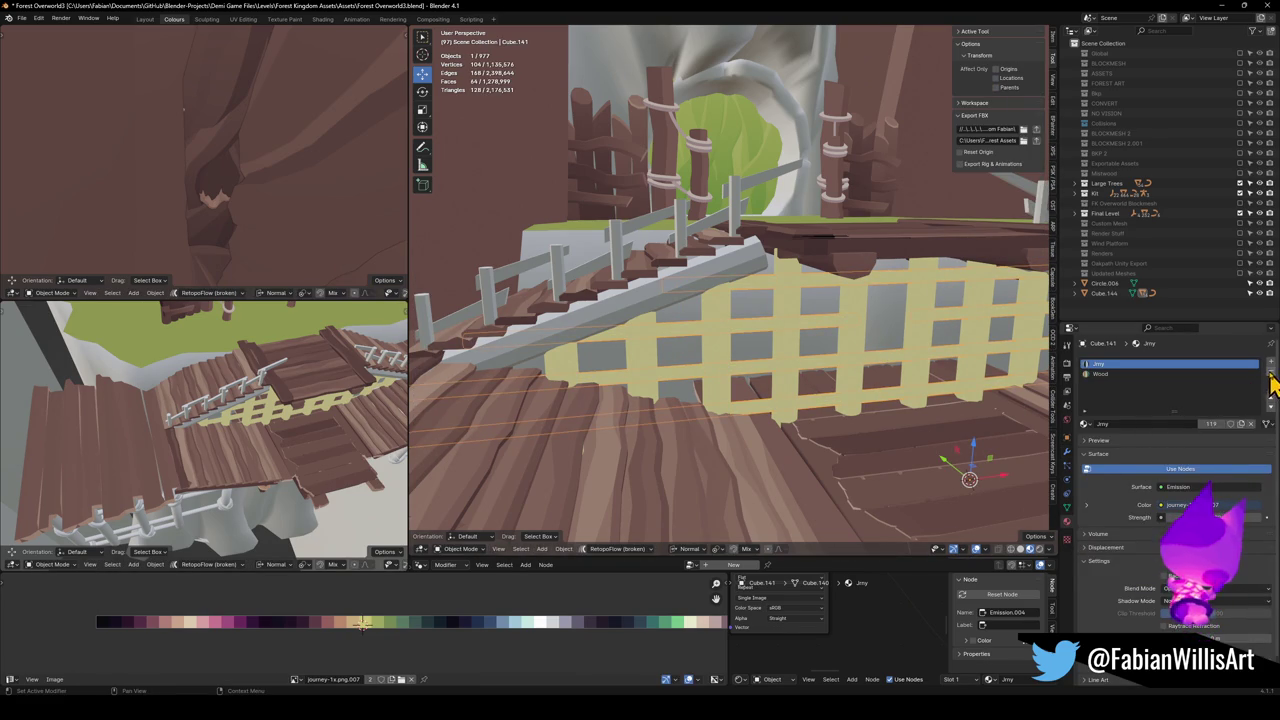
left_click(790, 371)
left_click(1163, 373)
left_click(1270, 373)
Slide the horizontal rails' UVs along X to a new palette colour
left_click(680, 385)
key("Tab")
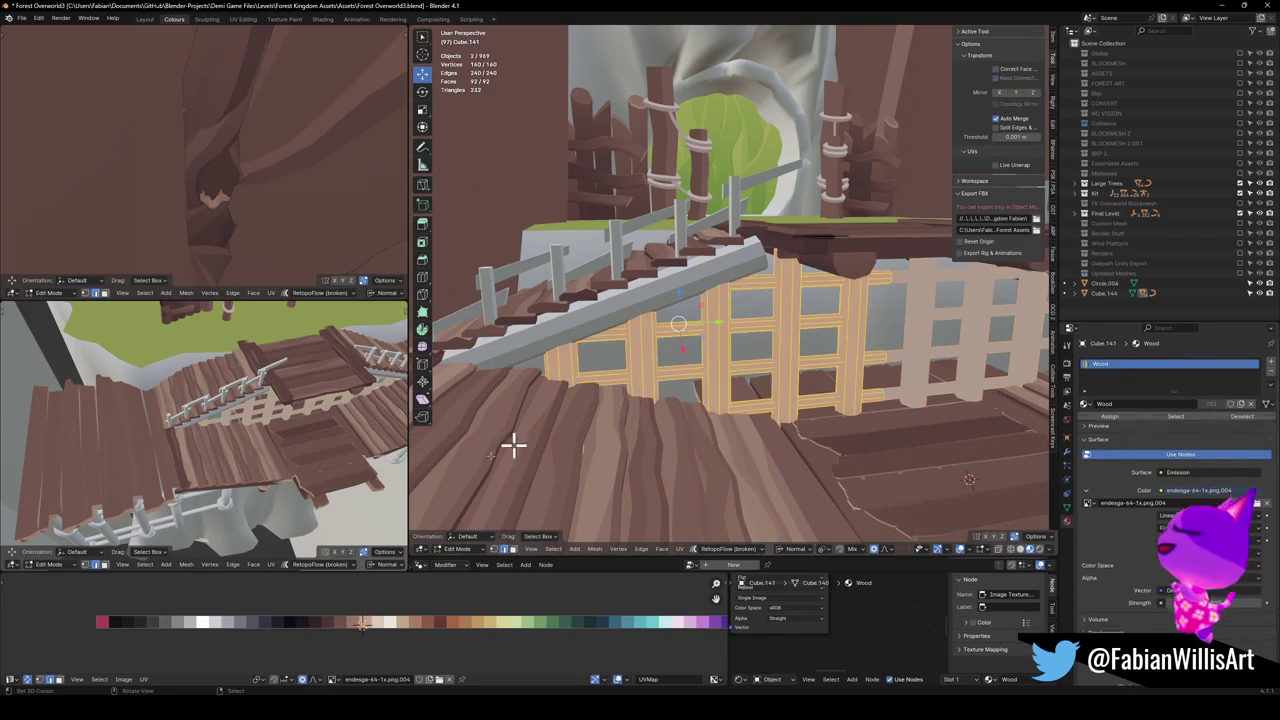
key("g")
key("x")
left_click(397, 637)
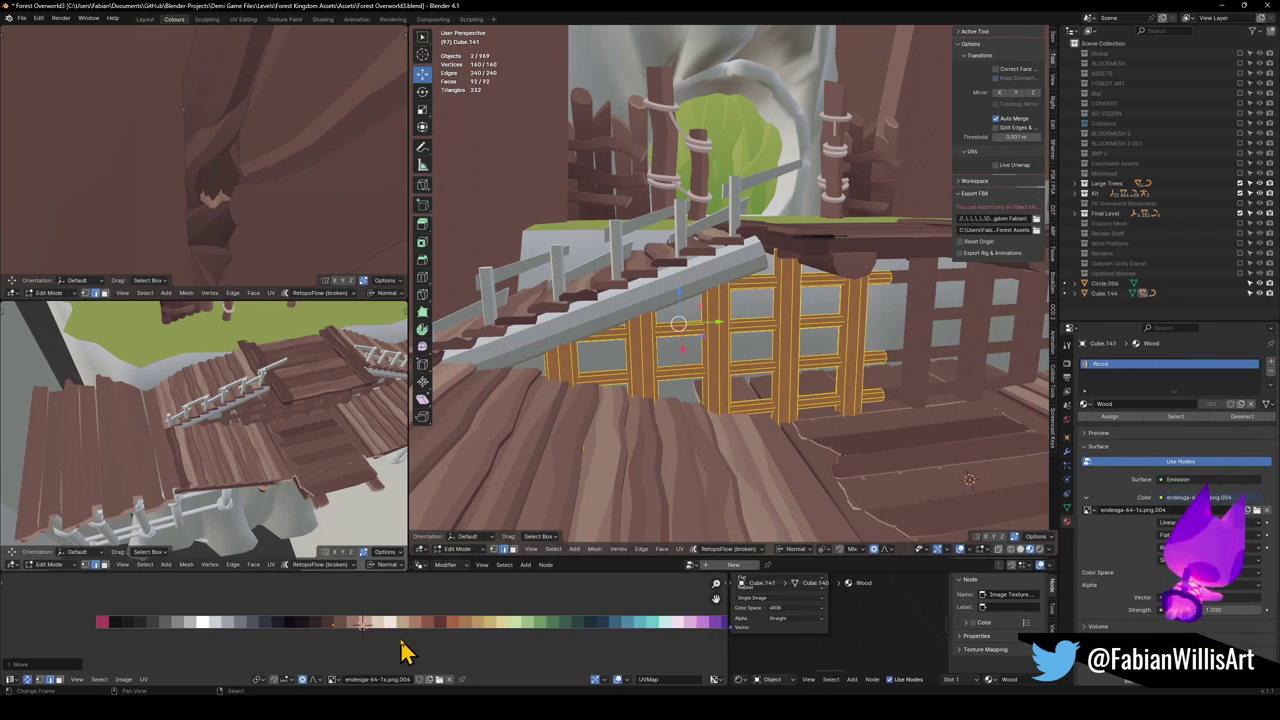
key("KP_Decimal")
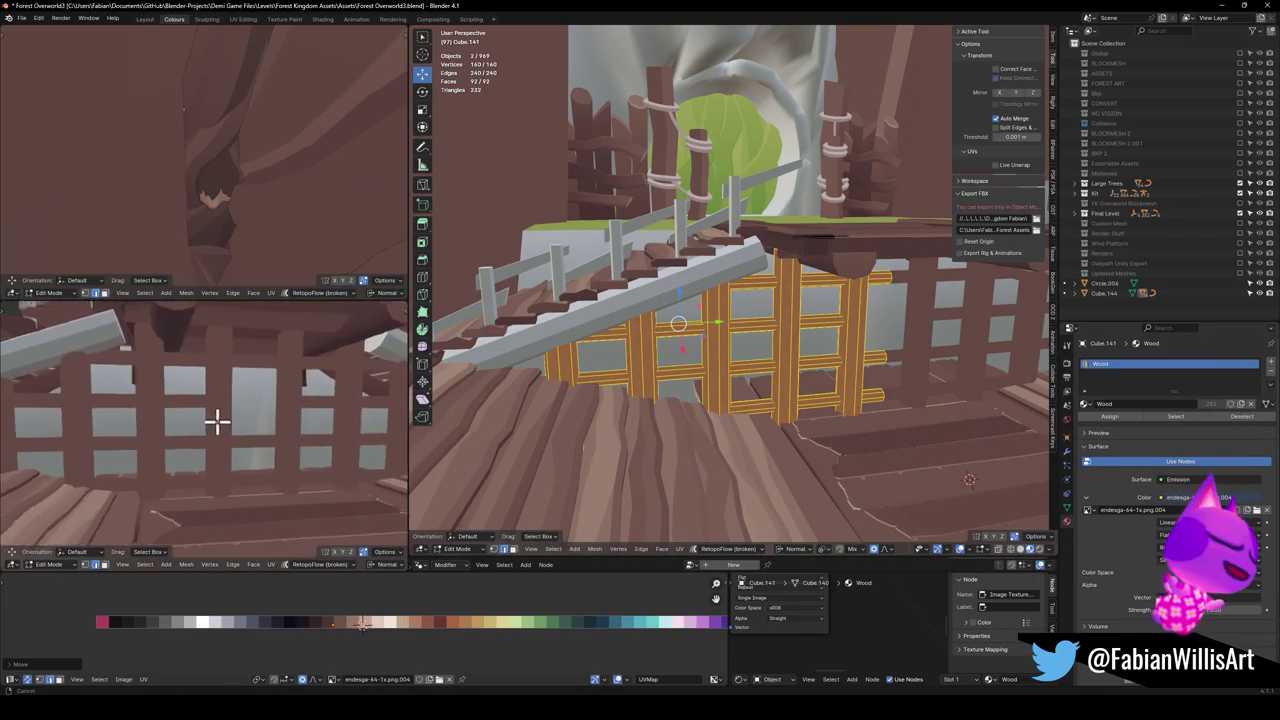
key("alt+a")
Move the vertical posts' UVs along X onto a dark brown swatch
key("Tab")
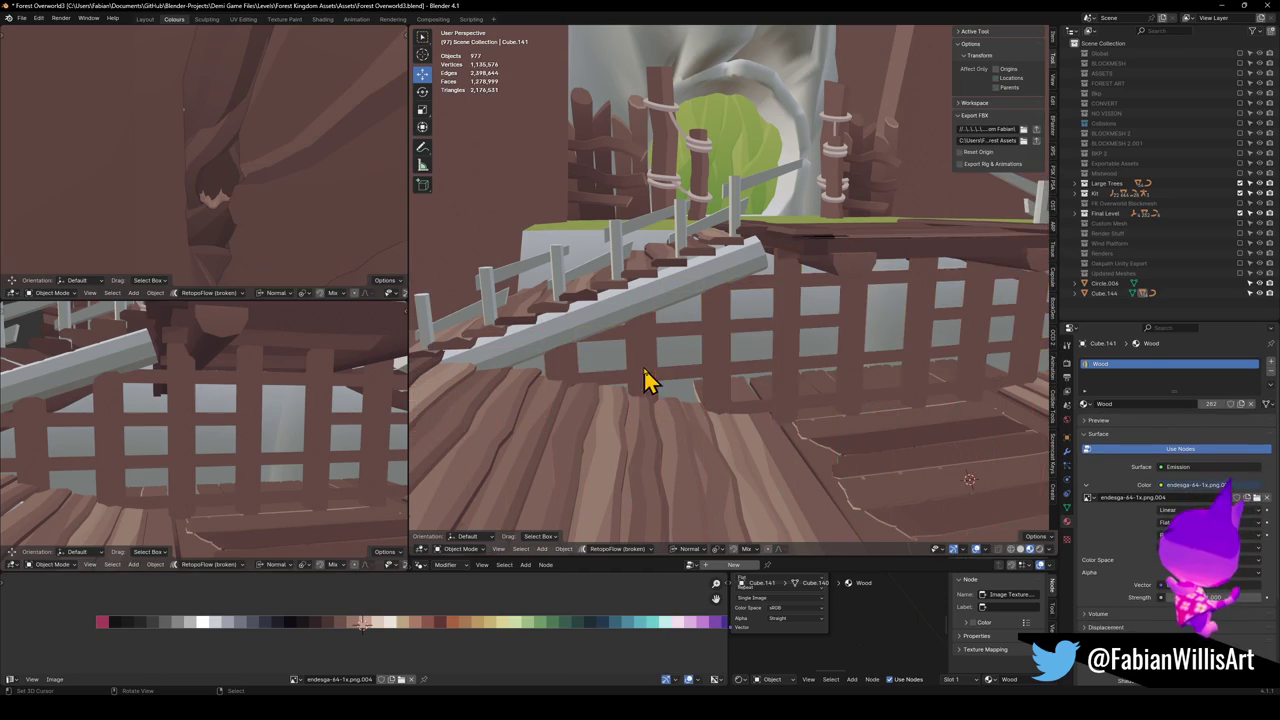
left_click(651, 371)
key("Tab")
key("g")
key("x")
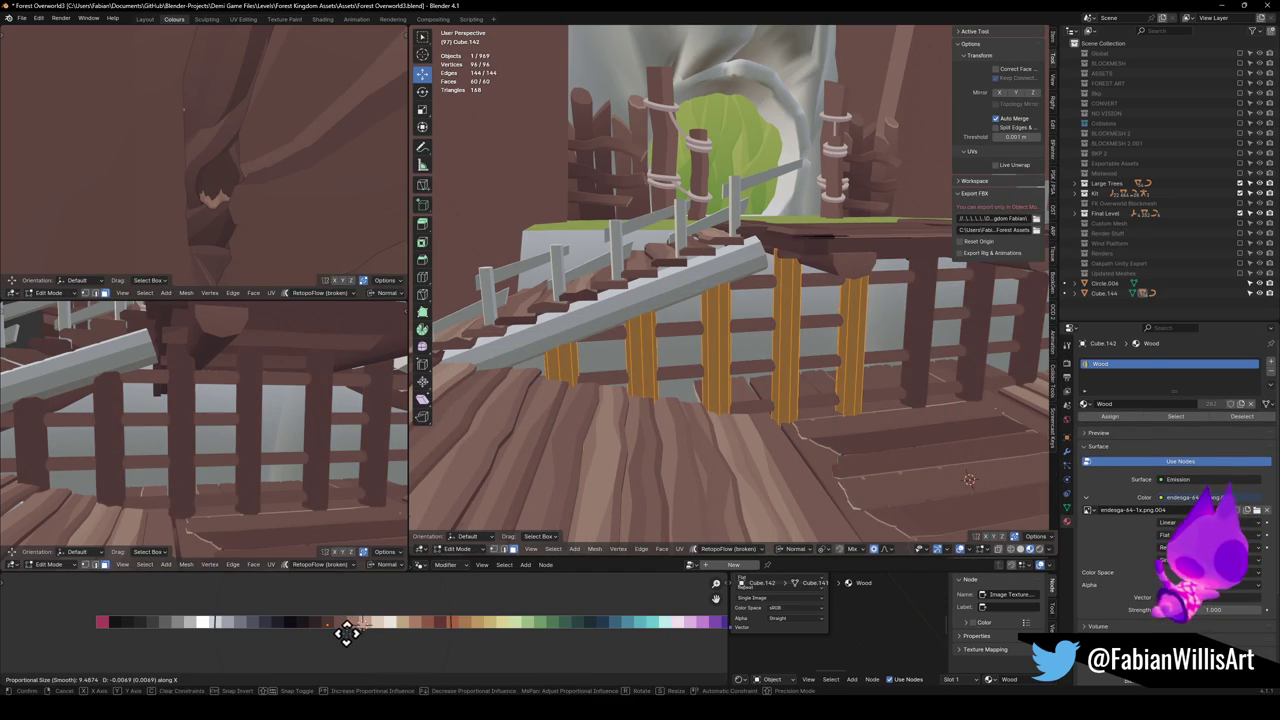
left_click(346, 632)
key("KP_Decimal")
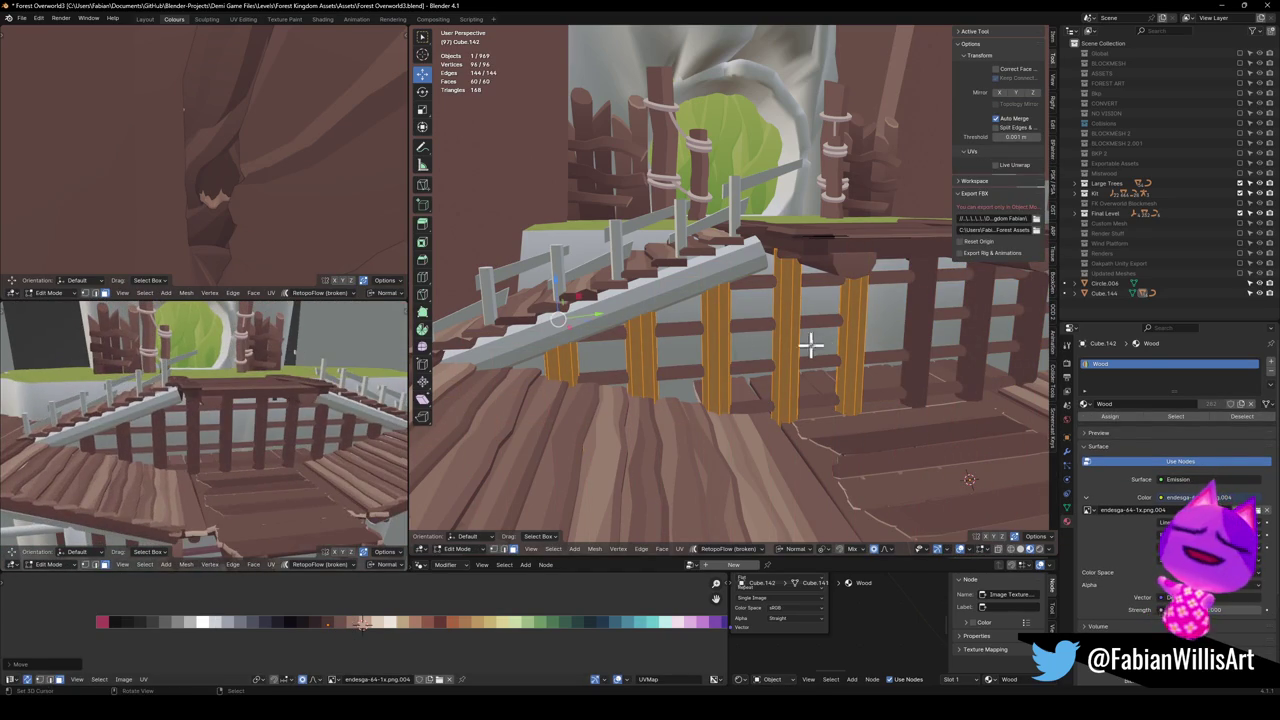
Move the horizontal rails' UVs along X onto a lighter tan swatch
key("Tab")
left_click(686, 332)
key("Tab")
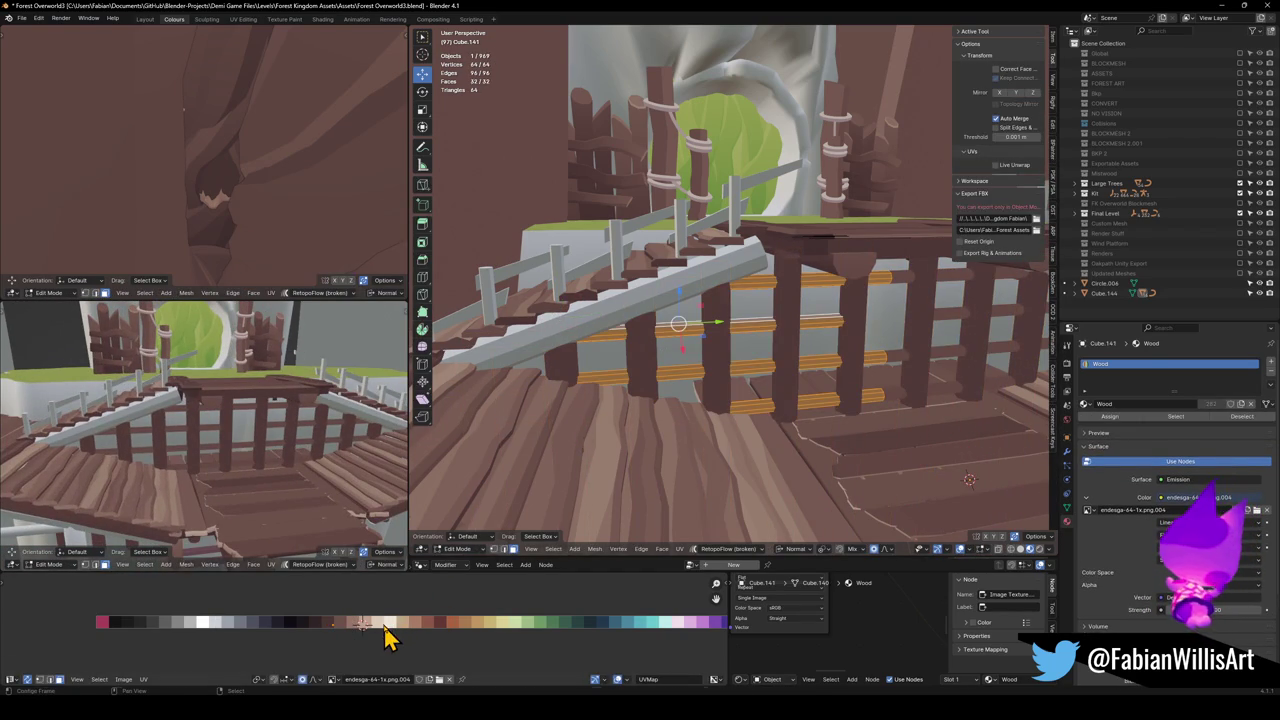
key("g")
key("x")
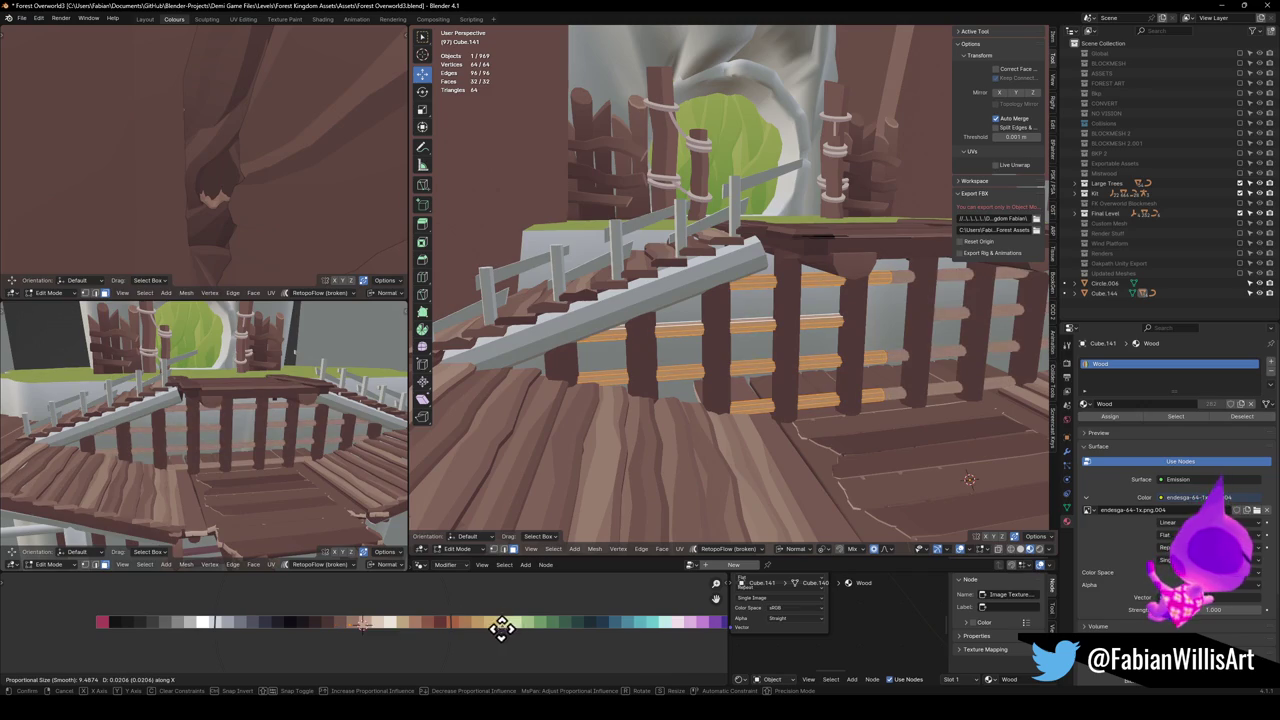
left_click(483, 626)
key("KP_Decimal")
left_click_drag(278, 420, 305, 398)
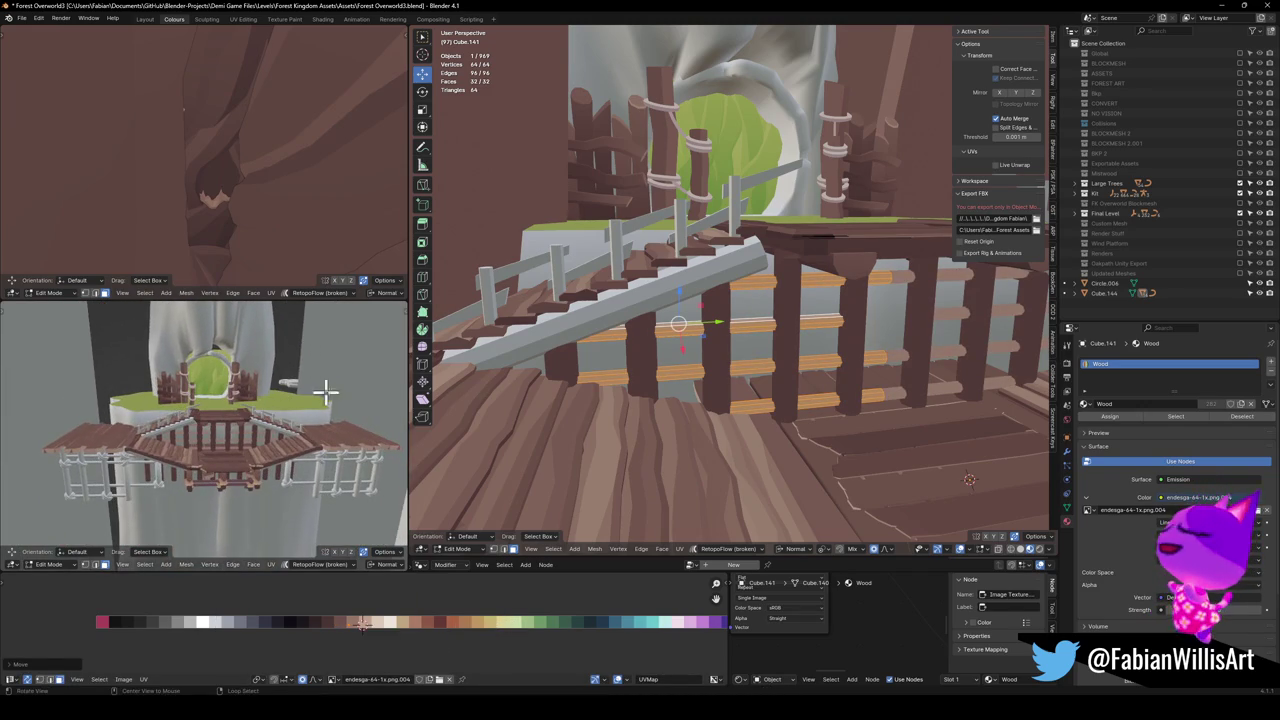
Select several rail top faces and shift their UVs along X to a lighter shade
scroll(731, 352, "up", 6)
left_click_drag(714, 354, 614, 309)
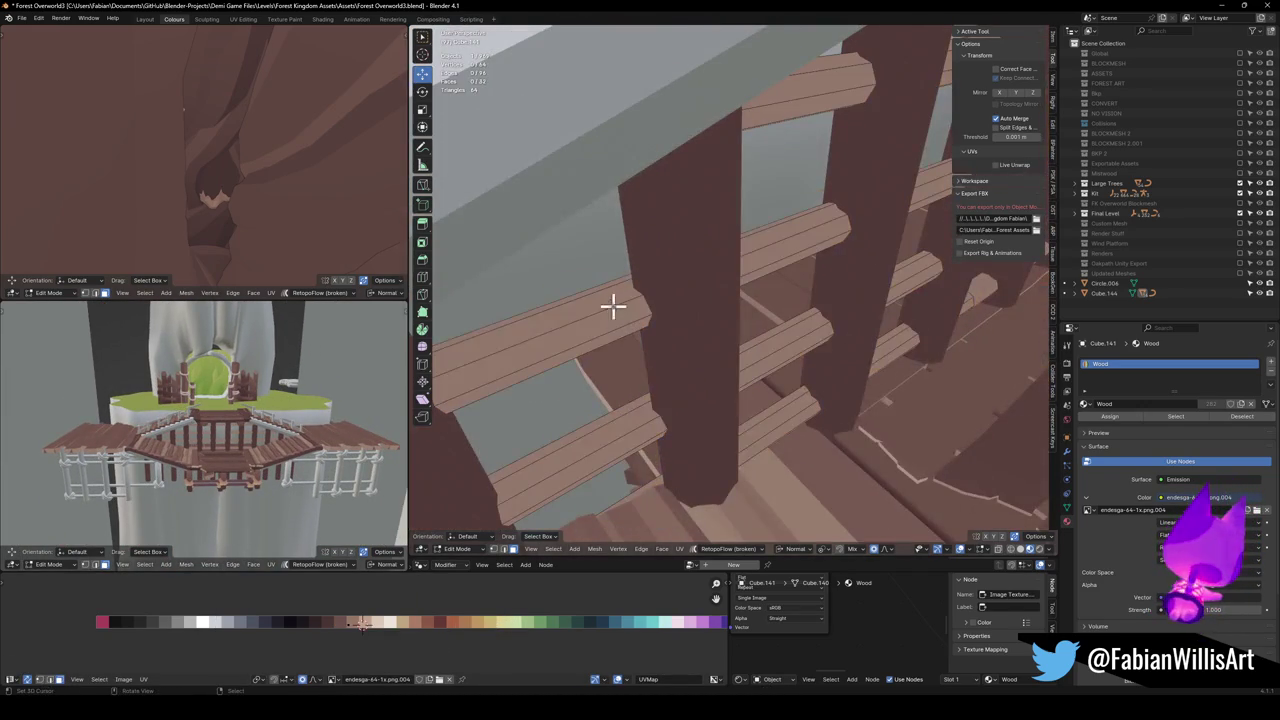
left_click(583, 291)
left_click(577, 449, "shift")
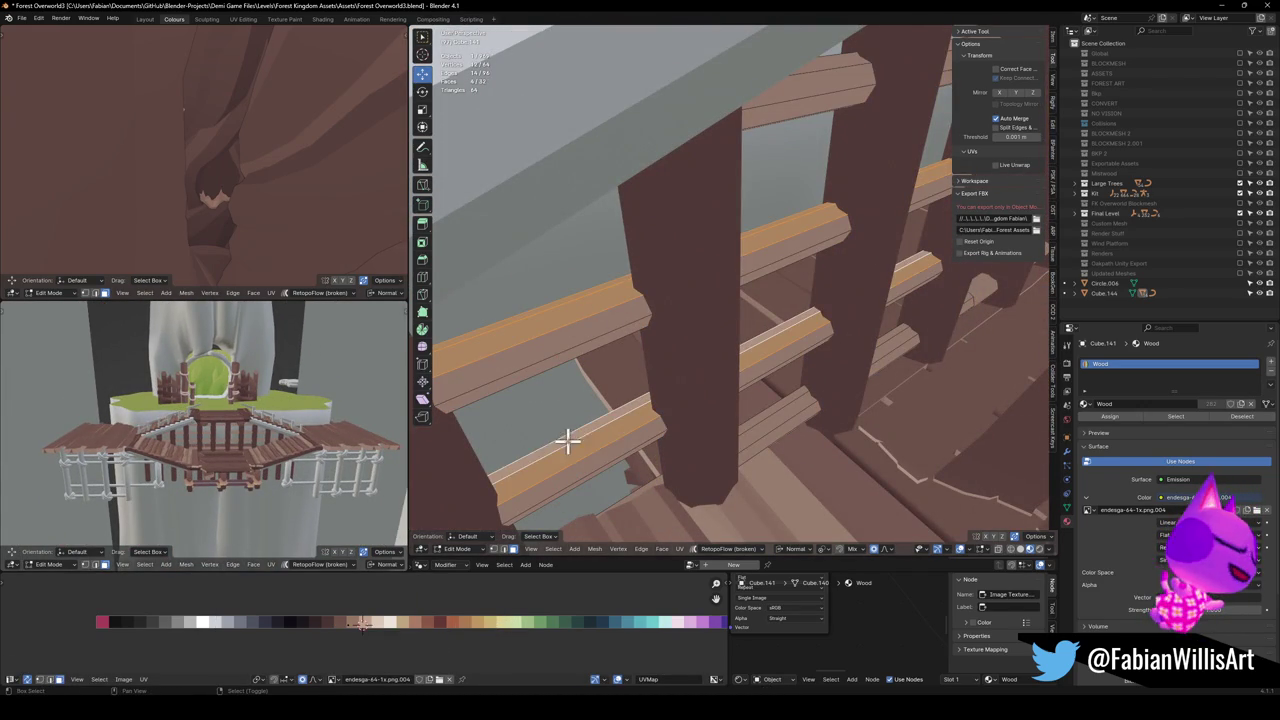
left_click(758, 430, "shift")
key("g")
left_click(430, 614)
scroll(203, 427, "up", 5)
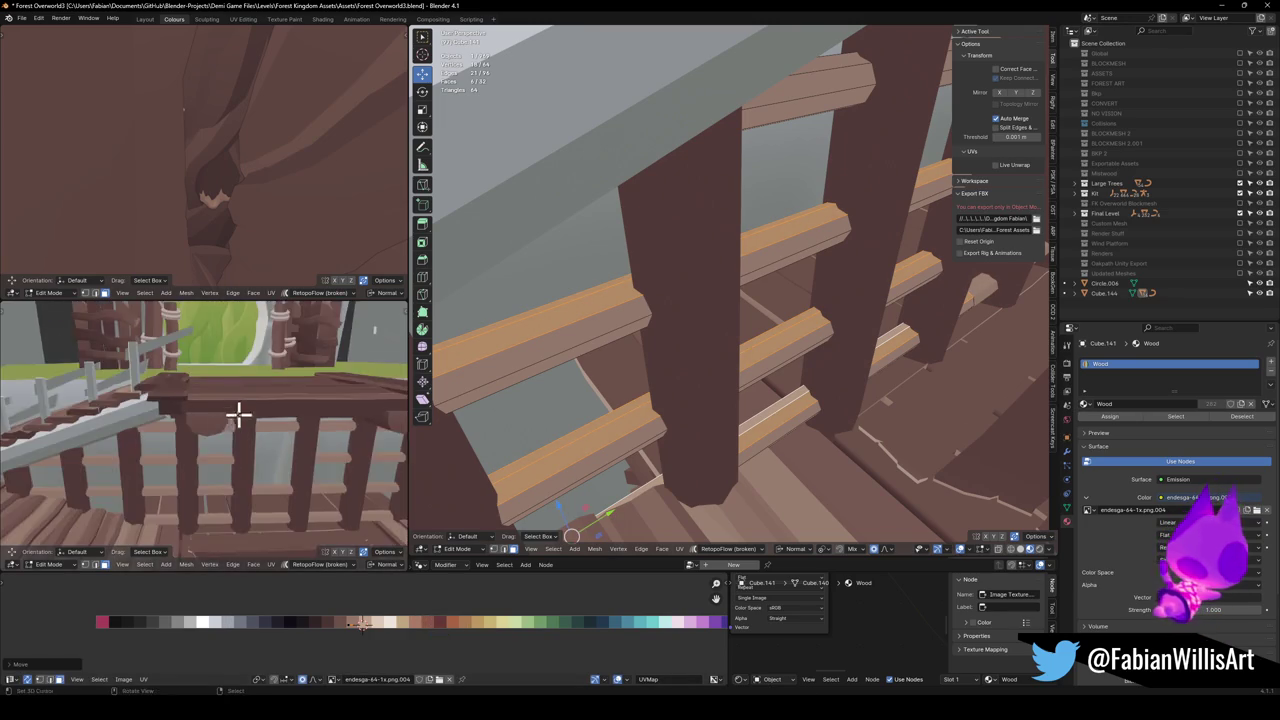
scroll(254, 437, "up", 3)
scroll(246, 450, "up", 2)
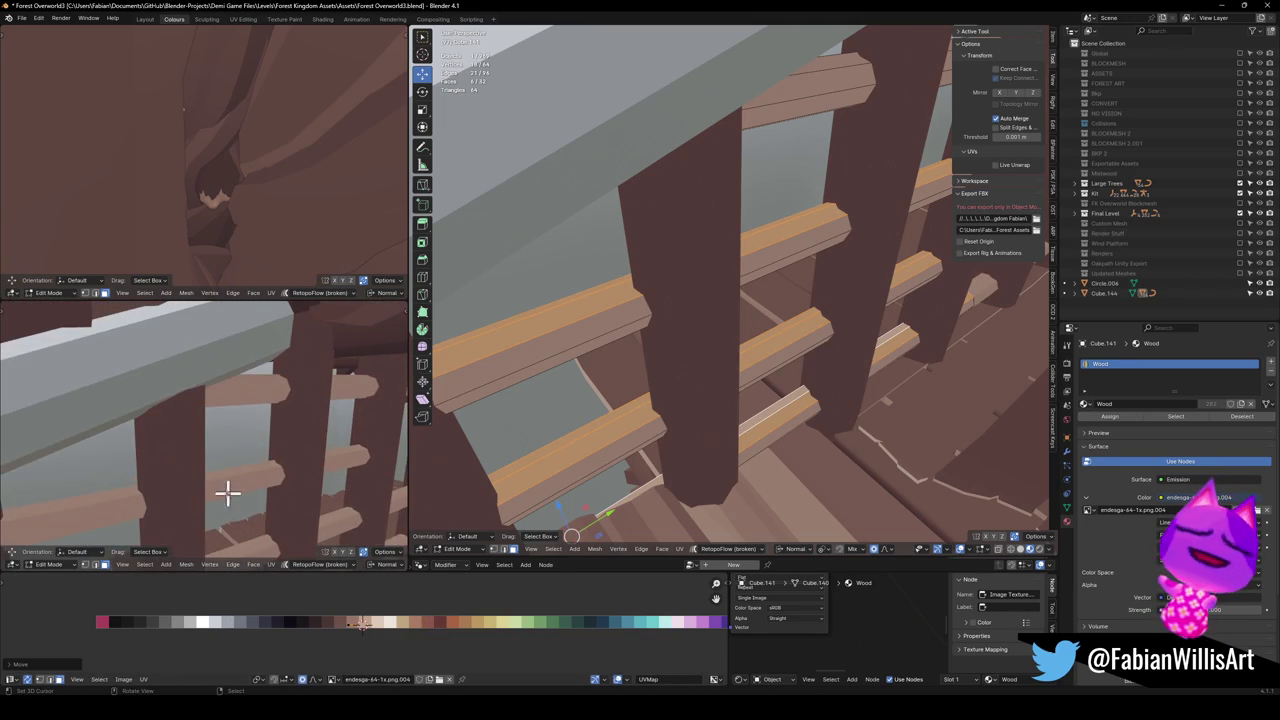
key("g")
key("x")
left_click(432, 627)
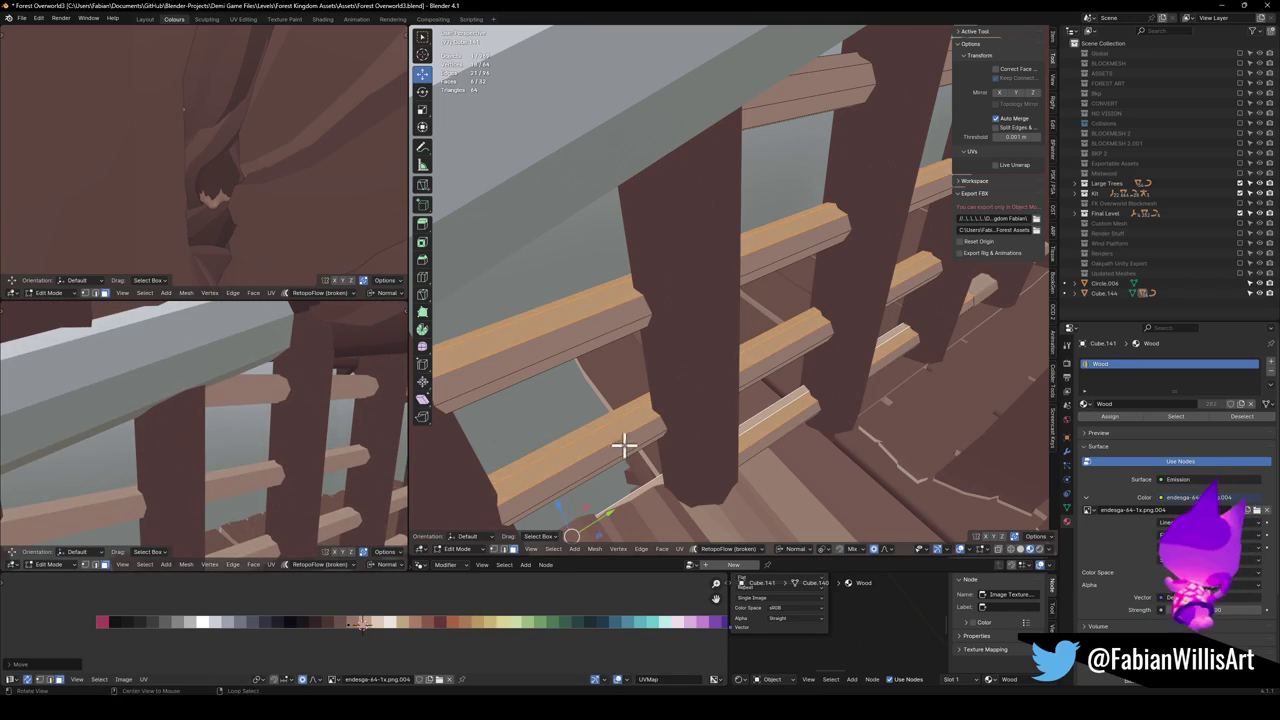
Select additional rail end and top faces all around the railing
scroll(620, 449, "up", 4)
left_click(587, 331)
scroll(640, 345, "up", 2)
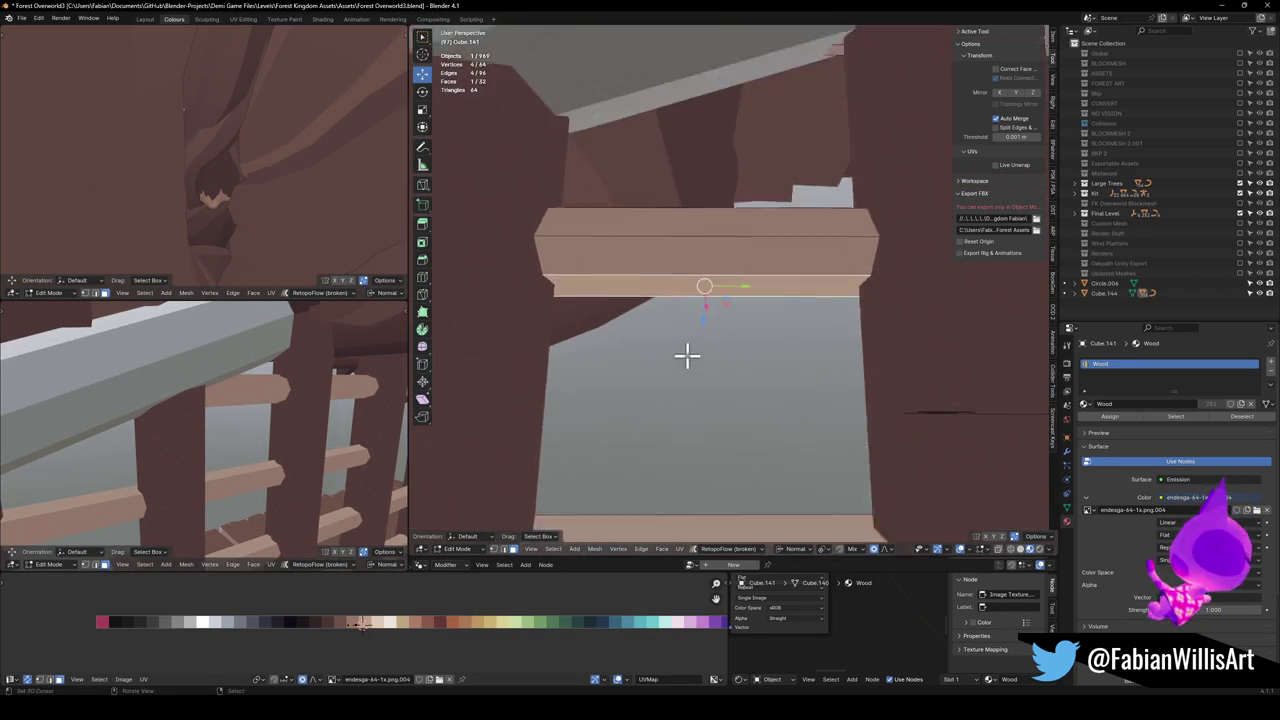
left_click(690, 303, "shift")
left_click_drag(690, 303, 572, 437)
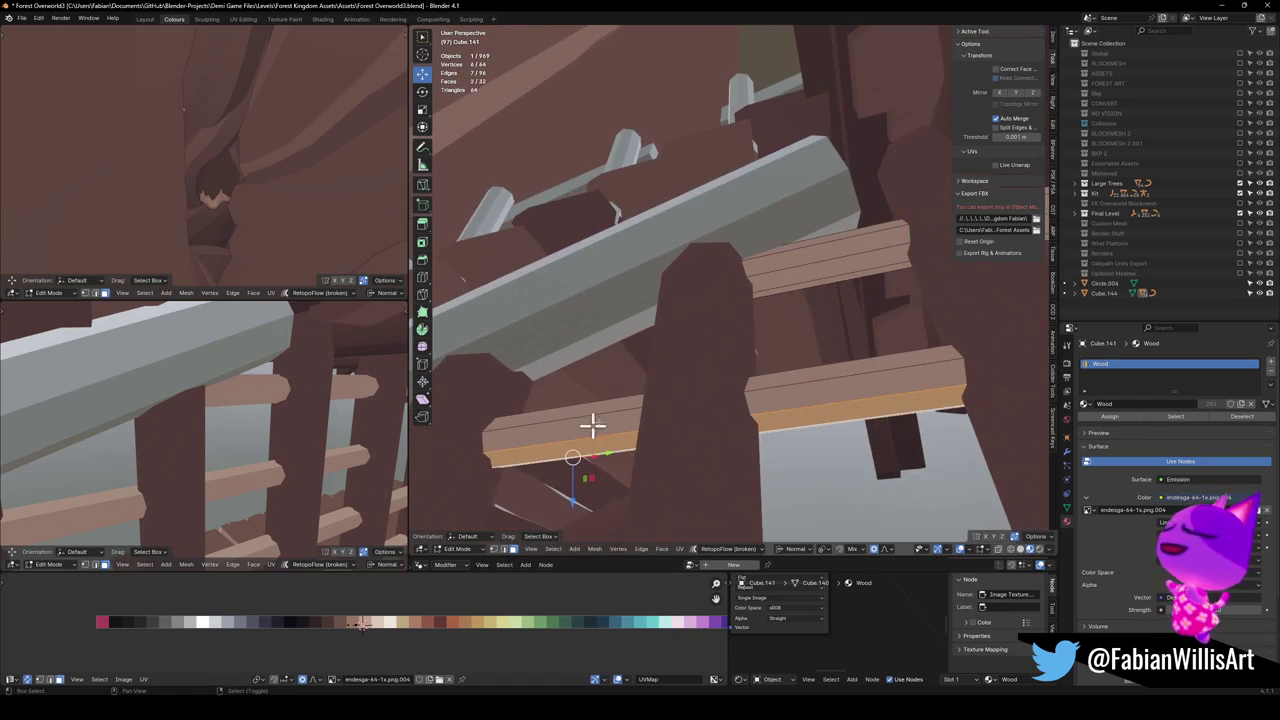
left_click(835, 265, "shift")
left_click(846, 277, "shift")
key("KP_Decimal")
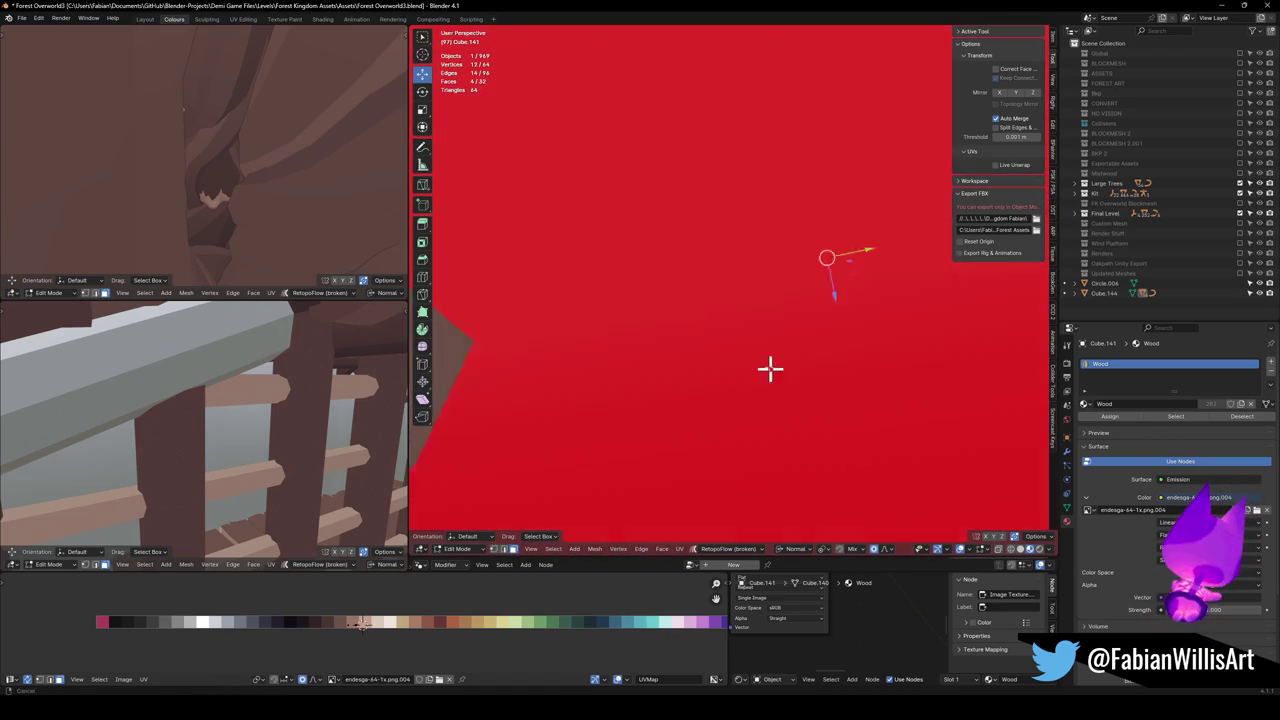
scroll(776, 327, "down", 5)
mouse_move(770, 407)
left_mouse_down()
mouse_move(786, 369)
mouse_move(729, 340)
mouse_move(758, 476)
mouse_move(791, 443)
mouse_move(780, 457)
mouse_move(796, 461)
left_mouse_up()
left_click(734, 330, "shift")
left_click(728, 338, "shift")
left_click(752, 354, "shift")
left_click_drag(752, 354, 700, 369)
left_click(780, 349, "shift")
Review the railing, posts and bridge from several angles, then clear the face selection
left_click_drag(780, 349, 414, 629)
mouse_move(287, 470)
left_mouse_down()
mouse_move(263, 474)
mouse_move(230, 388)
mouse_move(237, 471)
mouse_move(259, 437)
left_mouse_up()
left_click_drag(268, 425, 266, 438)
mouse_move(840, 290)
left_mouse_down()
mouse_move(729, 189)
mouse_move(717, 203)
mouse_move(723, 326)
mouse_move(749, 323)
mouse_move(671, 343)
mouse_move(690, 343)
left_mouse_up()
left_click_drag(176, 457, 447, 432)
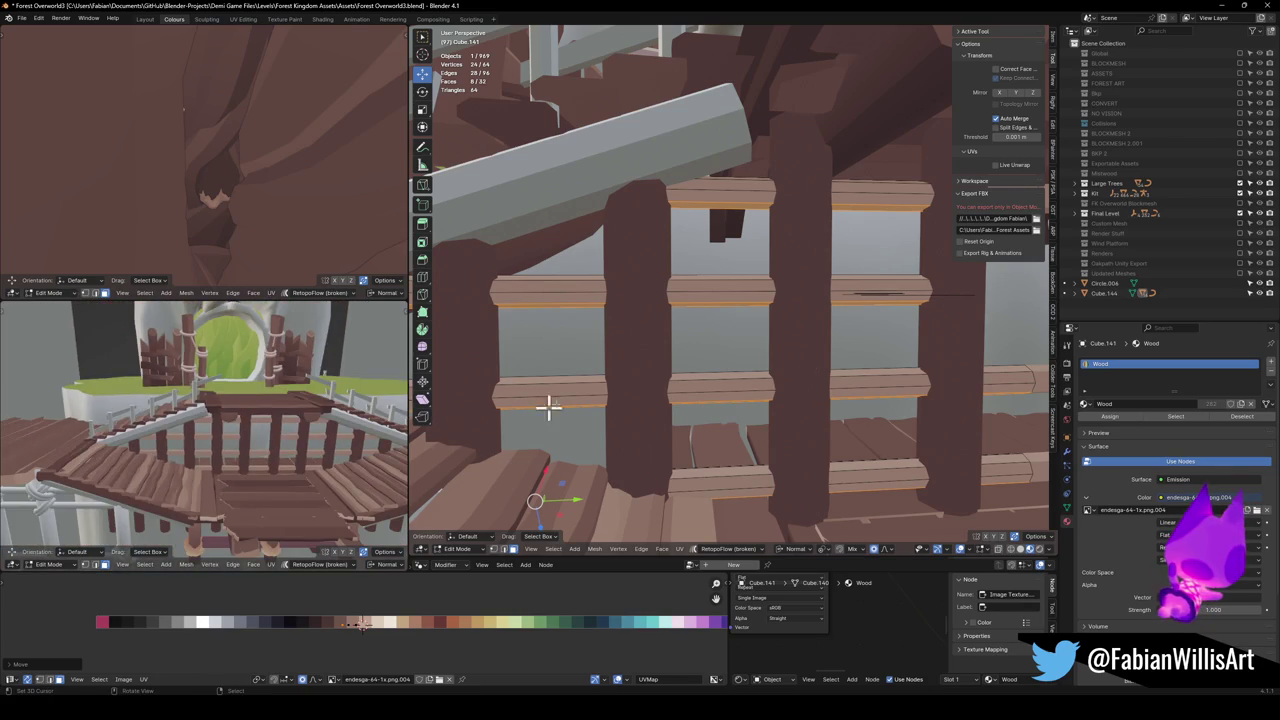
mouse_move(818, 346)
left_mouse_down()
mouse_move(737, 354)
mouse_move(749, 315)
mouse_move(725, 283)
left_mouse_up()
key("alt+a")
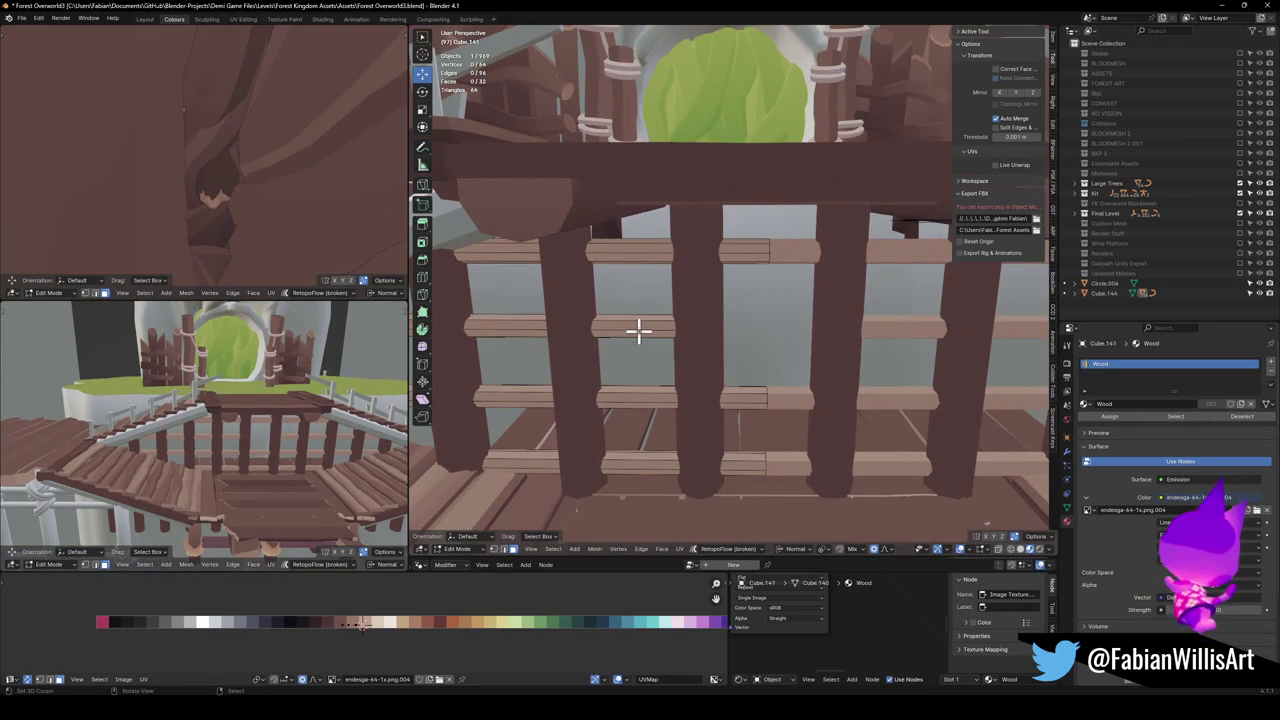
Duplicate a wooden rail in place and rotate the copy diagonally around the global Y axis
key("l")
mouse_move(637, 314)
left_mouse_down()
mouse_move(643, 337)
mouse_move(724, 307)
left_mouse_up()
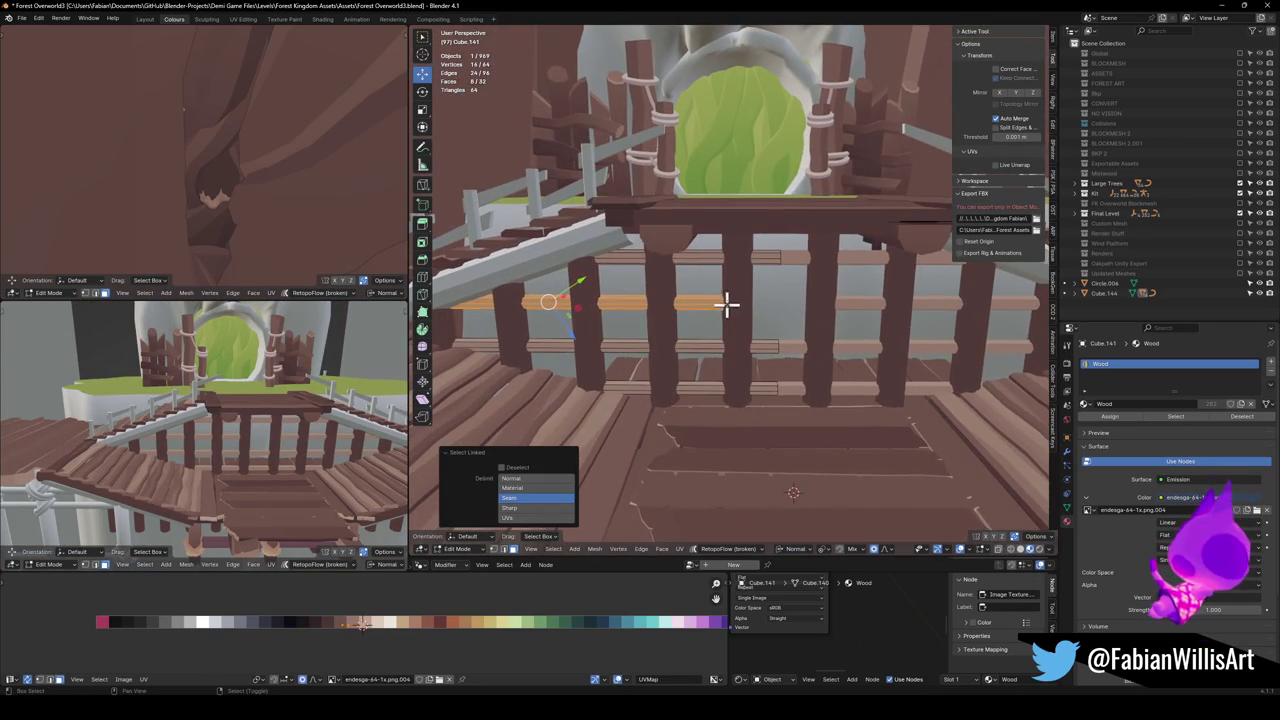
key("shift+d")
right_click(695, 318)
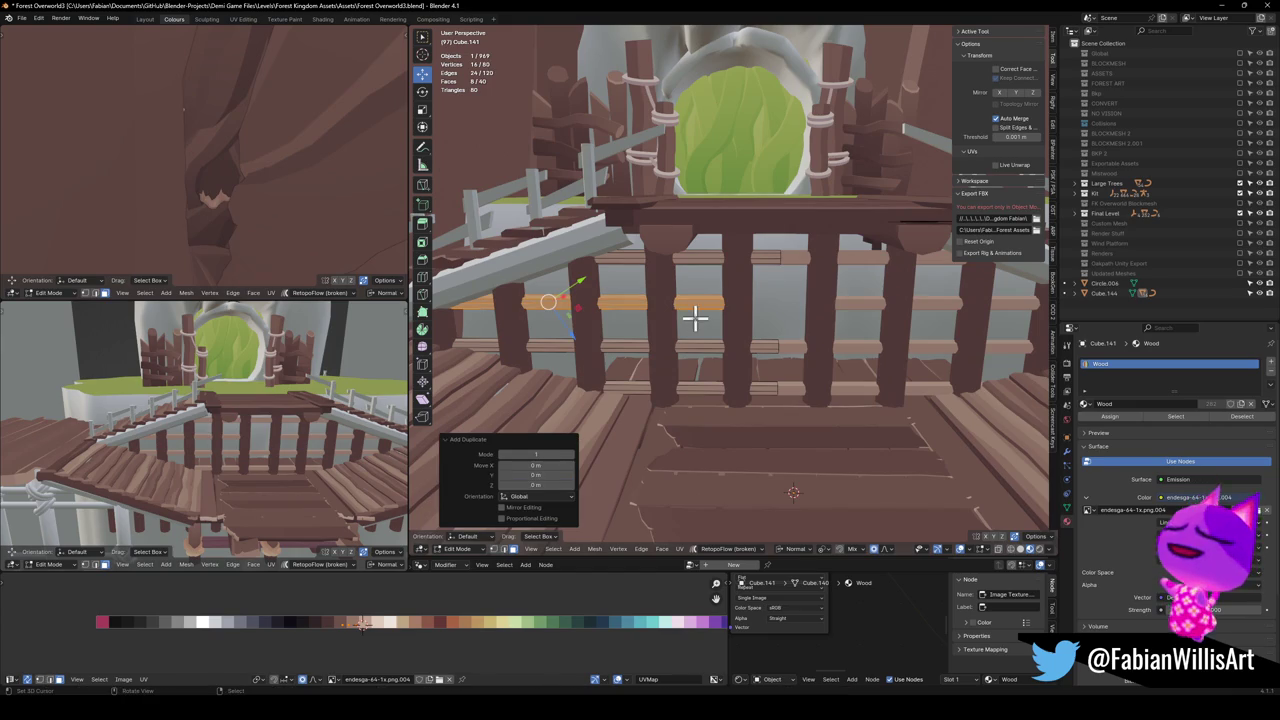
key("comma")
left_click(655, 325)
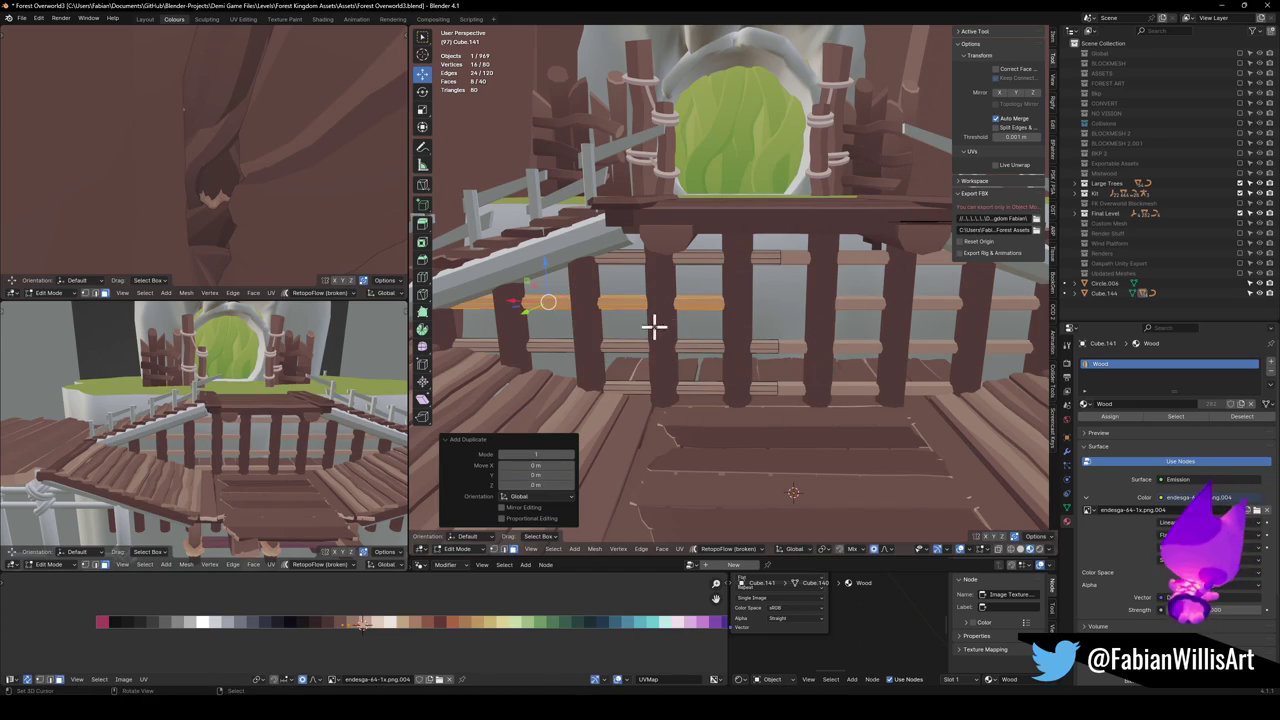
key("r")
key("y")
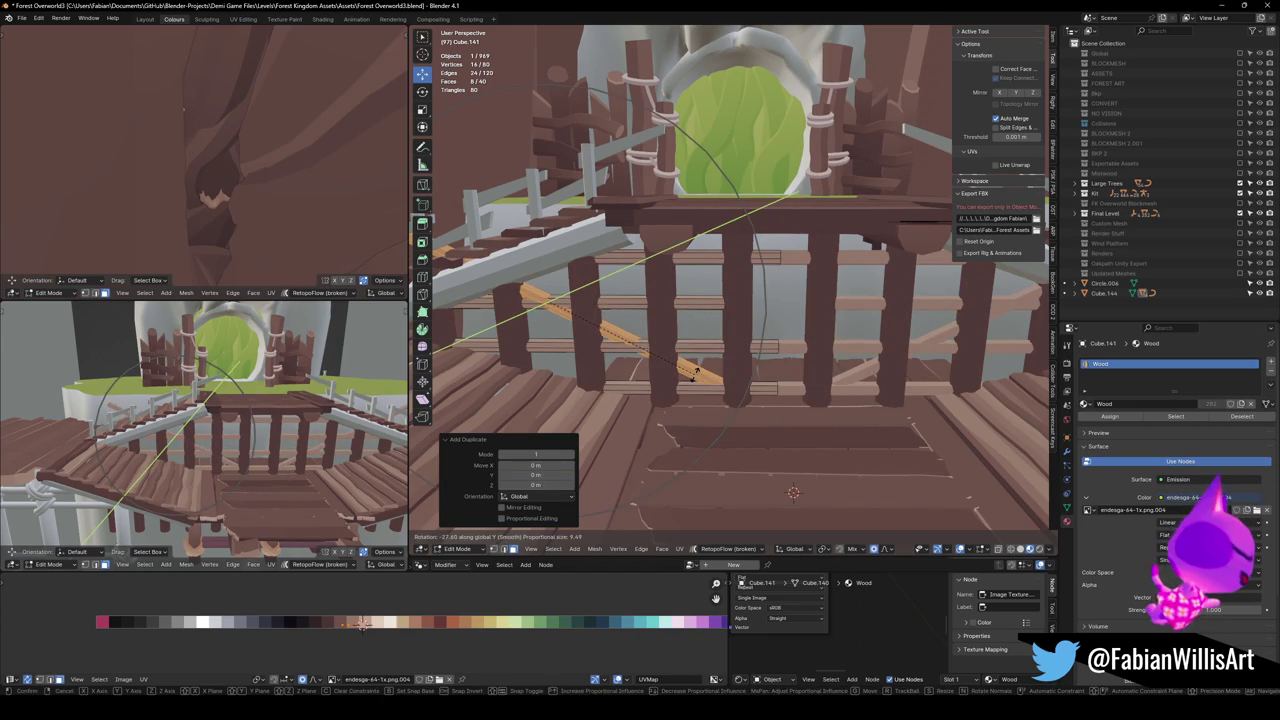
left_click(695, 372)
key("comma")
left_click(717, 470)
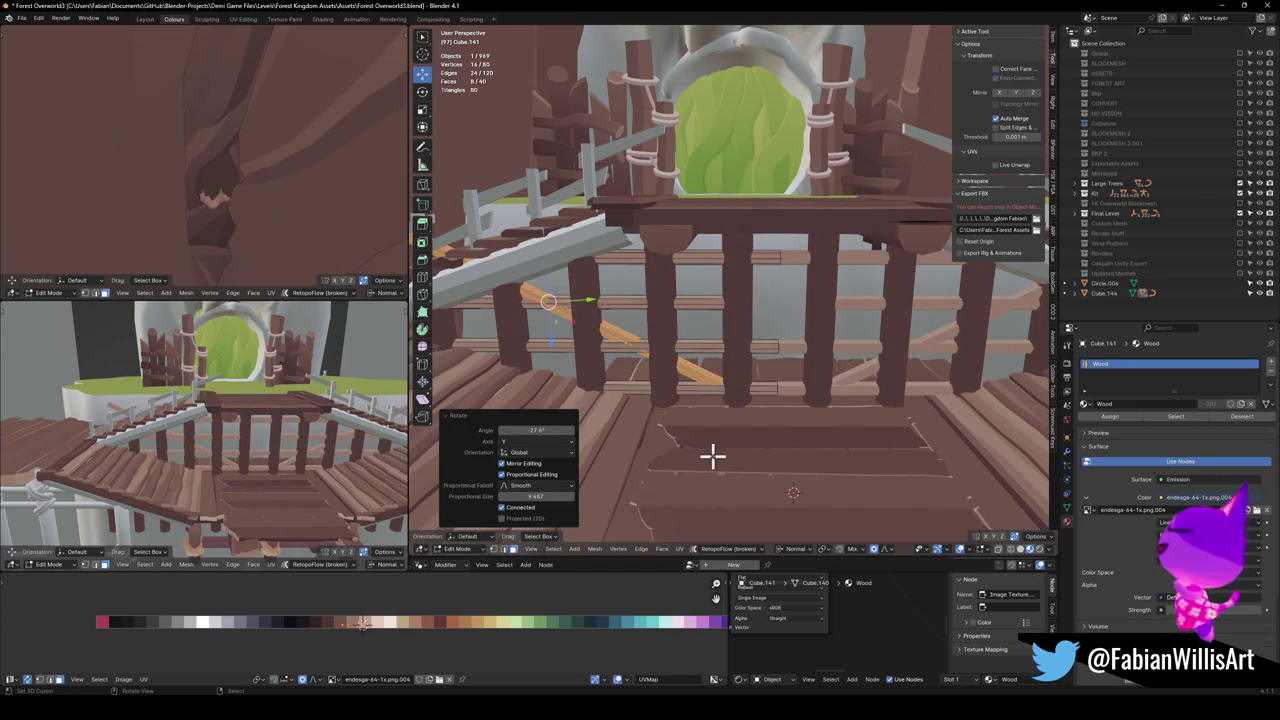
Hide everything except the duplicated diagonal rail
left_click_drag(684, 392, 765, 392)
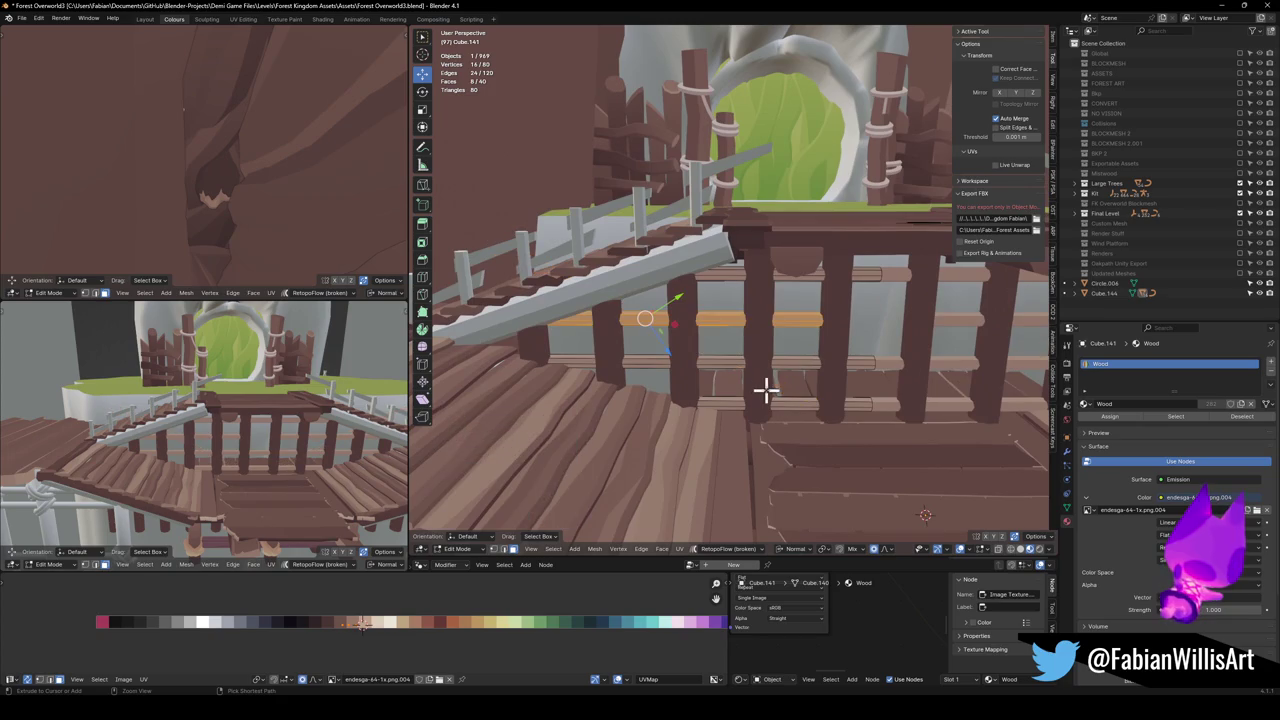
key("r")
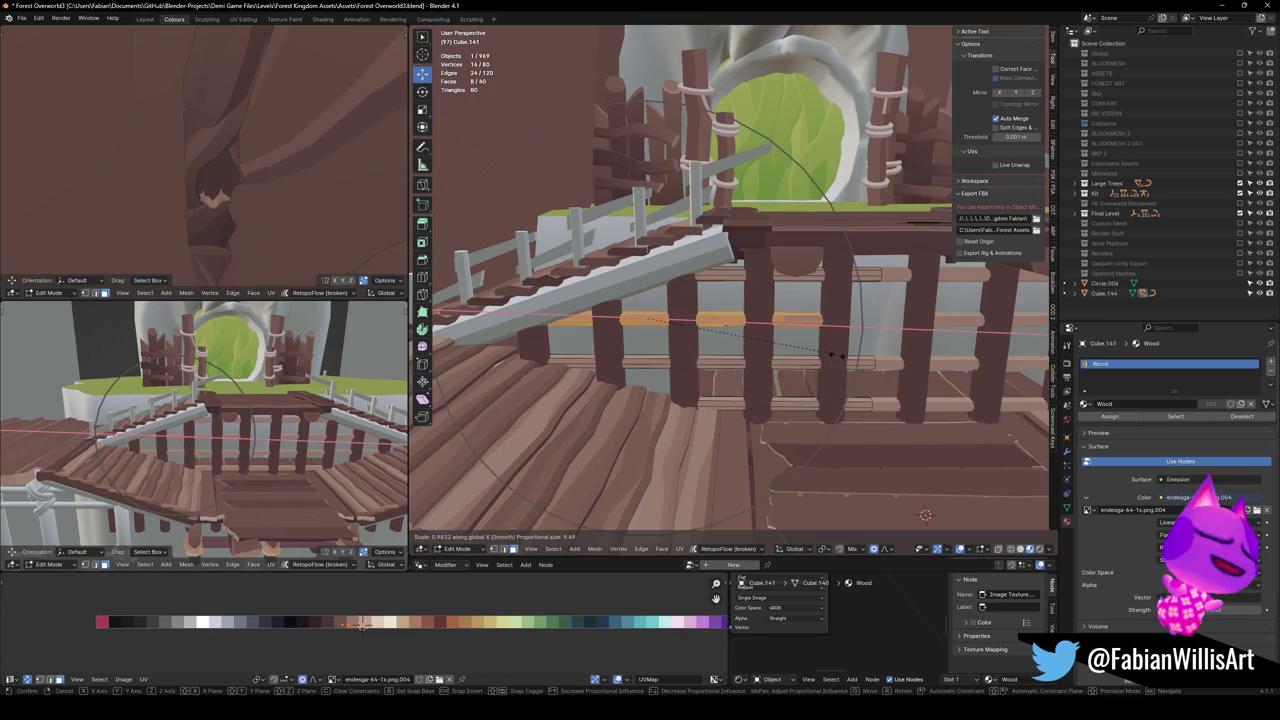
right_click(706, 341)
left_click_drag(706, 341, 713, 370)
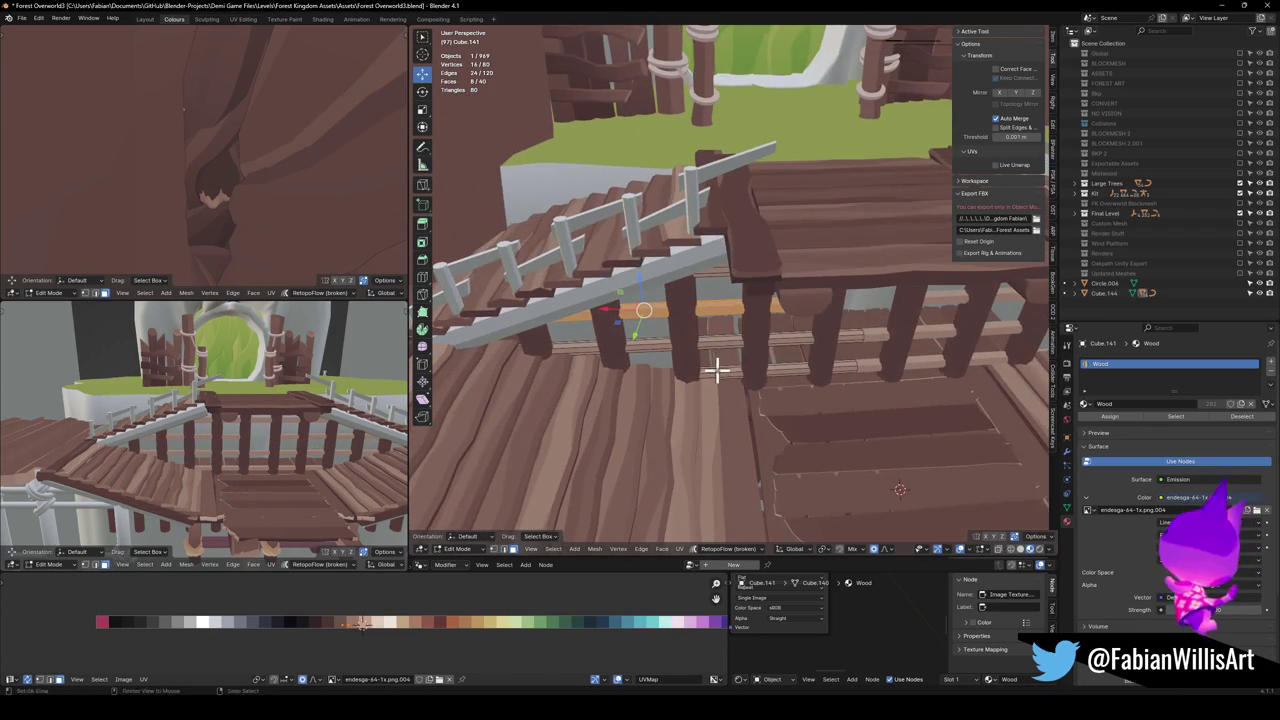
key("shift+h")
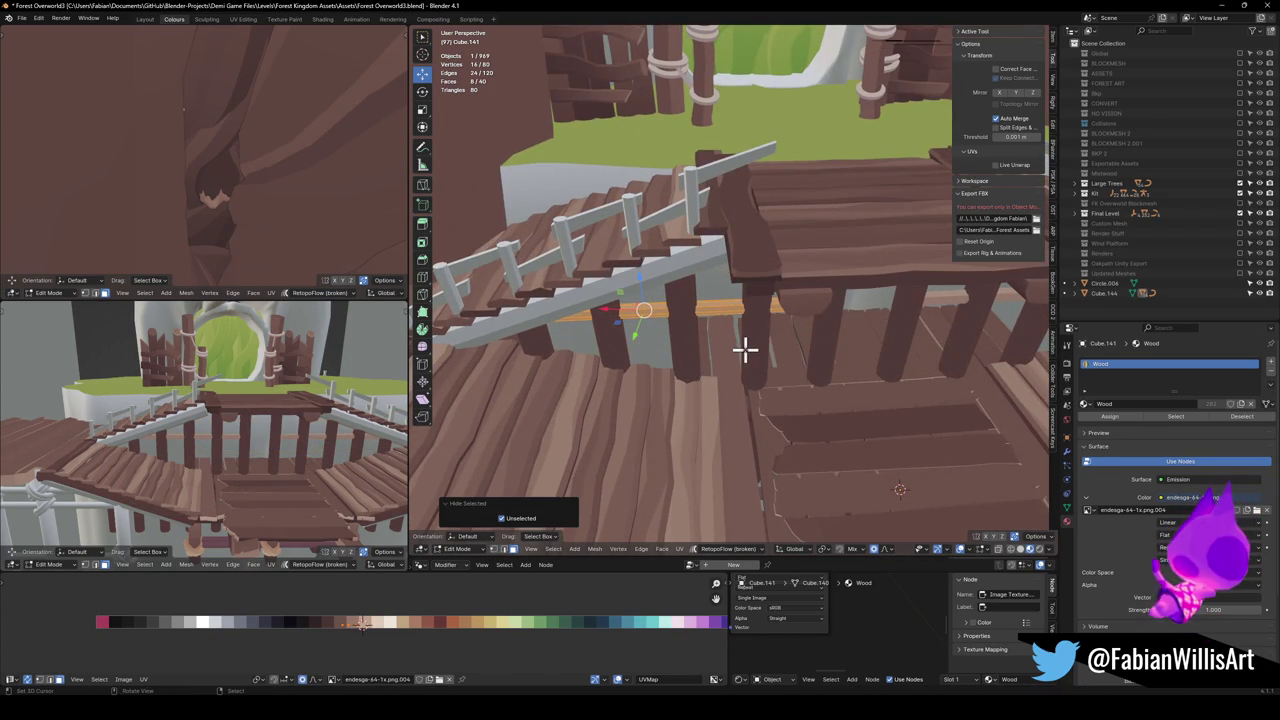
left_click(475, 333)
Edge-slide a loop along the rail, then select the wooden dowel piece
left_click(514, 334, "alt")
key("g")
key("g")
left_click(666, 338)
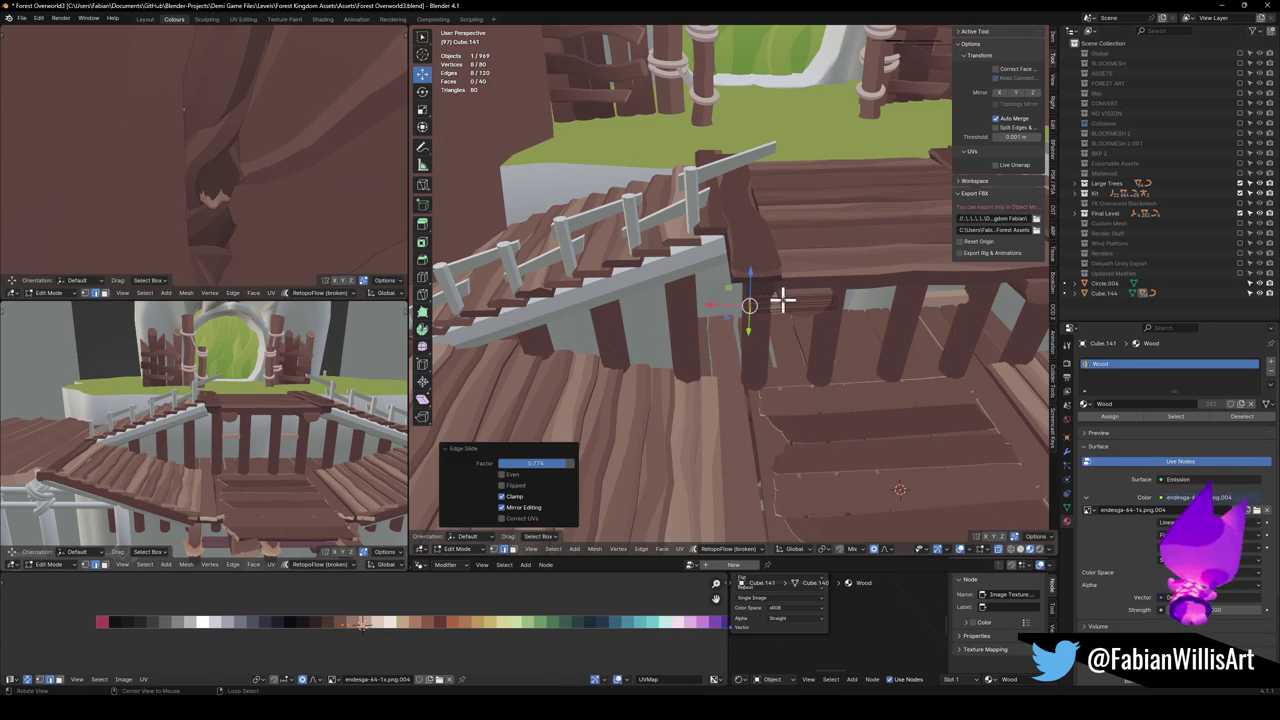
scroll(808, 320, "up", 4)
key("alt+a")
key("l")
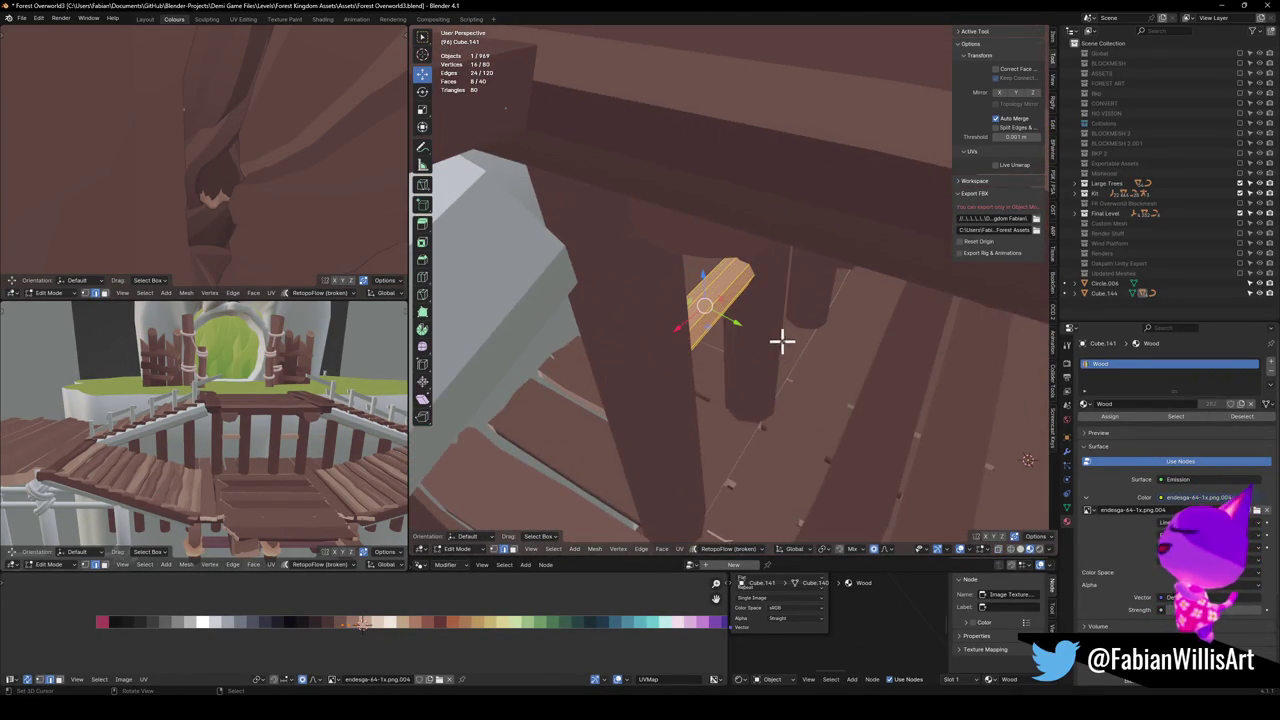
Set transform orientation to Global and pivot point to Active Element
scroll(783, 337, "up", 3)
left_click(690, 298, "shift")
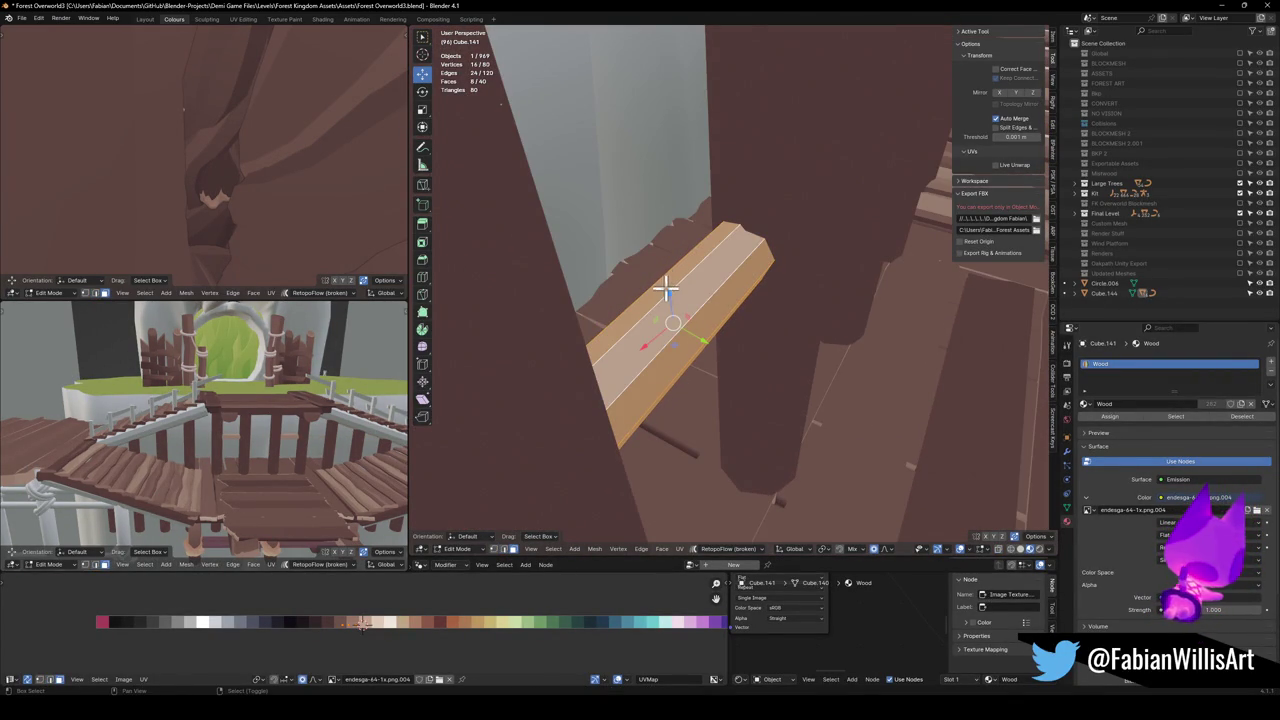
left_click(662, 302, "shift")
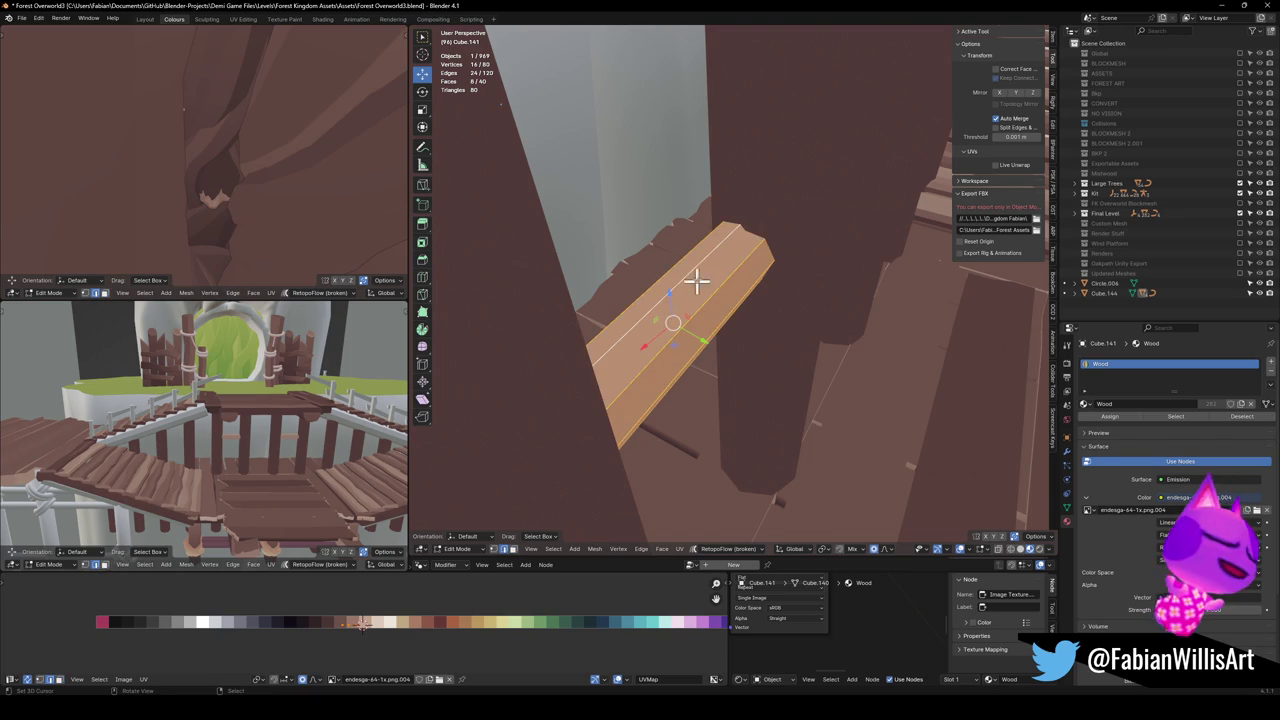
key("comma")
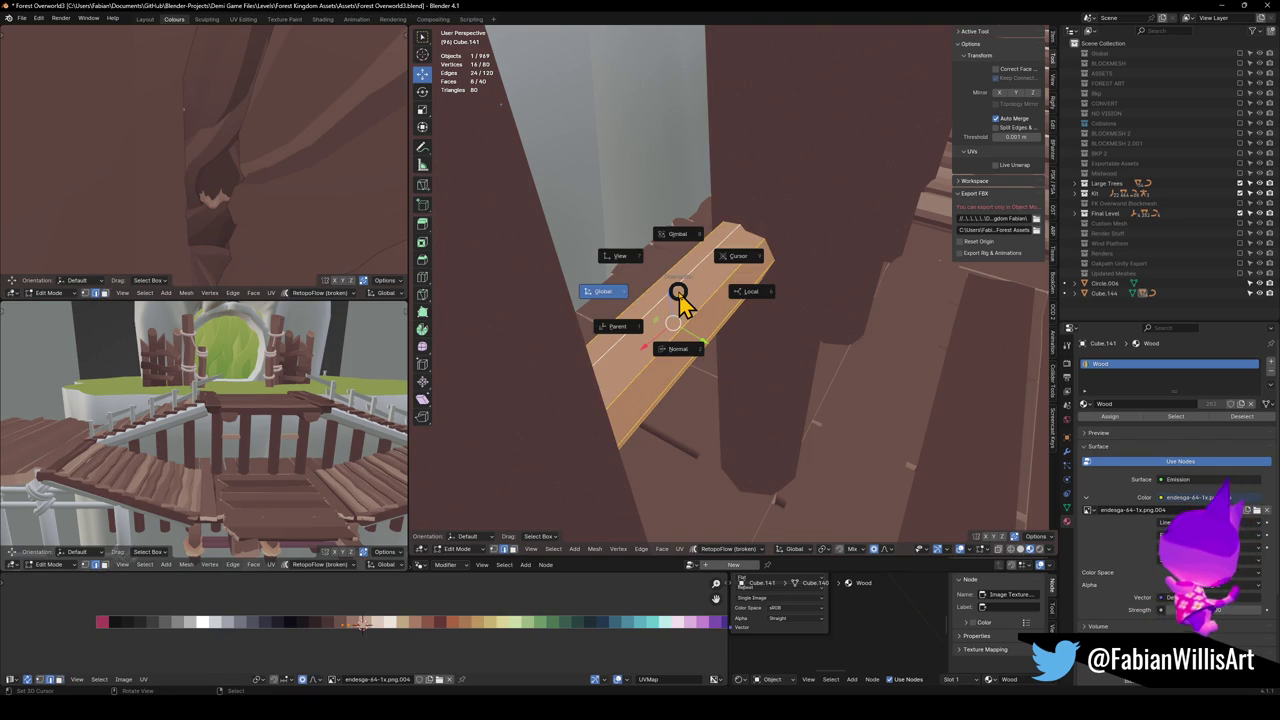
left_click(585, 300)
key("period")
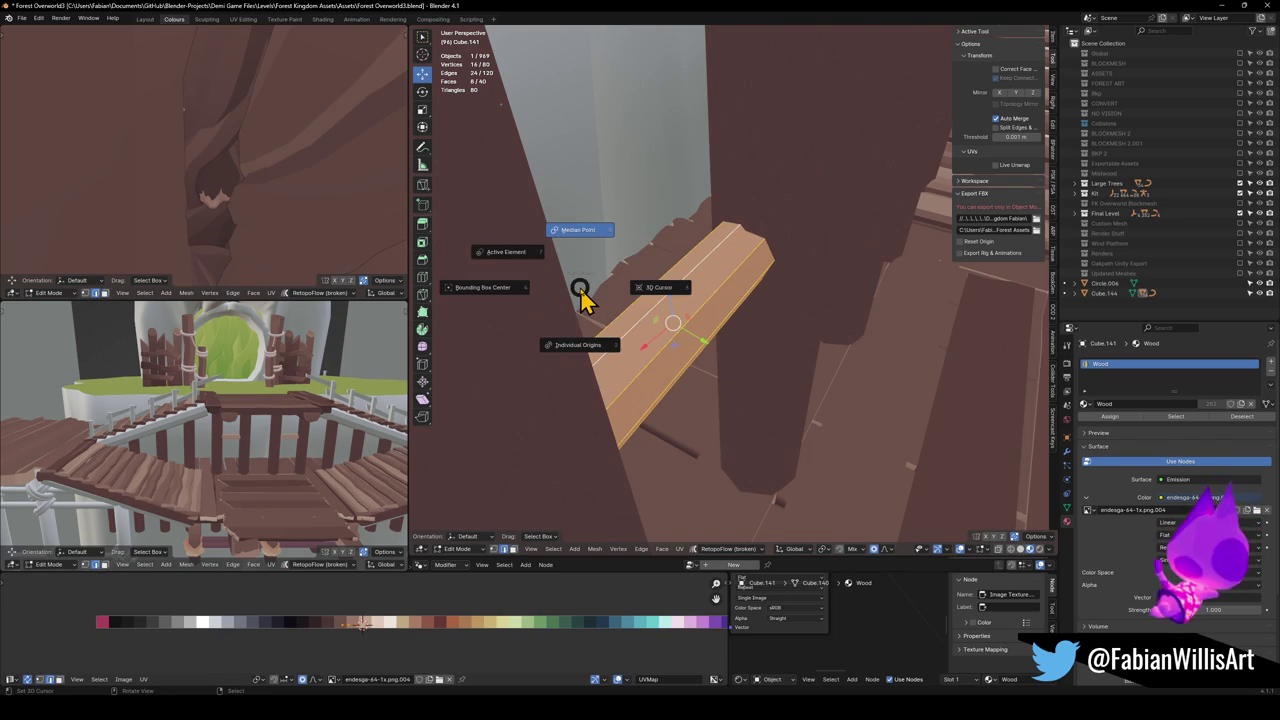
left_click(528, 243)
Switch to Normal orientation and tilt the plank -31° around its X axis
mouse_move(528, 243)
left_mouse_down()
mouse_move(749, 329)
mouse_move(703, 309)
mouse_move(730, 320)
left_mouse_up()
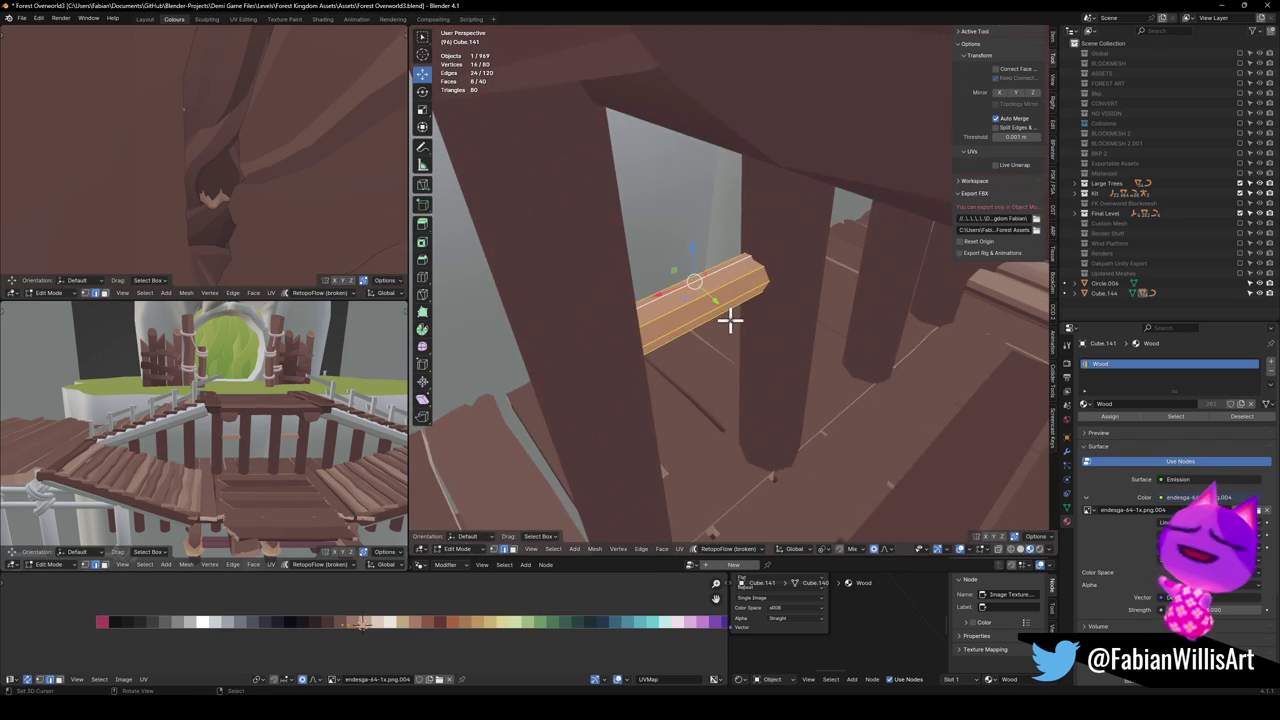
key("comma")
left_click(726, 456)
key("r")
key("x")
left_click(770, 350)
Move the tilted plank along its Z and Y axes into place between the posts
left_click_drag(770, 350, 734, 314)
key("g")
key("z")
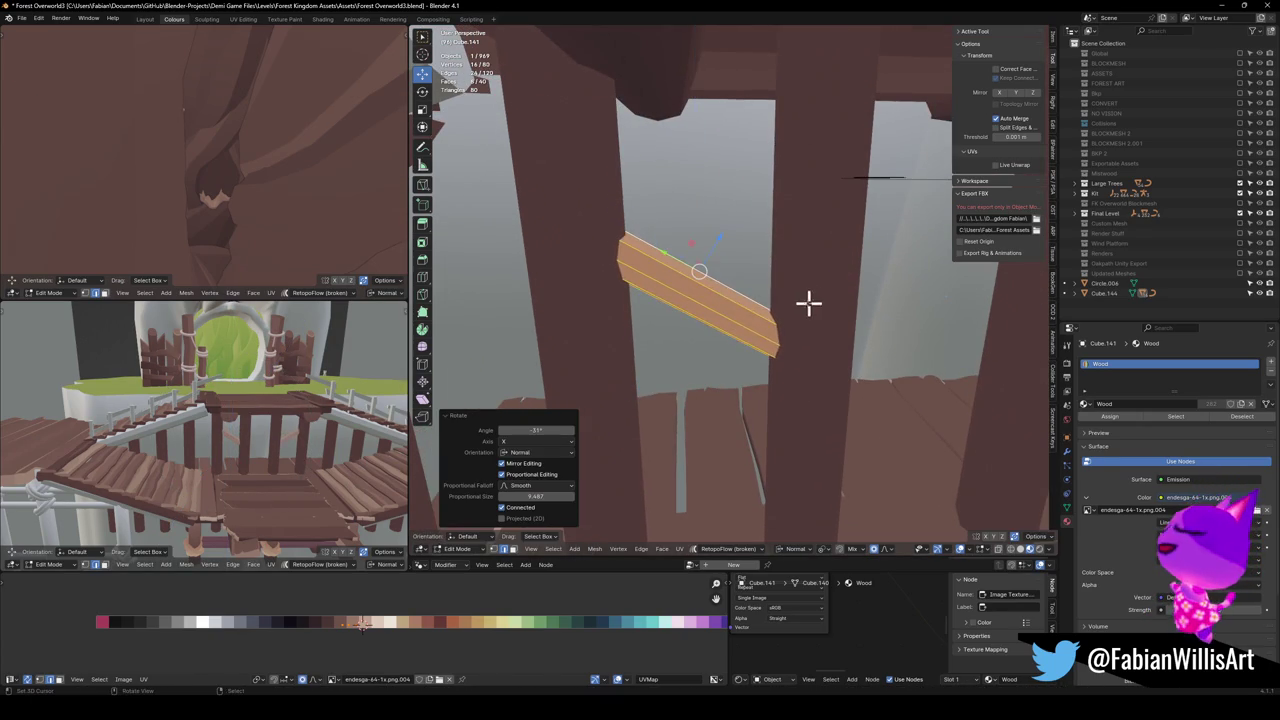
left_click(926, 240)
mouse_move(926, 240)
left_mouse_down()
mouse_move(860, 326)
mouse_move(706, 257)
left_mouse_up()
key("y")
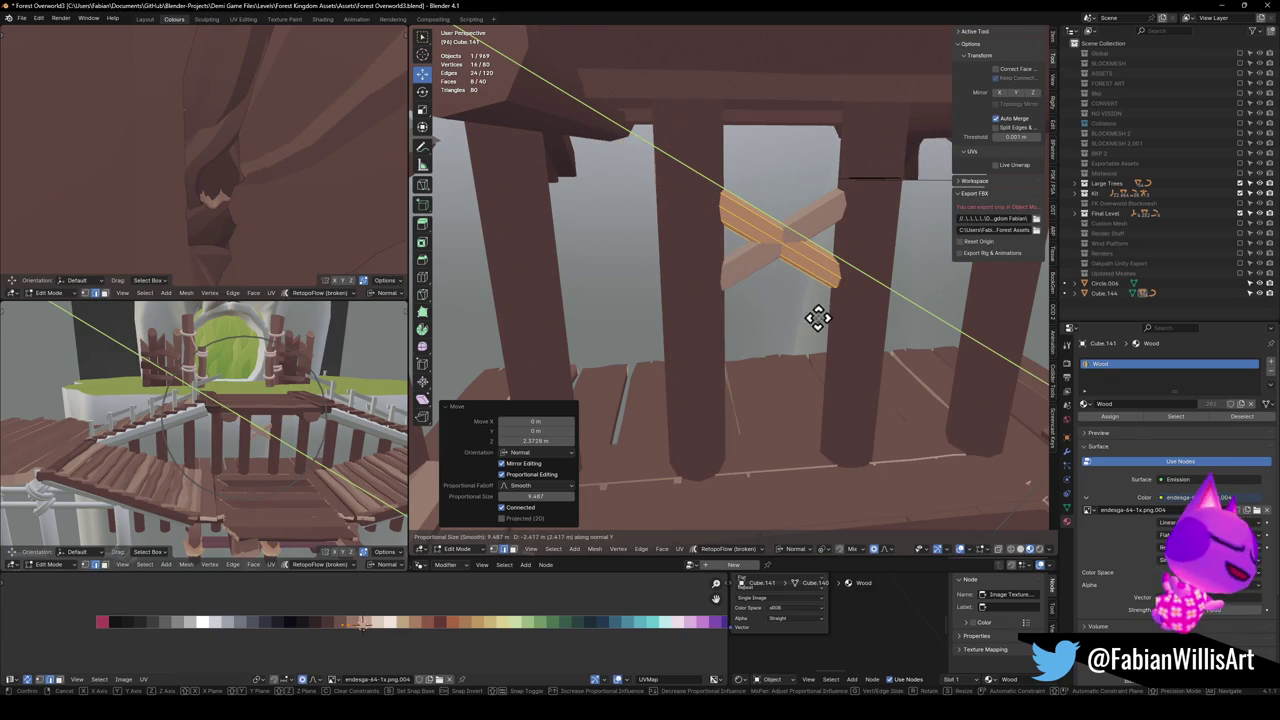
left_click(834, 325)
Reveal the hidden rail pieces and lower the crossed plank vertically into place
key("alt+h")
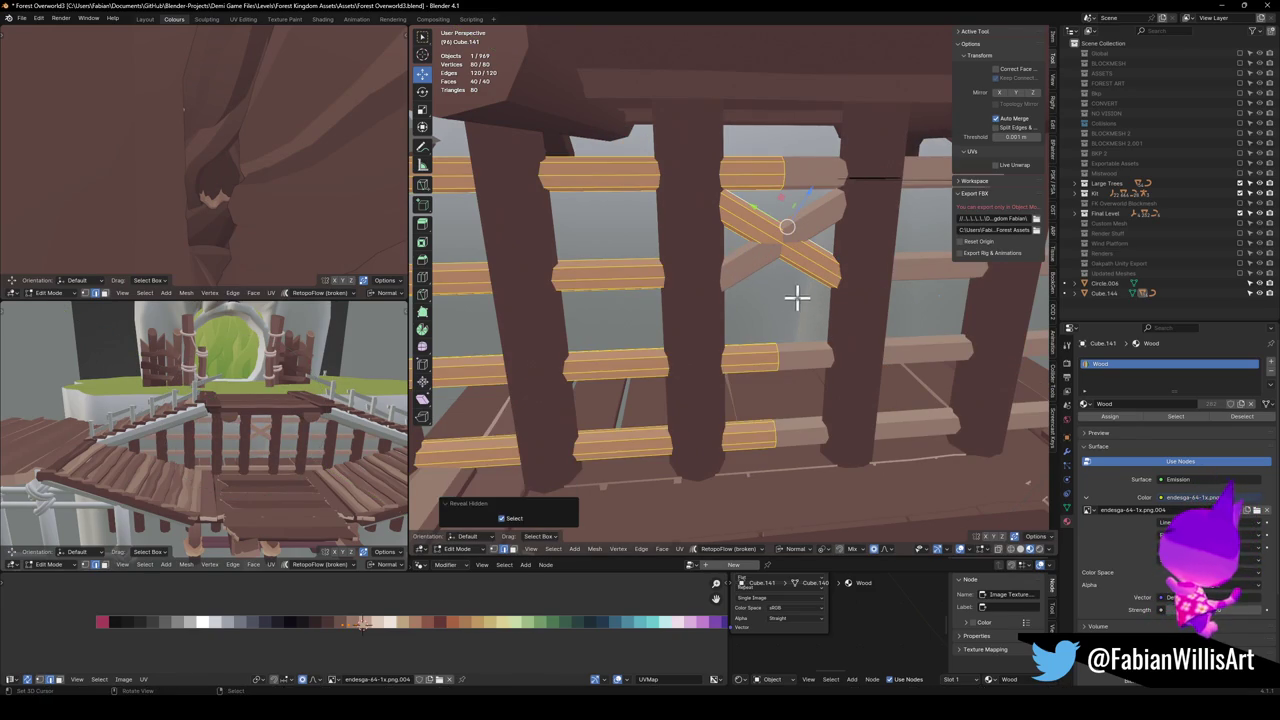
key("alt+a")
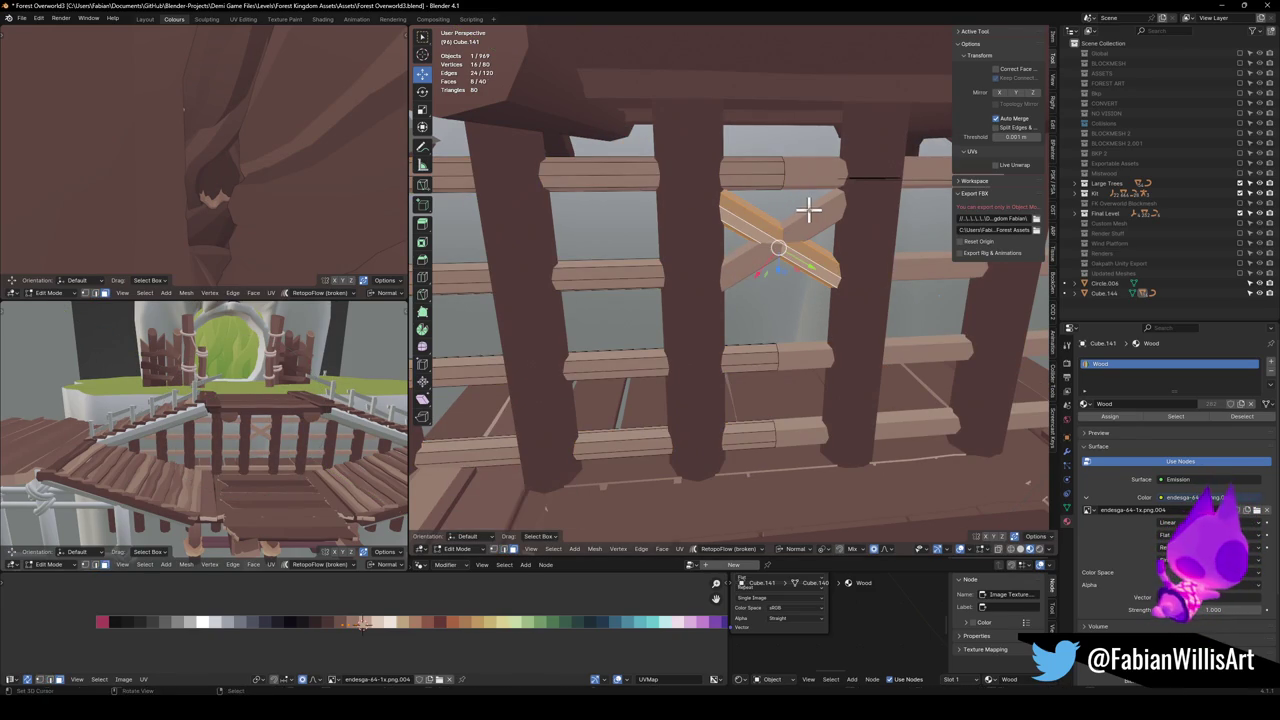
key("g")
key("z")
left_click(803, 238)
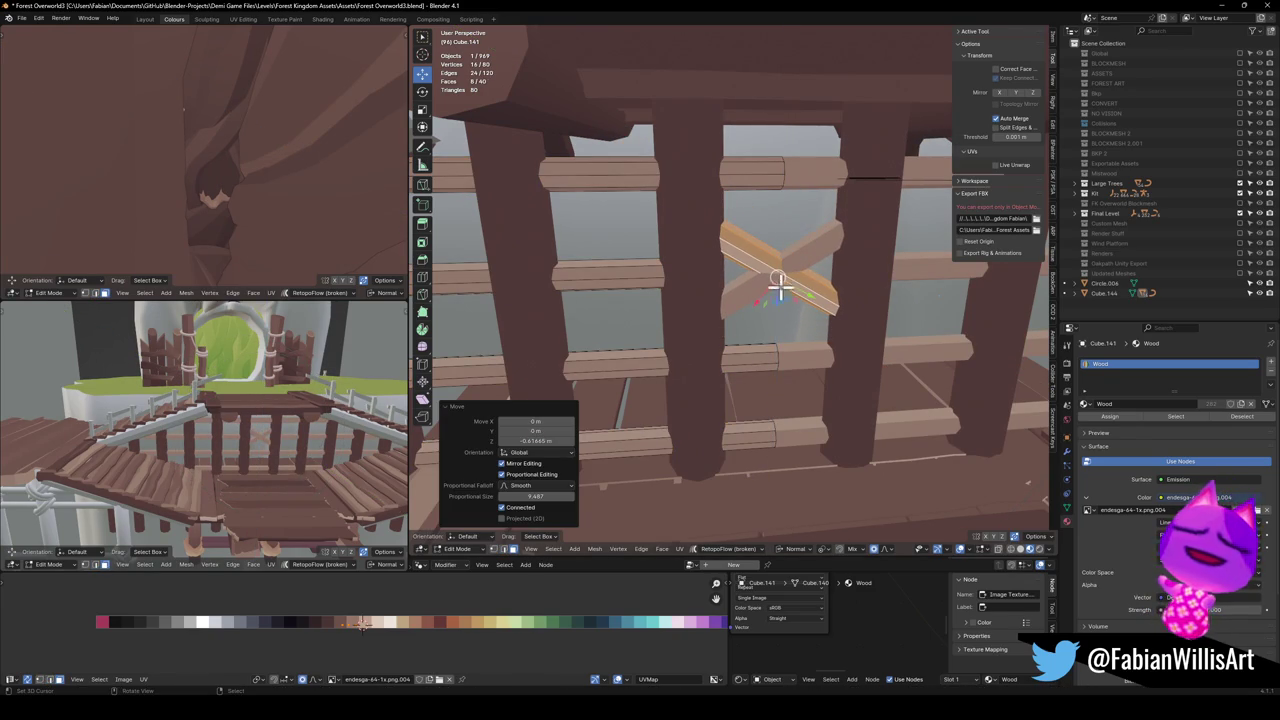
Rotate the crossed plank around its X axis to finish the brace and return to Object Mode
key("KP_Decimal")
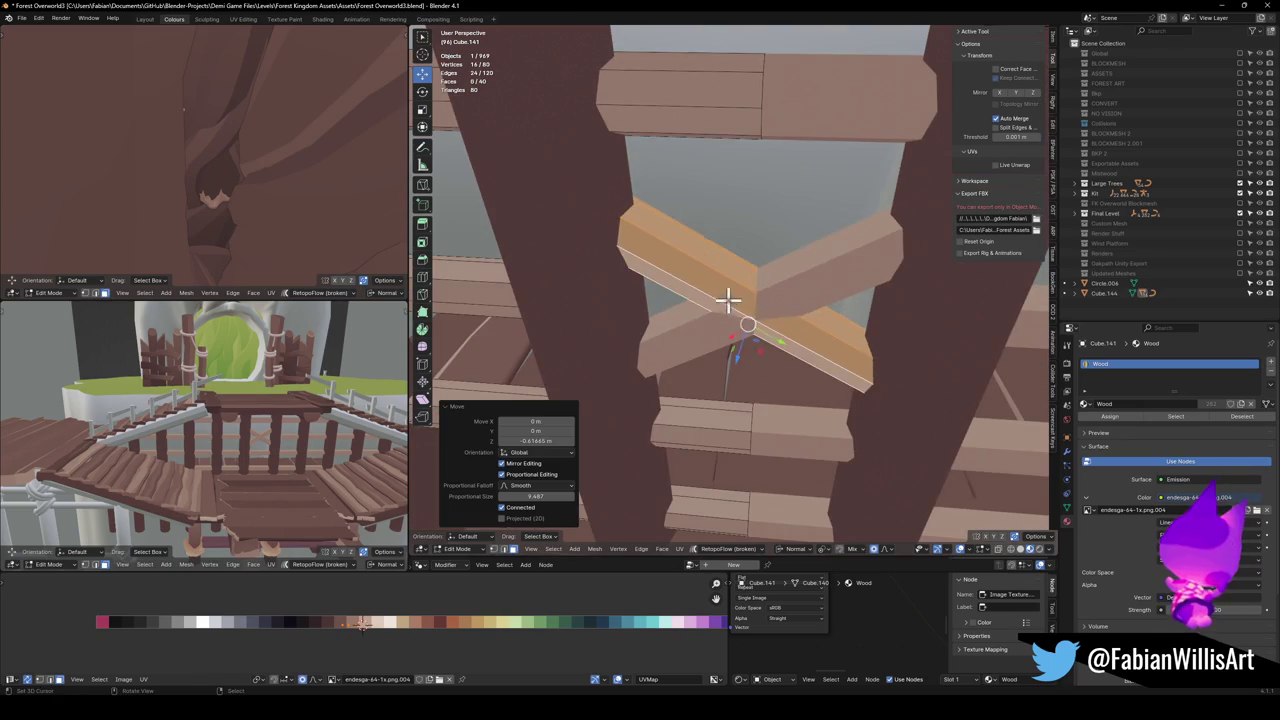
key("KP_8")
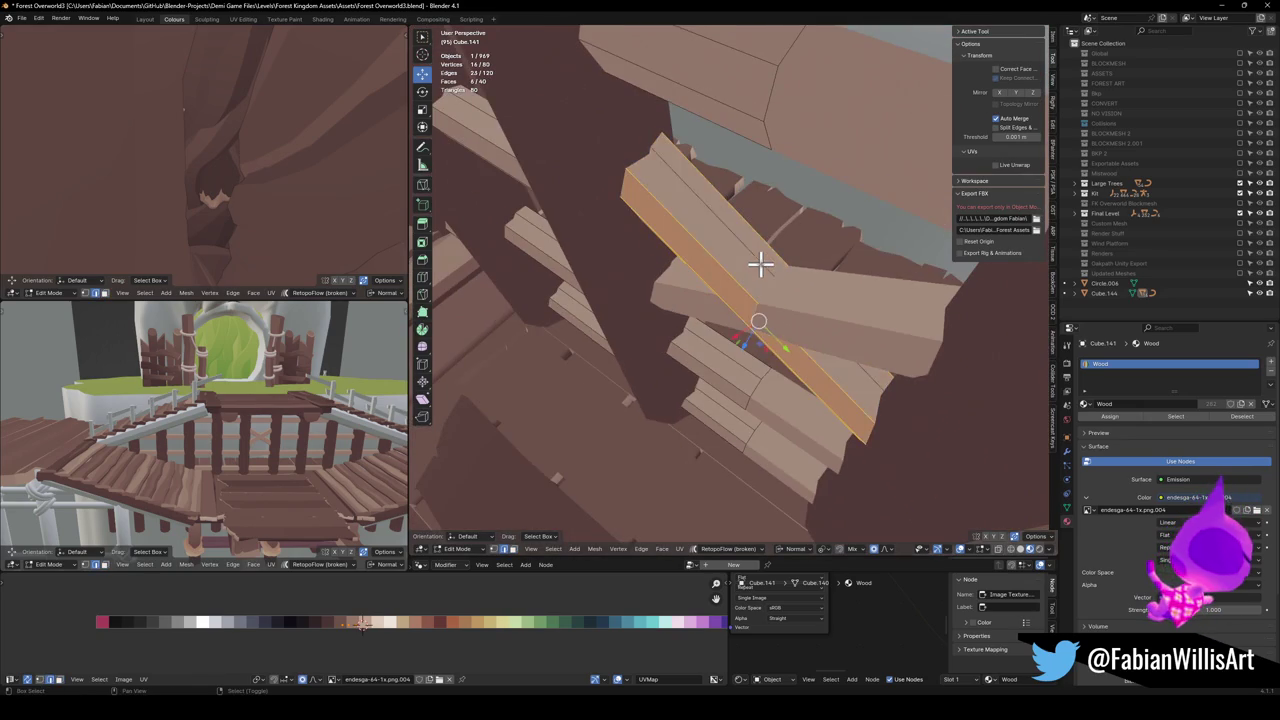
key("KP_2")
key("KP_2")
key("KP_8")
key("r")
key("x")
key("x")
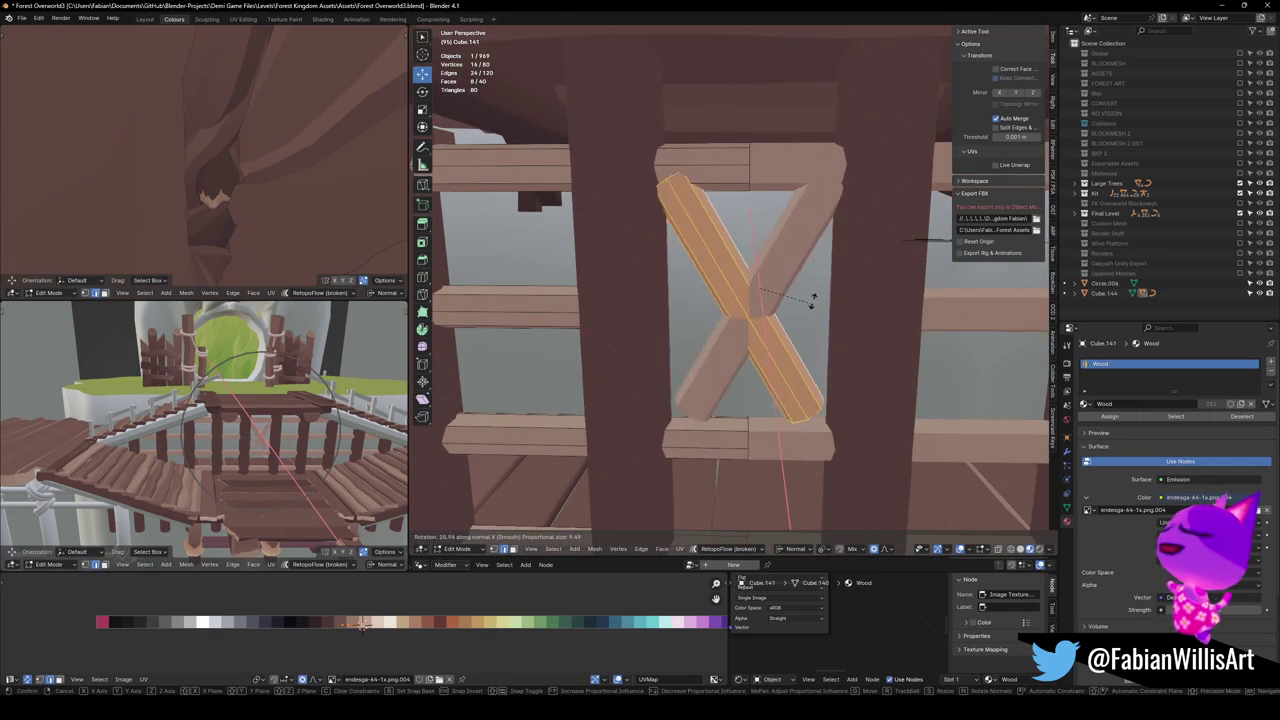
left_click(823, 289)
scroll(794, 306, "down", 4)
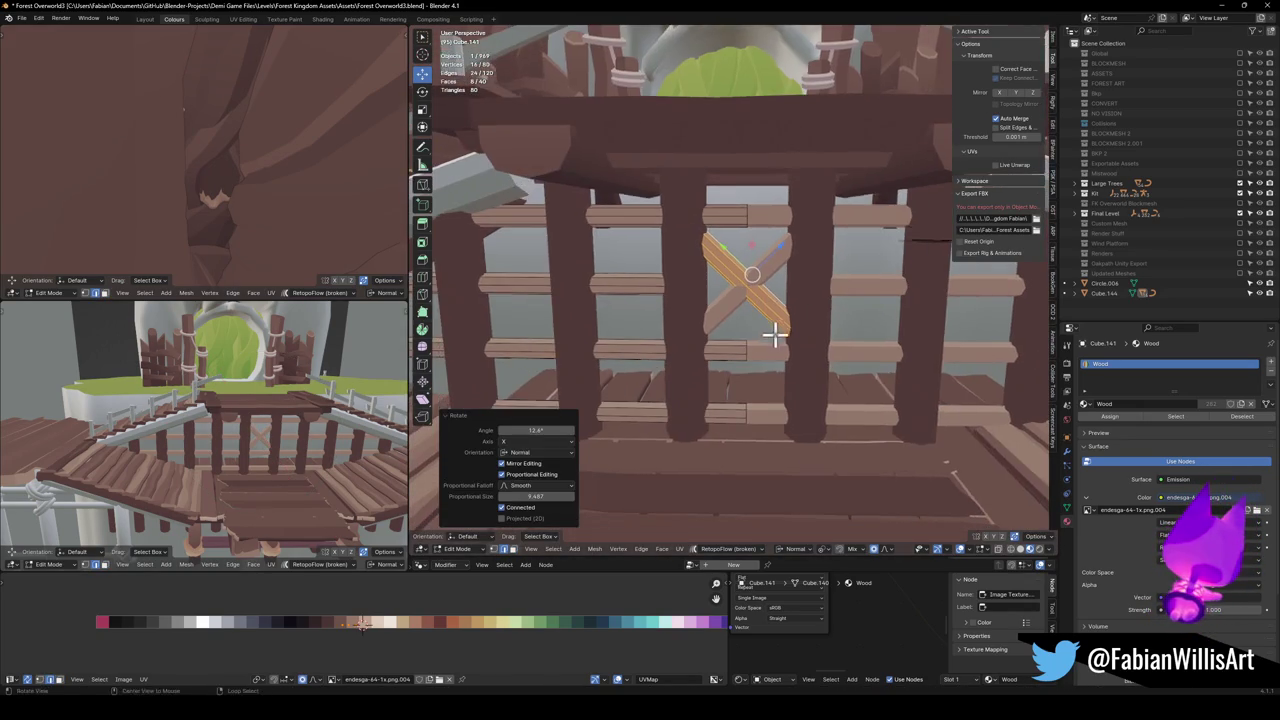
key("Tab")
scroll(778, 333, "up", 5)
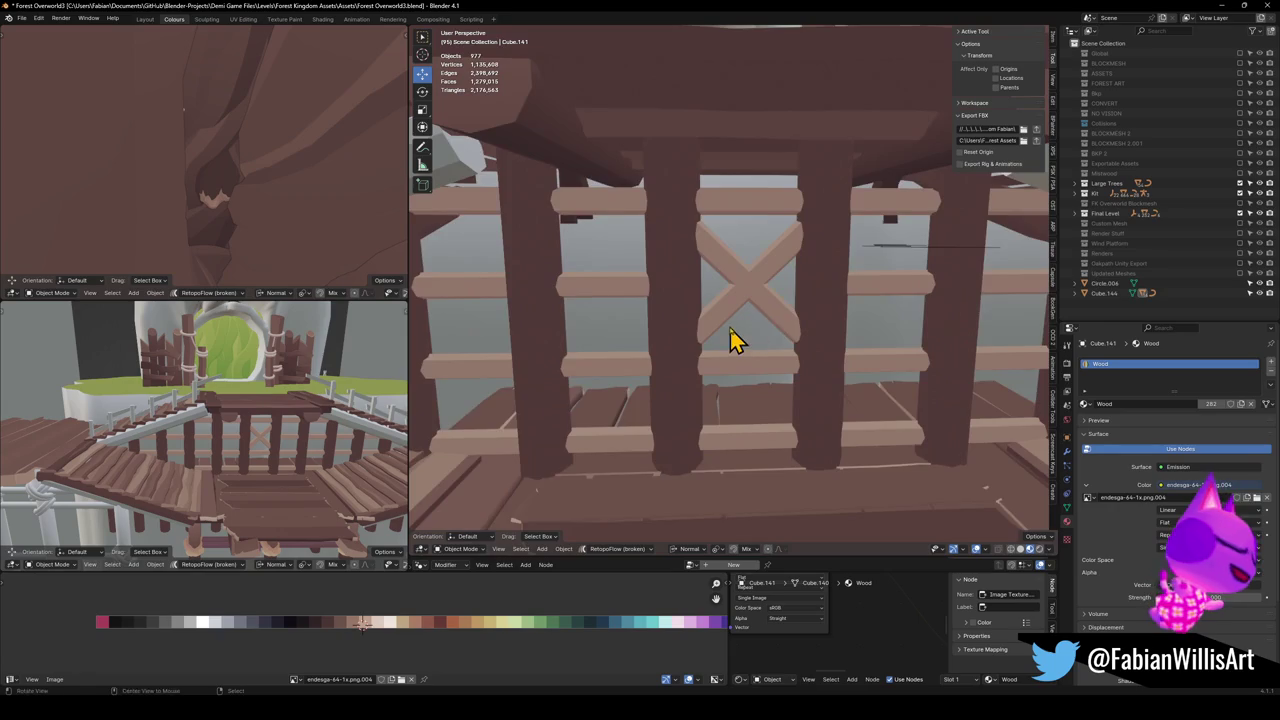
Save the file as Forest Overworld3.blend
key("KP_4")
key("KP_4")
scroll(778, 333, "down", 5)
key("KP_8")
key("KP_8")
key("KP_8")
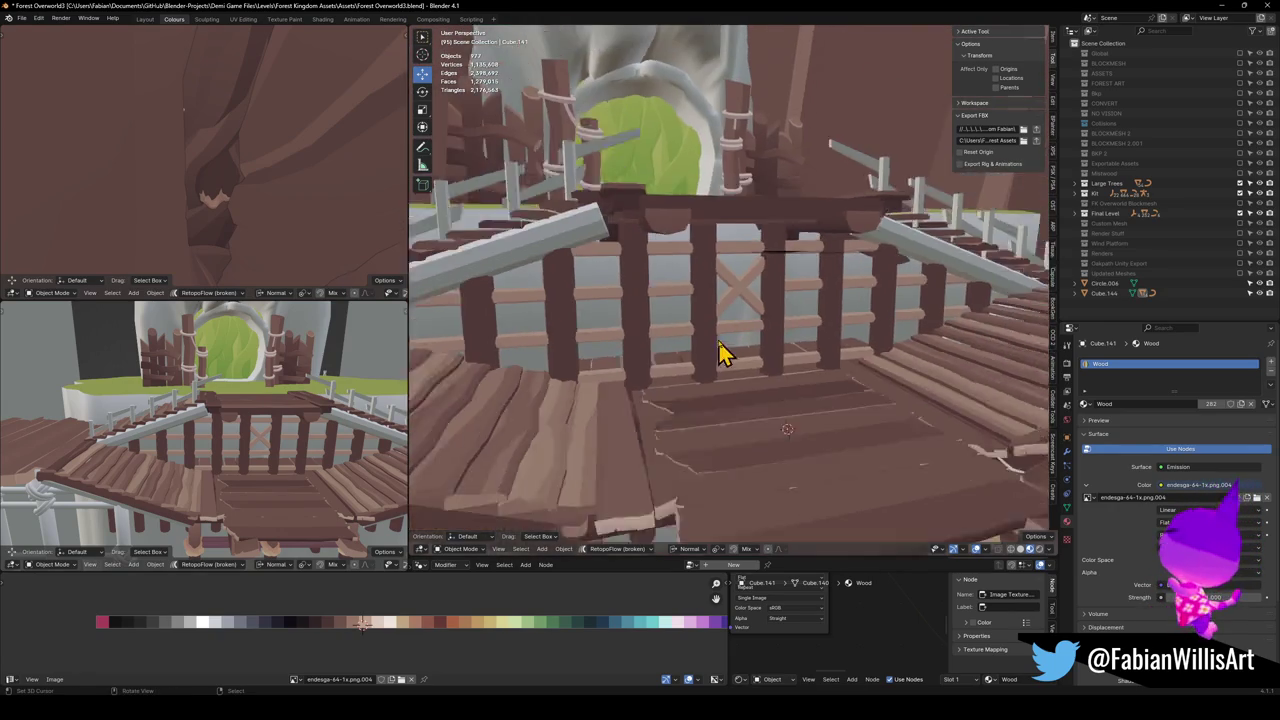
key("KP_8")
key("KP_8")
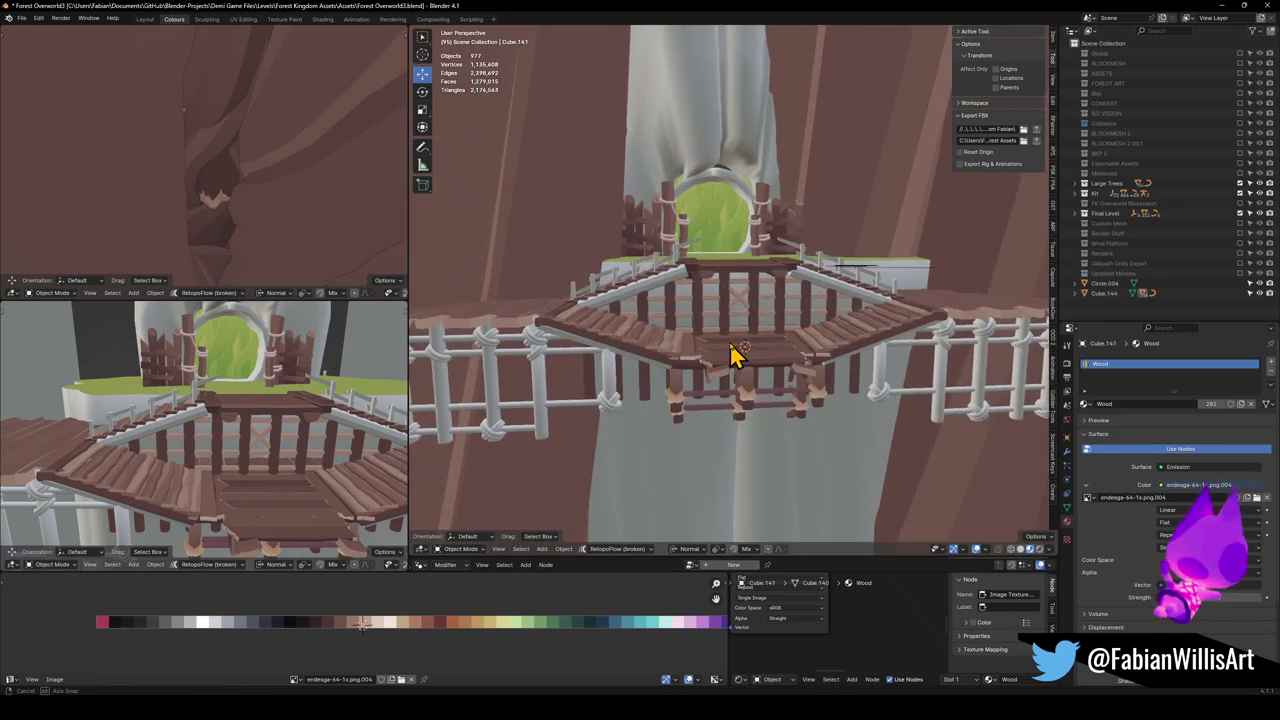
scroll(726, 354, "up", 5)
scroll(700, 350, "down", 5)
key("KP_2")
key("KP_2")
key("KP_2")
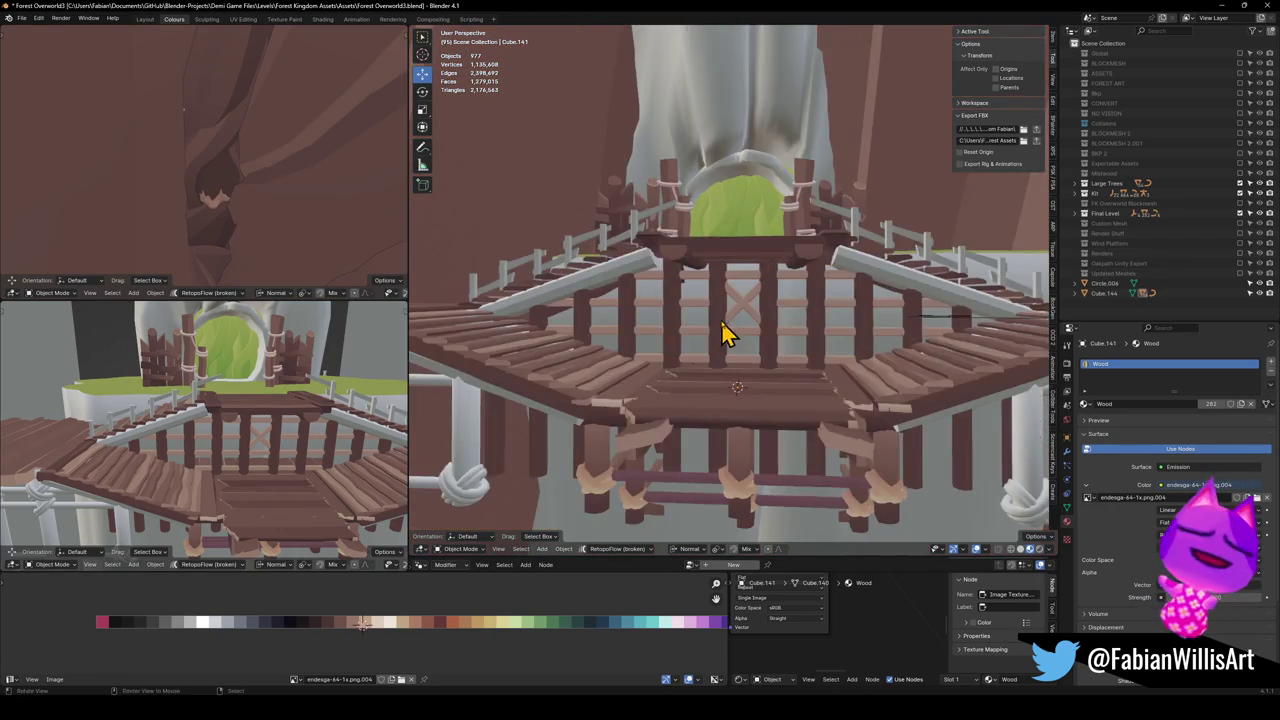
key("KP_2")
key("ctrl+s")
Link the platform's Wood material to the rope railing, then select Cube.144
key("KP_8")
key("KP_4")
key("KP_4")
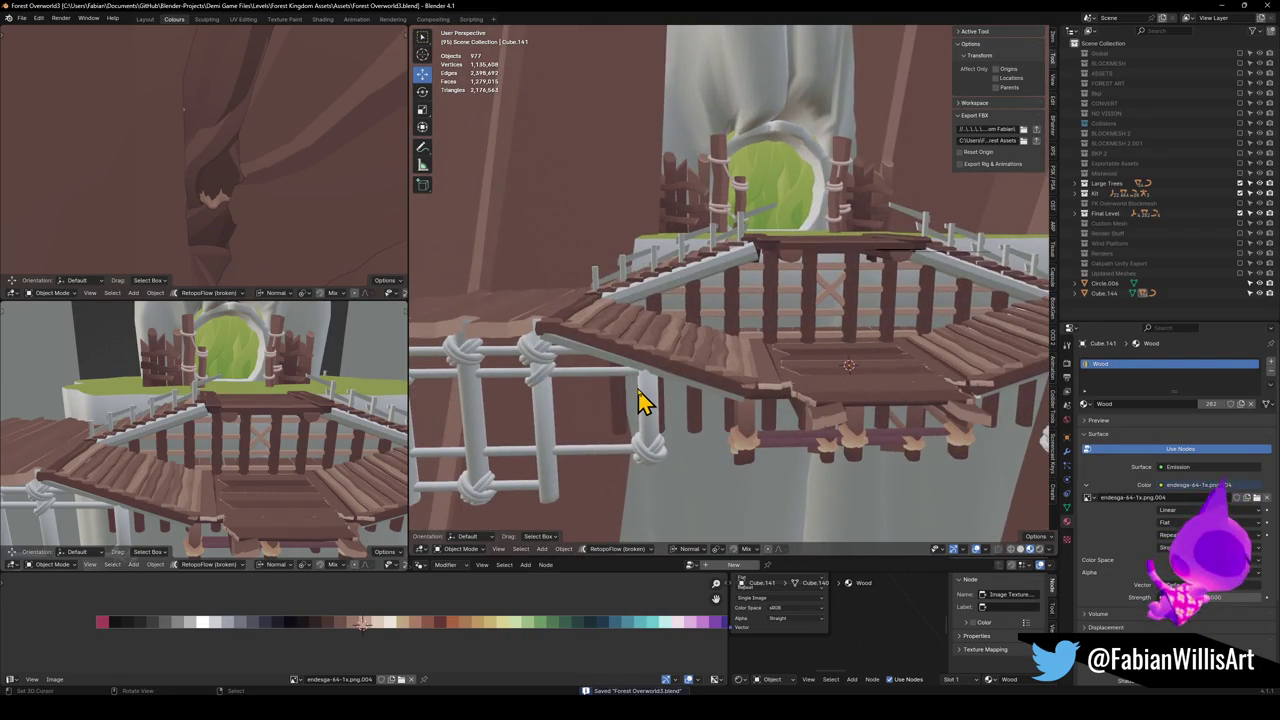
left_click(648, 400)
left_click(728, 318, "shift")
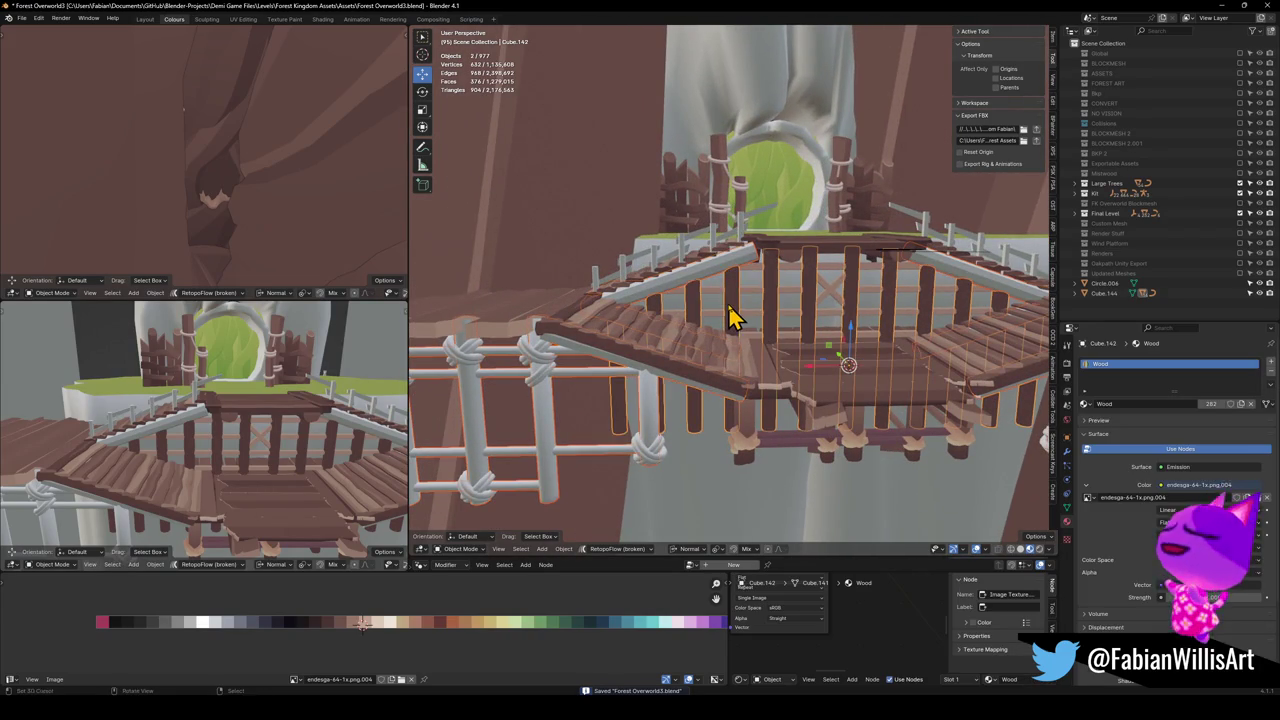
key("q")
left_click(730, 305)
key("alt+a")
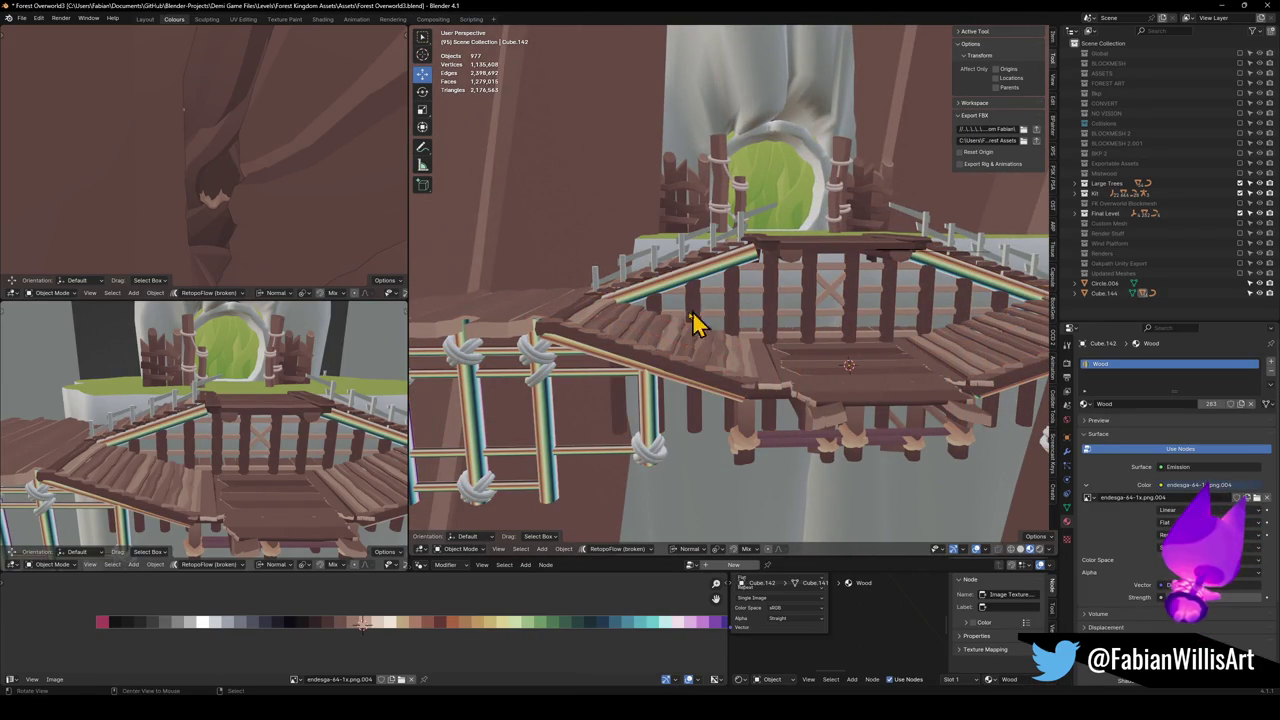
left_click(757, 410)
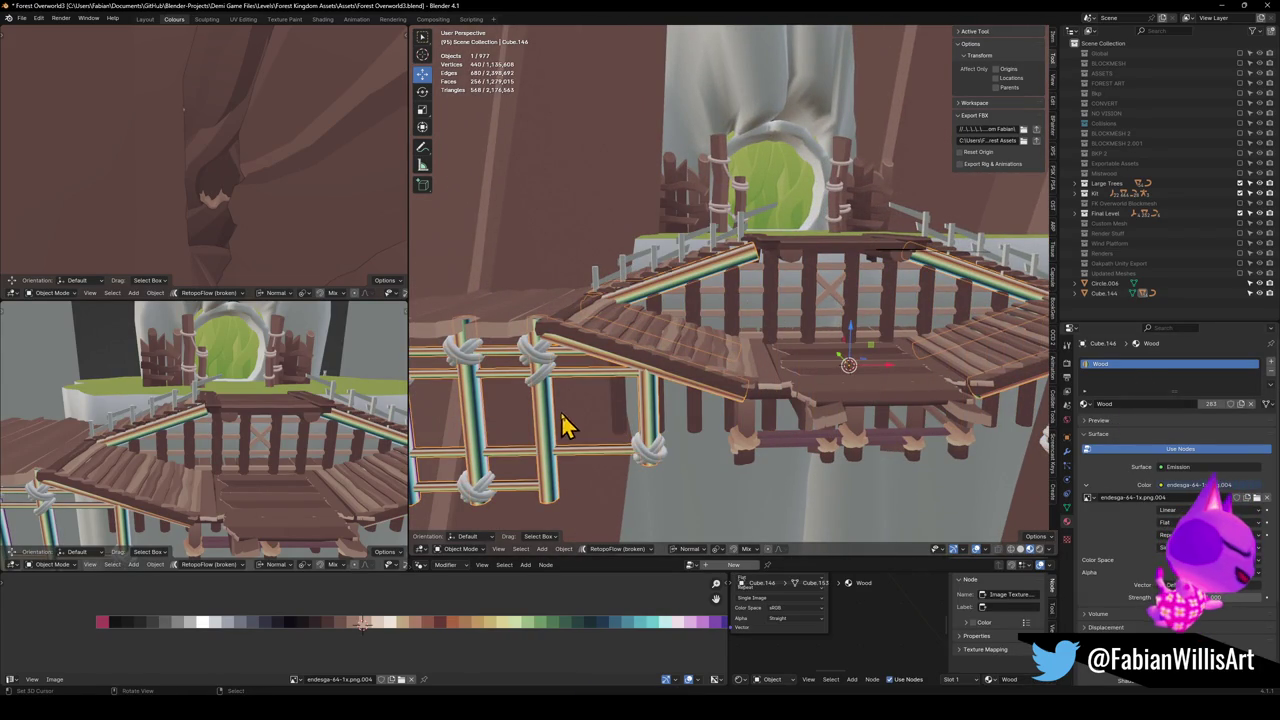
In Edit Mode, slide the railing UVs horizontally across the palette to a new colour
key("Tab")
type("a")
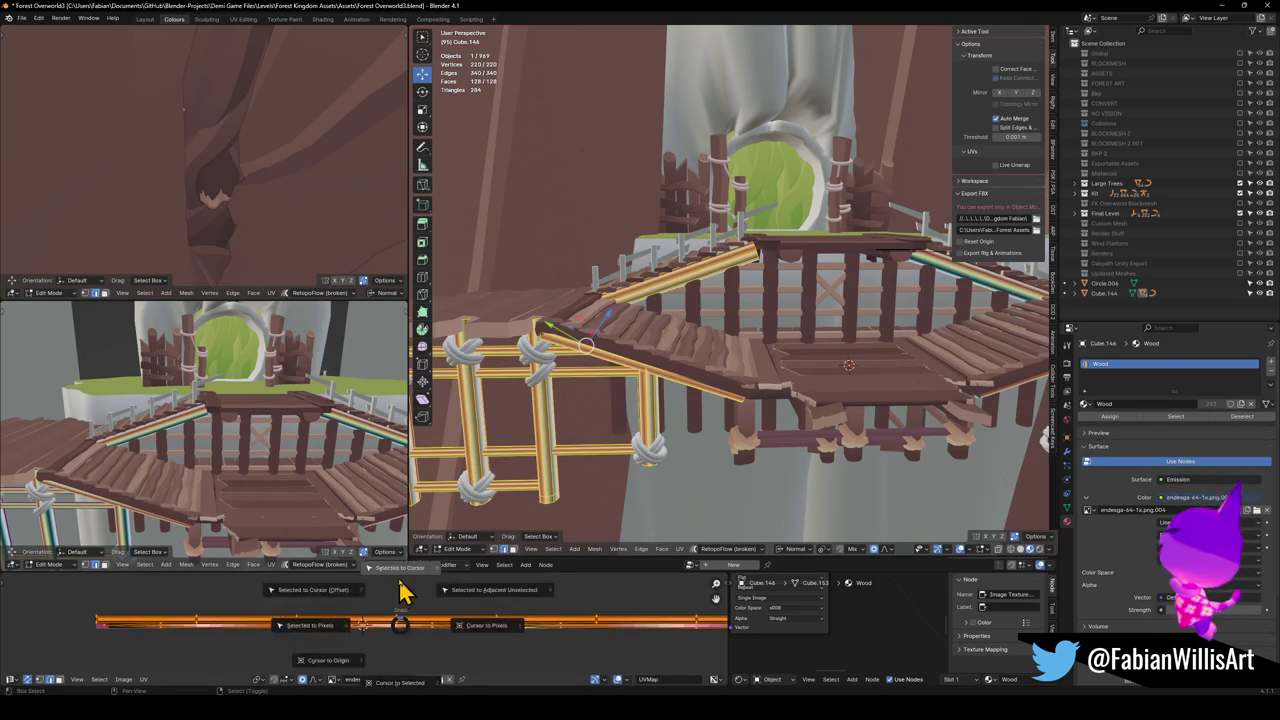
type("s0")
key("Return")
key("g")
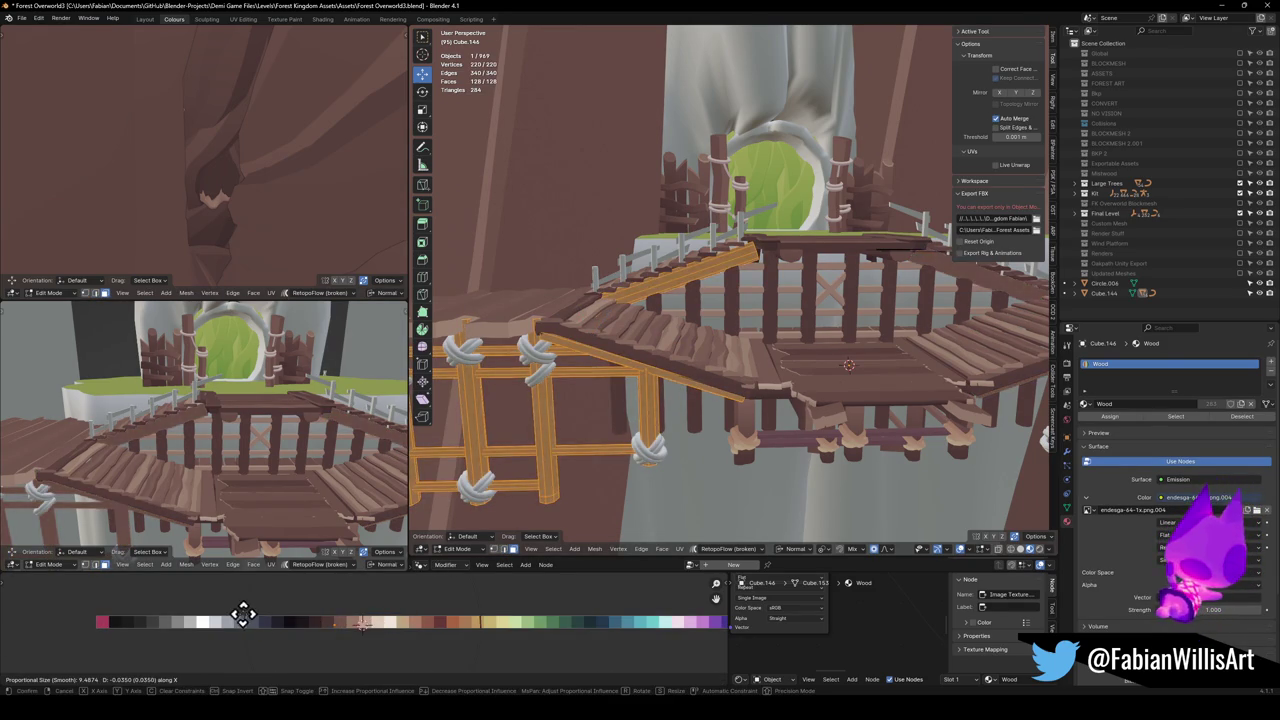
left_click(139, 598)
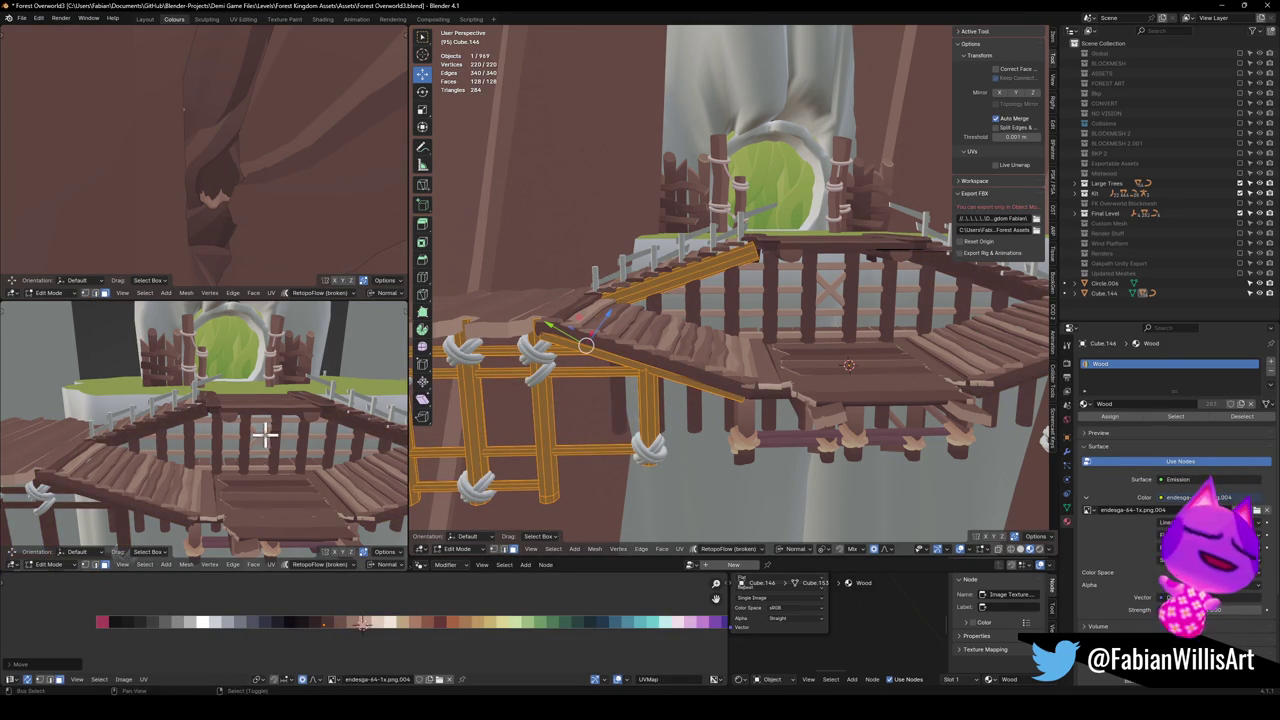
Select the two ladder rungs as linked pieces
scroll(255, 412, "up", 5)
scroll(220, 457, "down", 4)
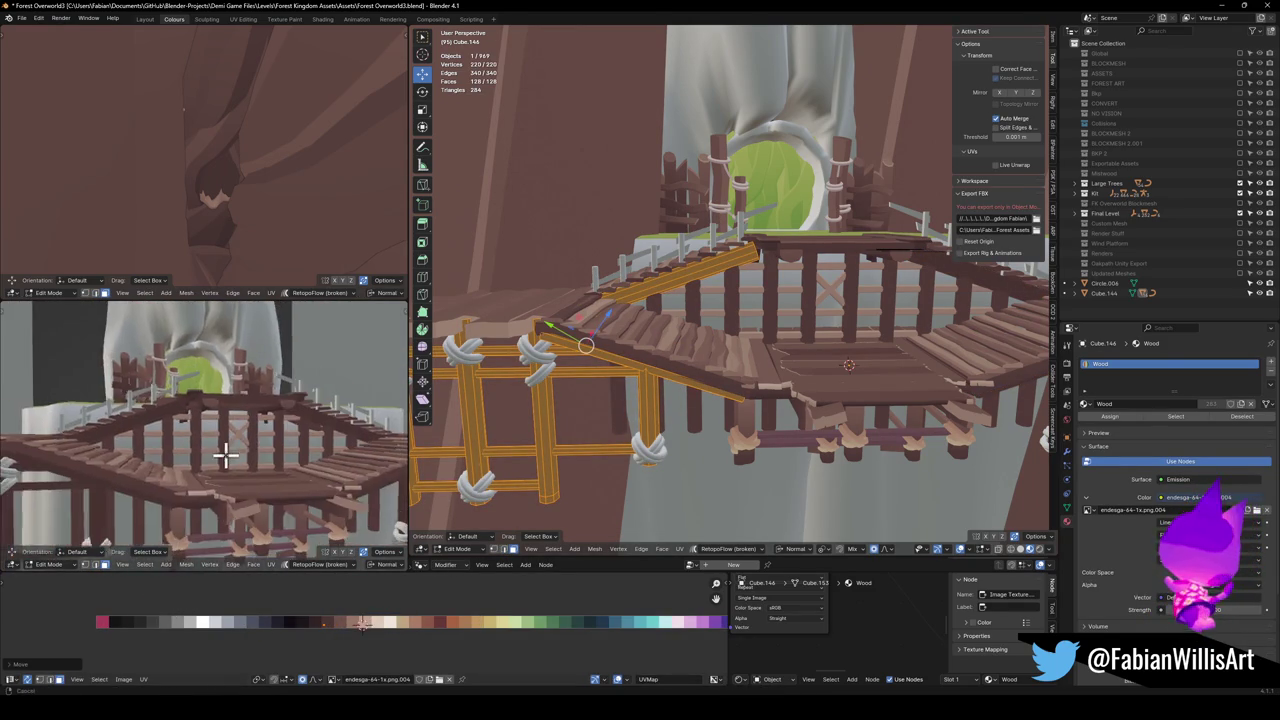
scroll(650, 372, "up", 4)
left_click(688, 437)
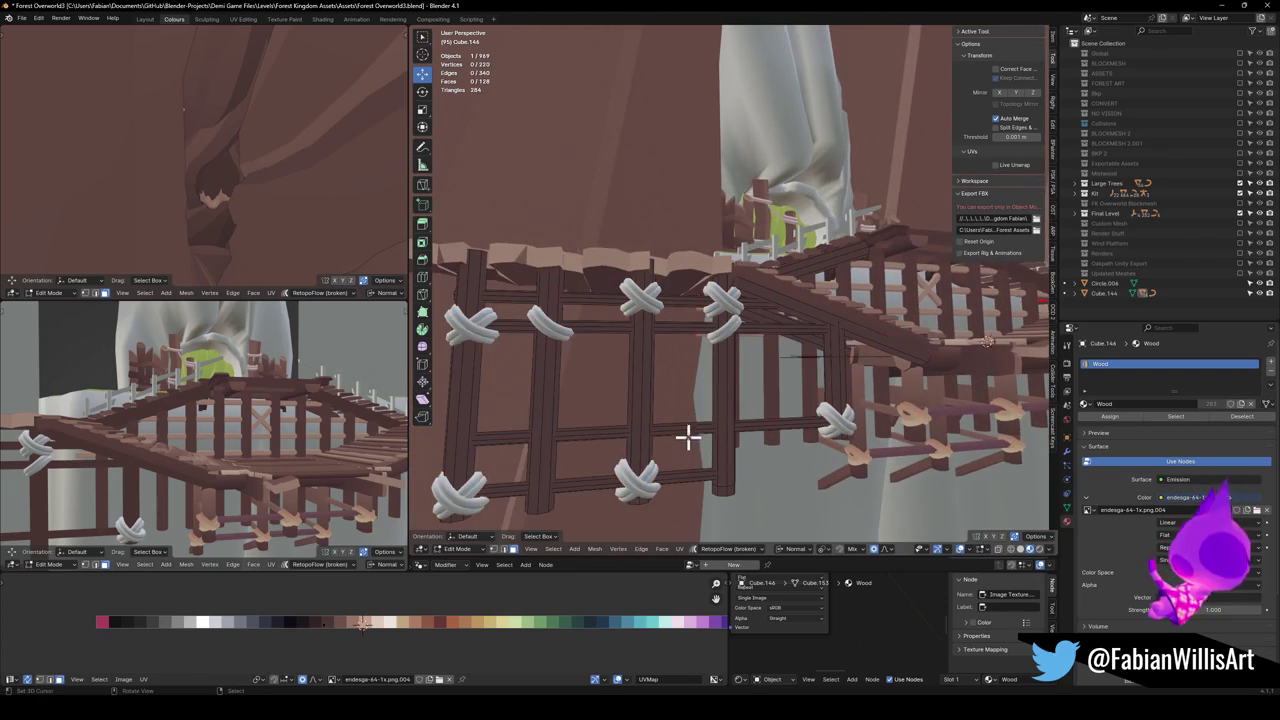
key("l")
key("l")
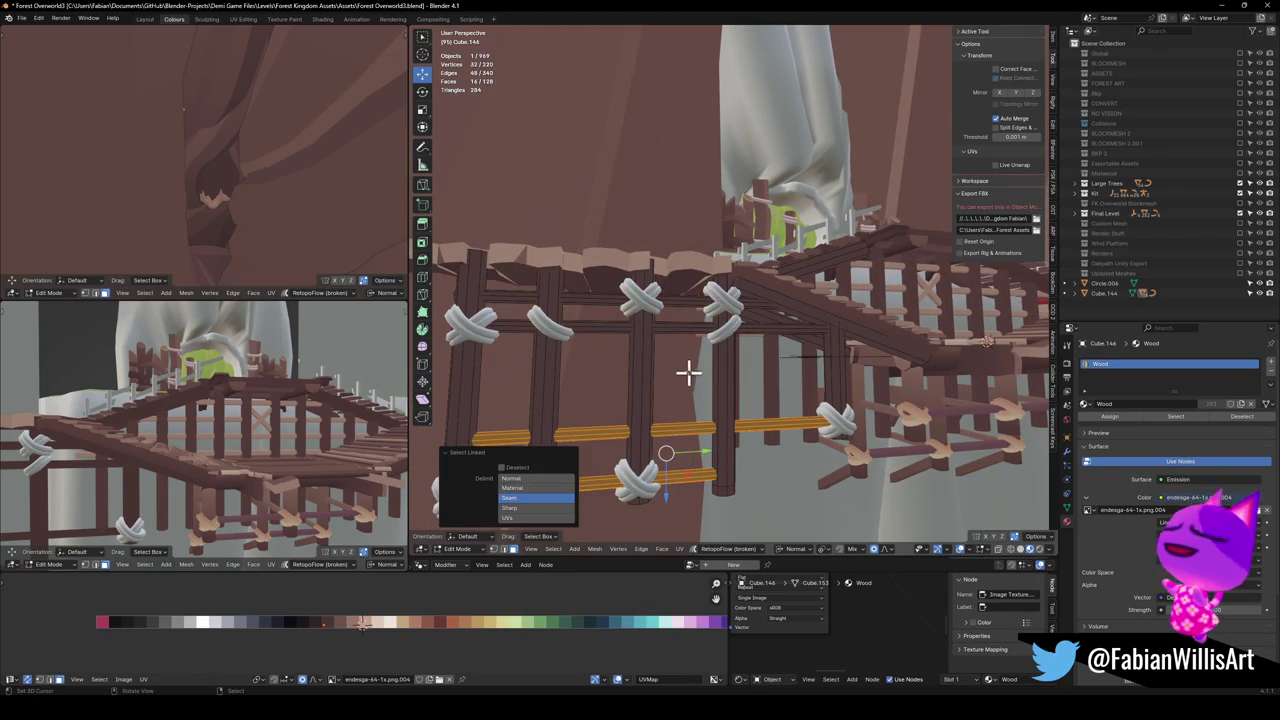
key("l")
key("l")
Slide the rungs' UVs along X to the lighter tan shade and return to Object Mode
scroll(803, 392, "down", 3)
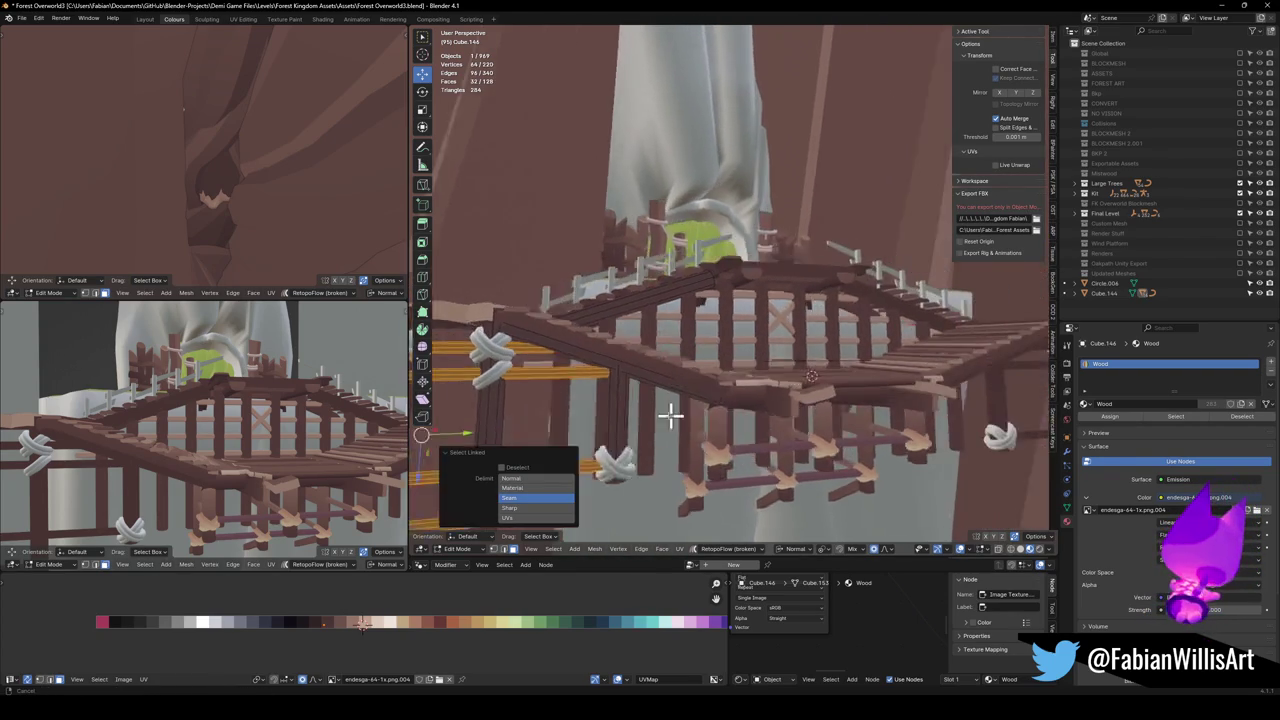
scroll(537, 394, "up", 3)
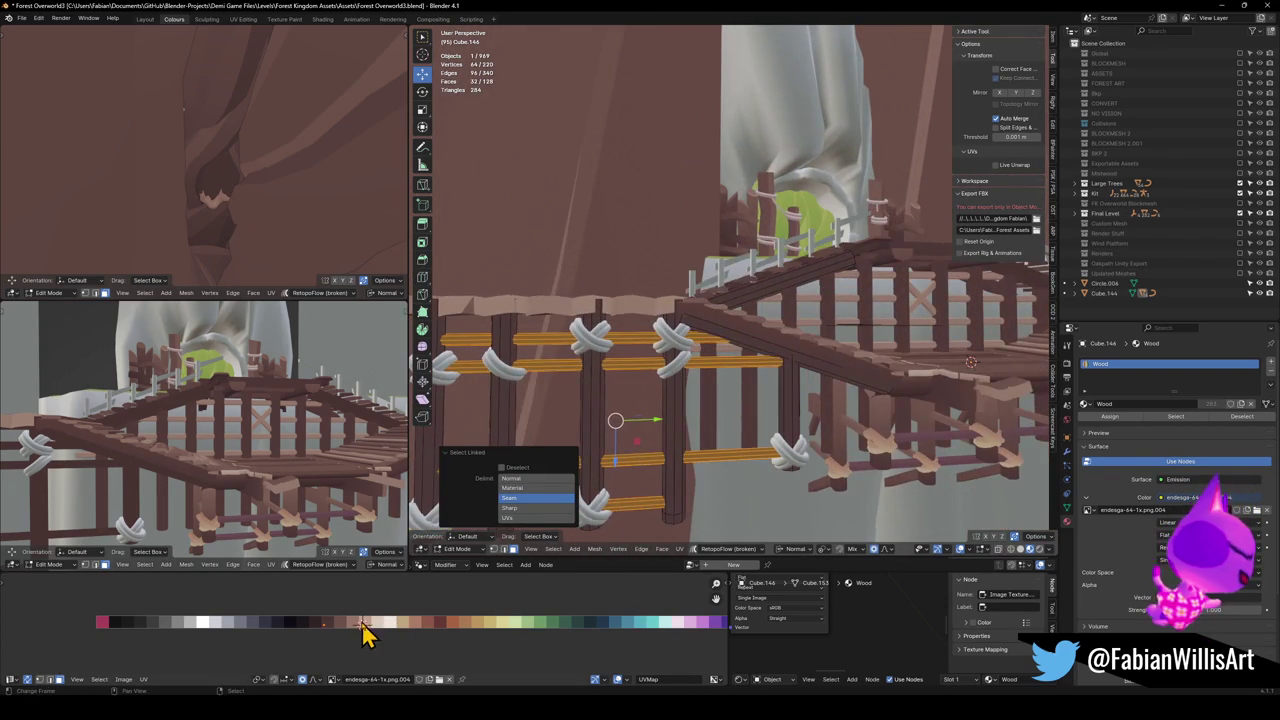
key("g")
key("x")
left_click(376, 624)
left_click_drag(290, 440, 253, 418)
left_click_drag(630, 397, 677, 403)
key("Tab")
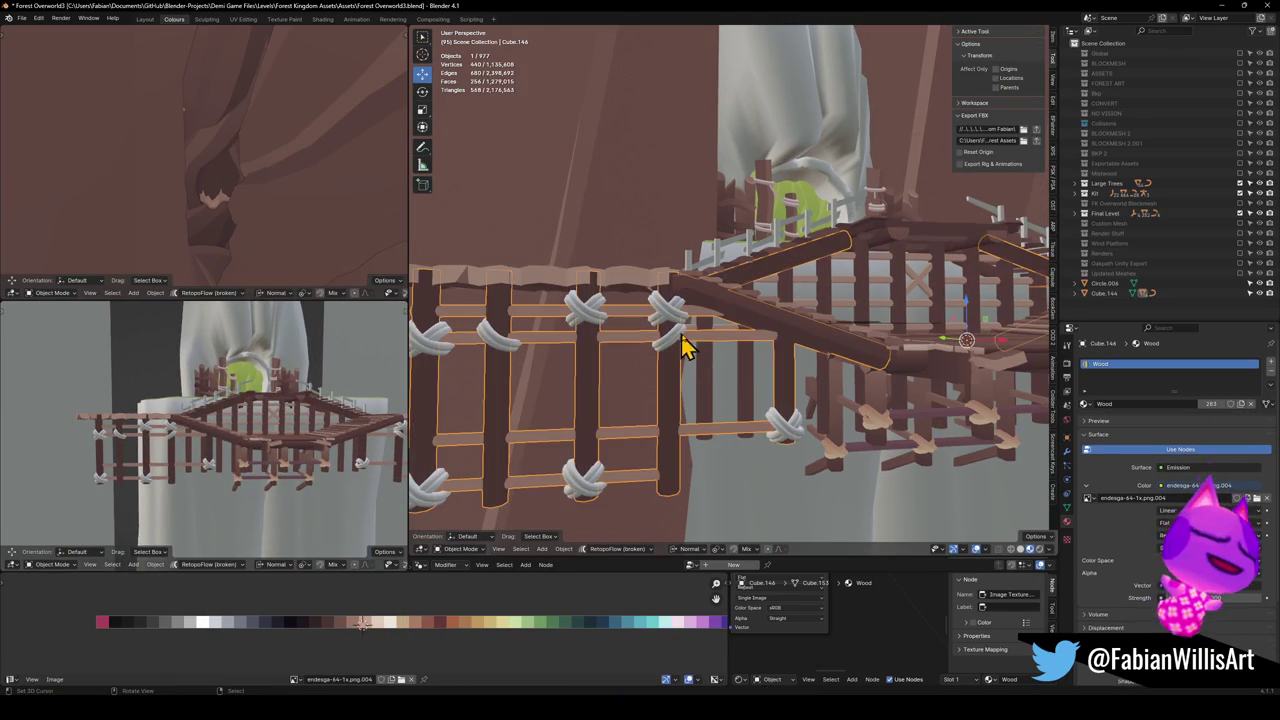
Edit Cylinder.104 and Cylinder.093 together and mirror all their UVs on the palette
scroll(830, 462, "up", 6)
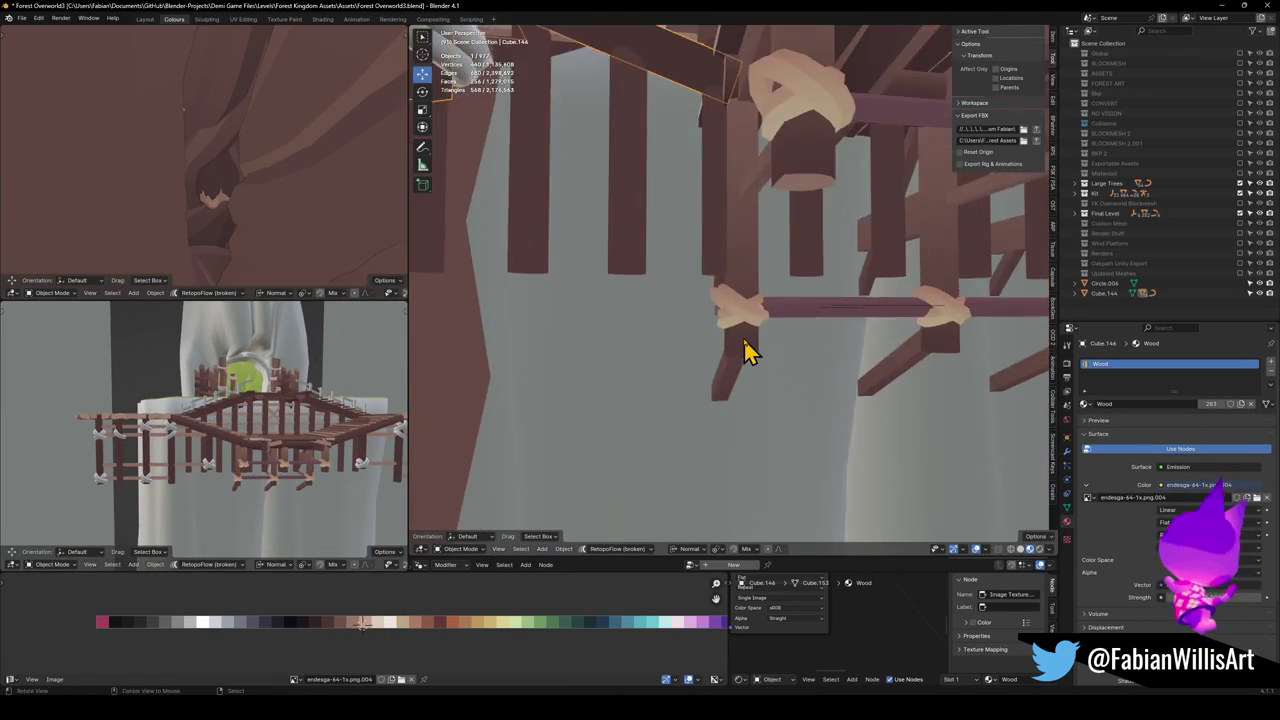
left_click(738, 322)
scroll(740, 320, "down", 2)
key("Tab")
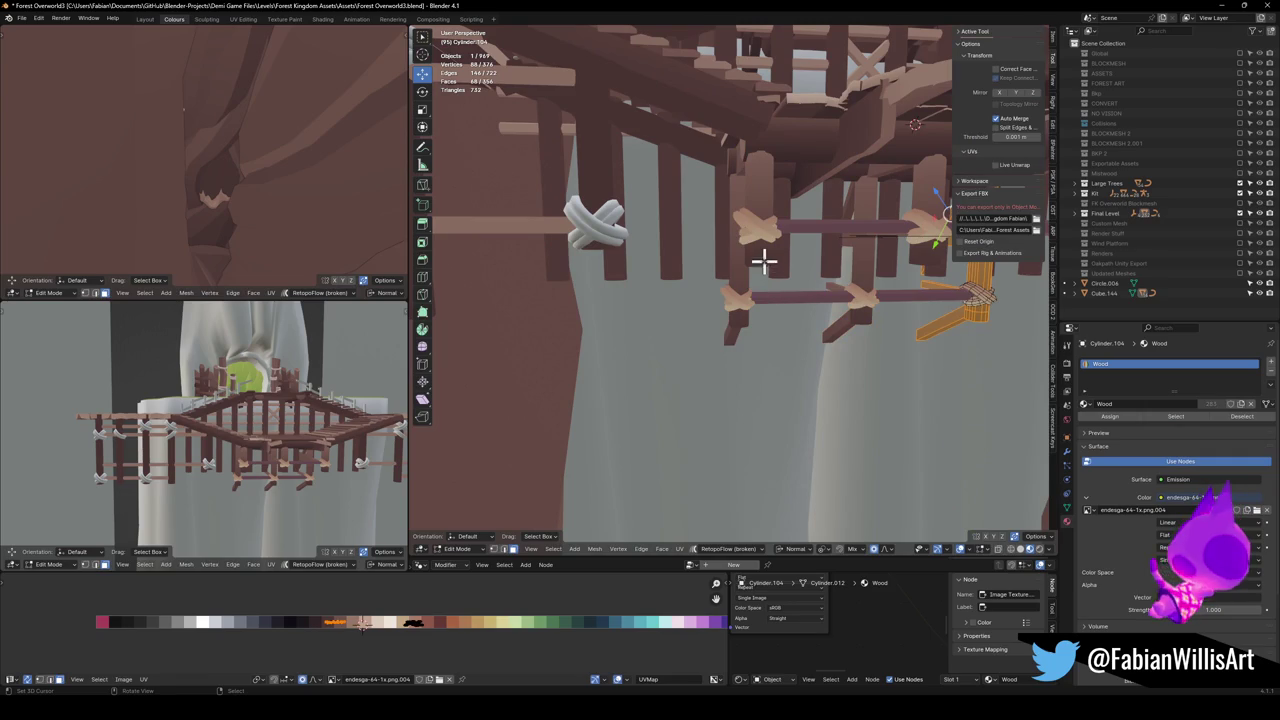
key("Tab")
left_click(752, 254, "shift")
key("Tab")
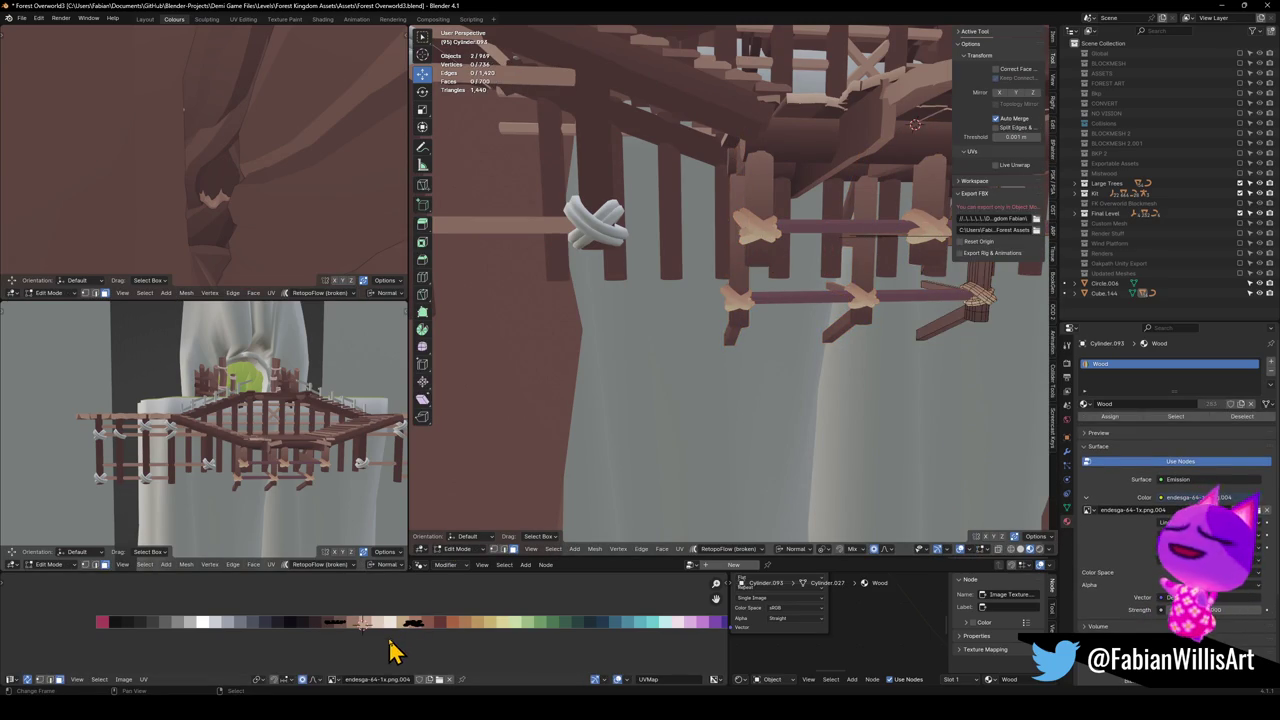
key("a")
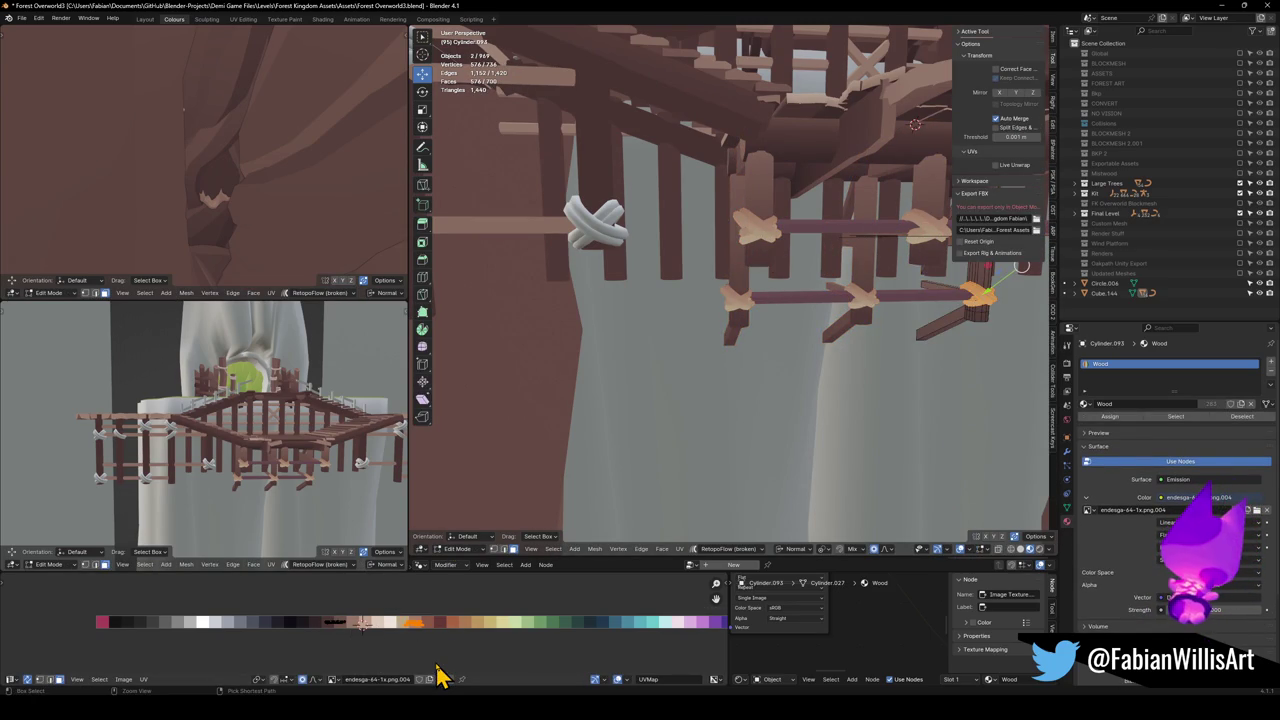
key("ctrl+m")
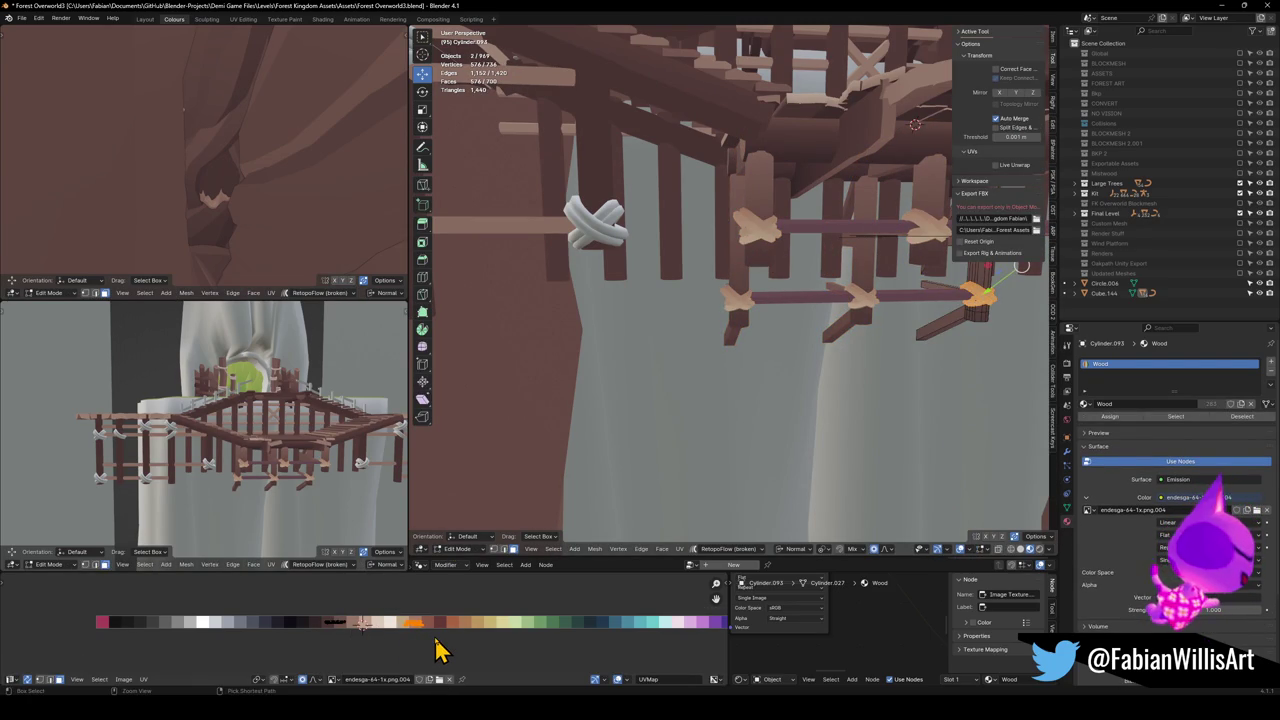
scroll(220, 465, "up", 5)
Slide the current rope wrap's UVs horizontally onto a new palette shade
key("g")
key("x")
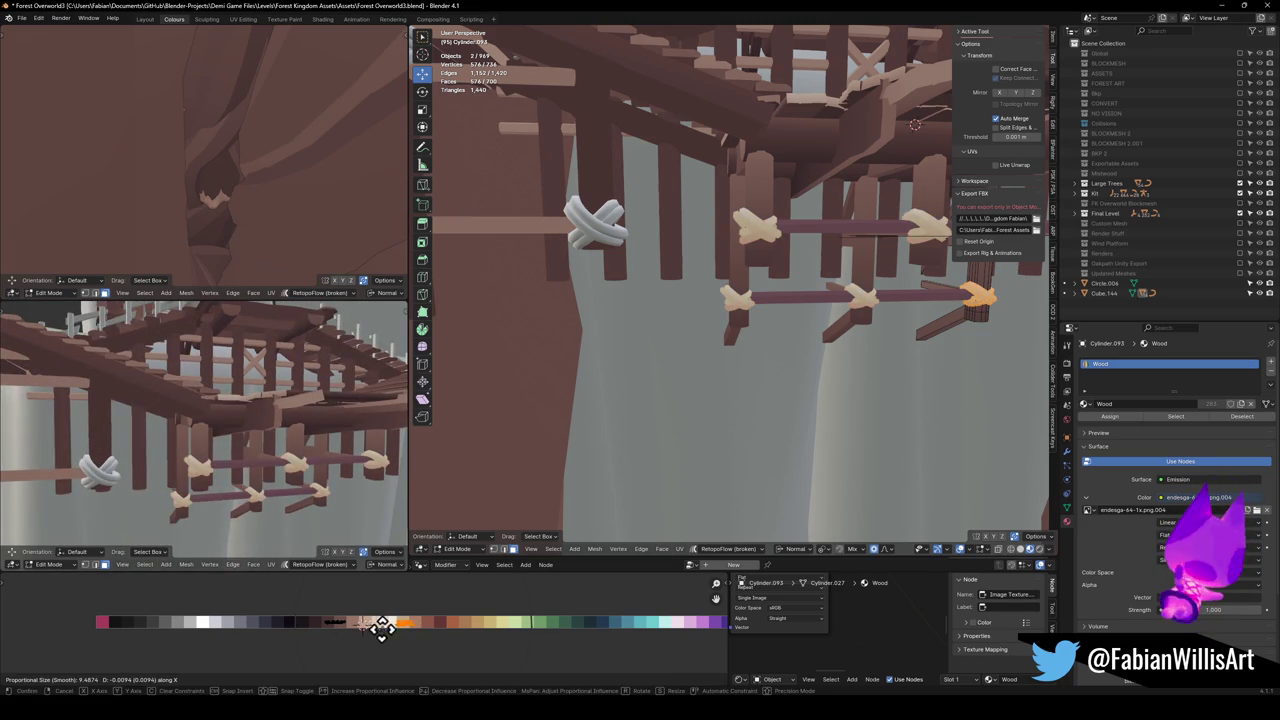
left_click(450, 624)
scroll(748, 226, "up", 8)
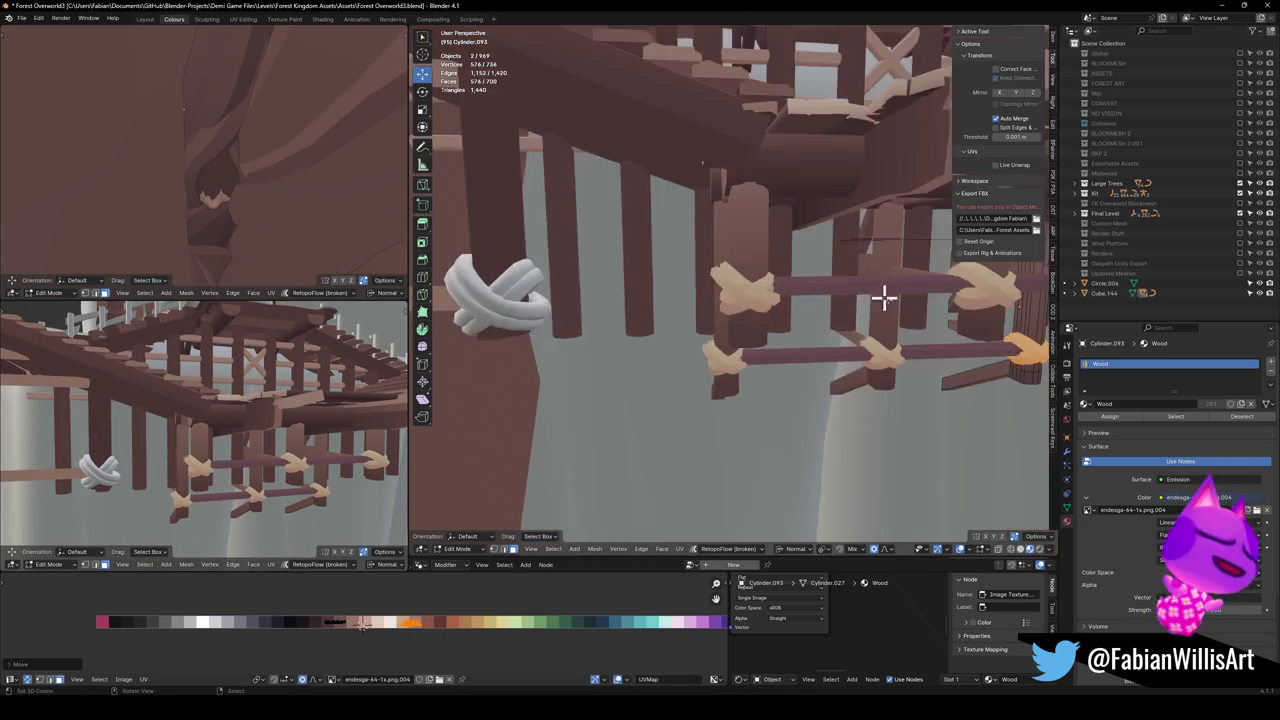
scroll(806, 296, "up", 5)
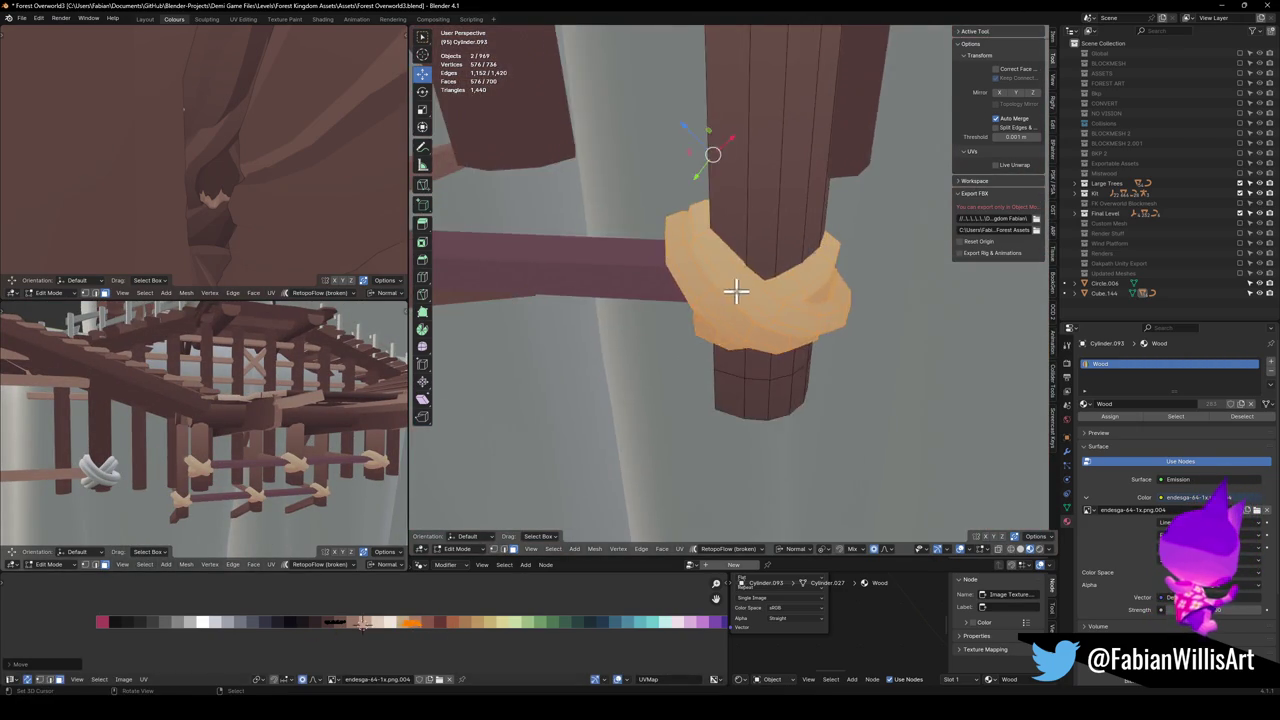
Select four face loops on the next rope wrap and shift their UVs onto a new shade
left_click(735, 285, "alt")
scroll(765, 285, "up", 4)
left_click(769, 285, "alt+shift")
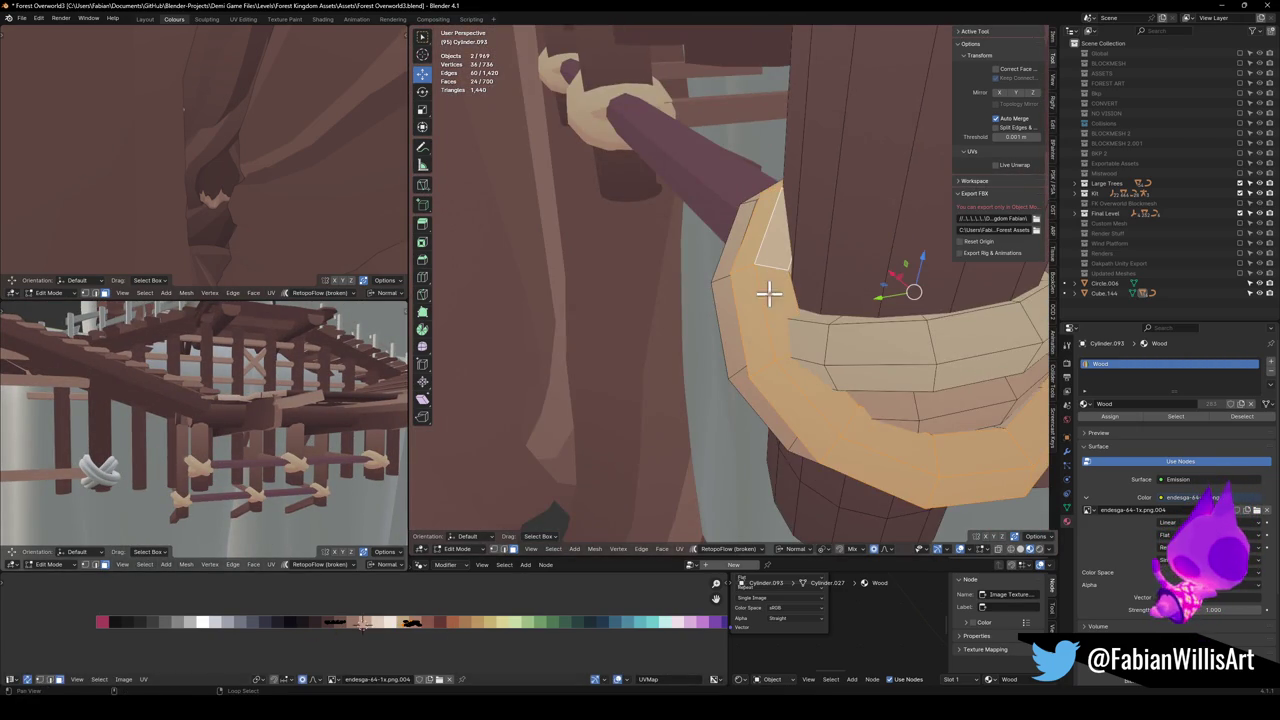
left_click_drag(788, 343, 772, 333)
left_click(760, 360, "alt+shift")
left_click(750, 364, "alt+shift")
left_click_drag(425, 622, 420, 618)
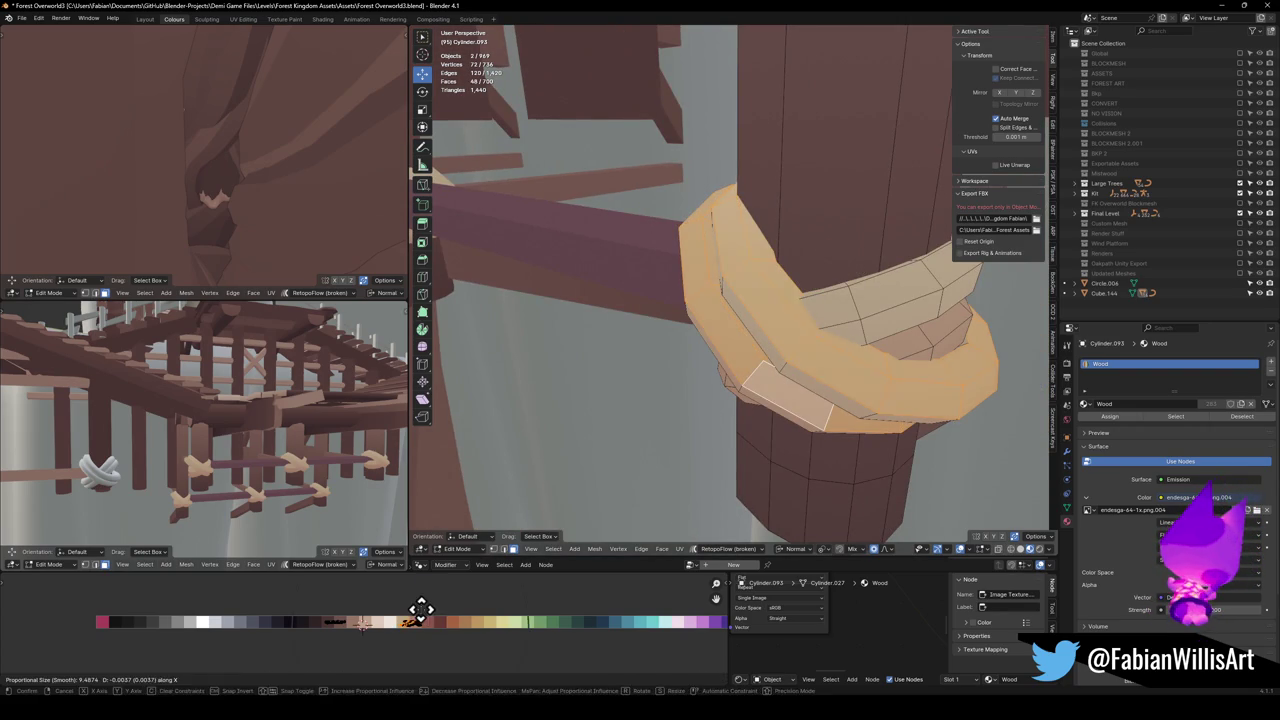
key("KP_Decimal")
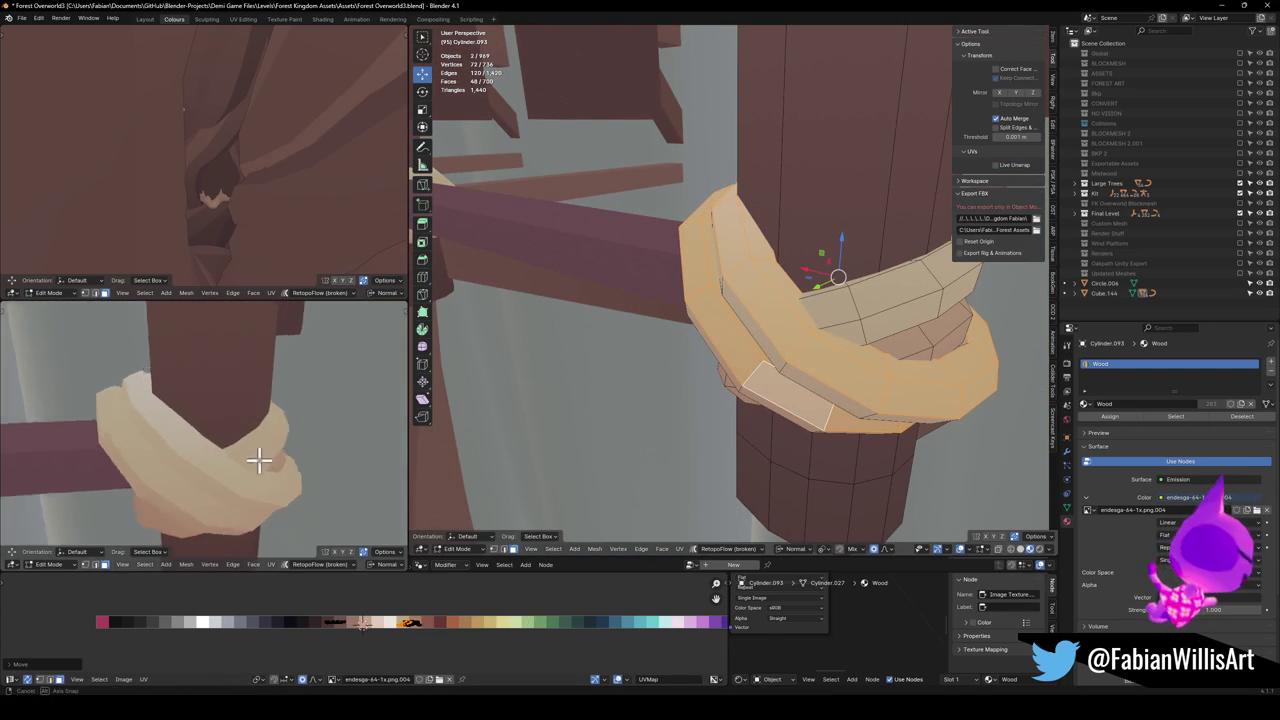
key("g")
key("x")
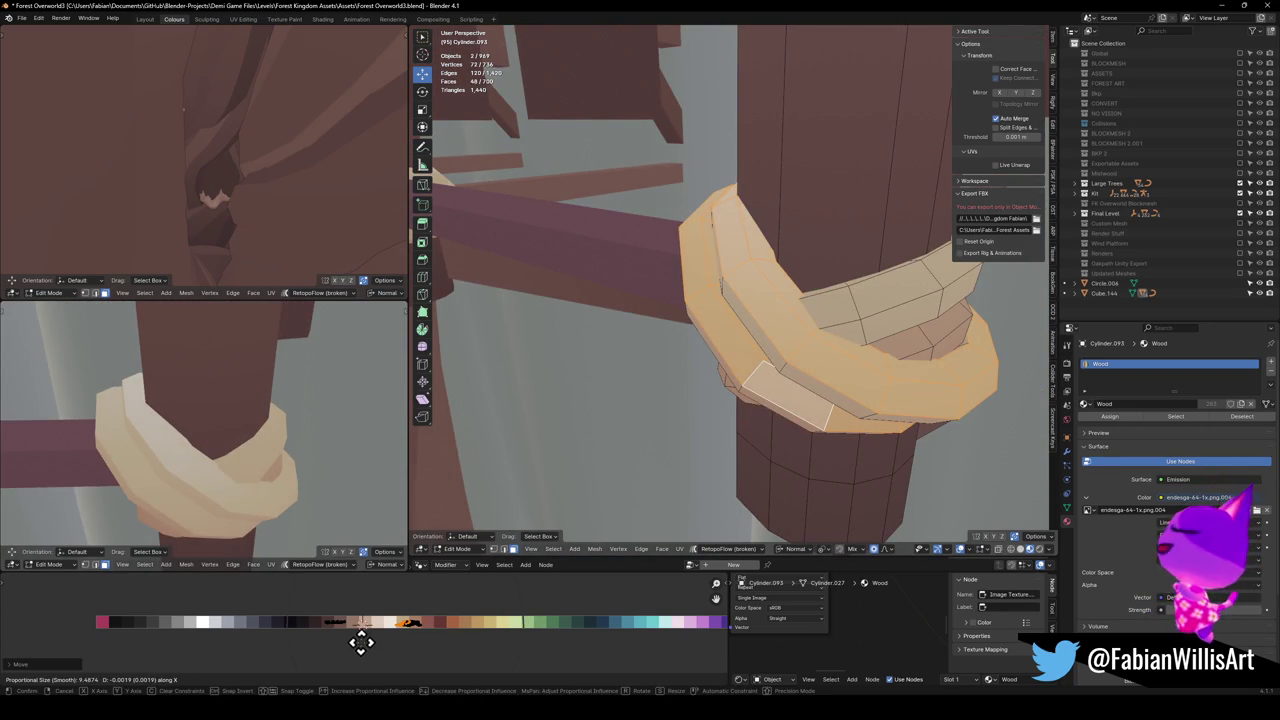
left_click(361, 641)
Give a single face loop of the wrap a darker palette shade
left_click(763, 369, "alt")
left_click(760, 366, "alt")
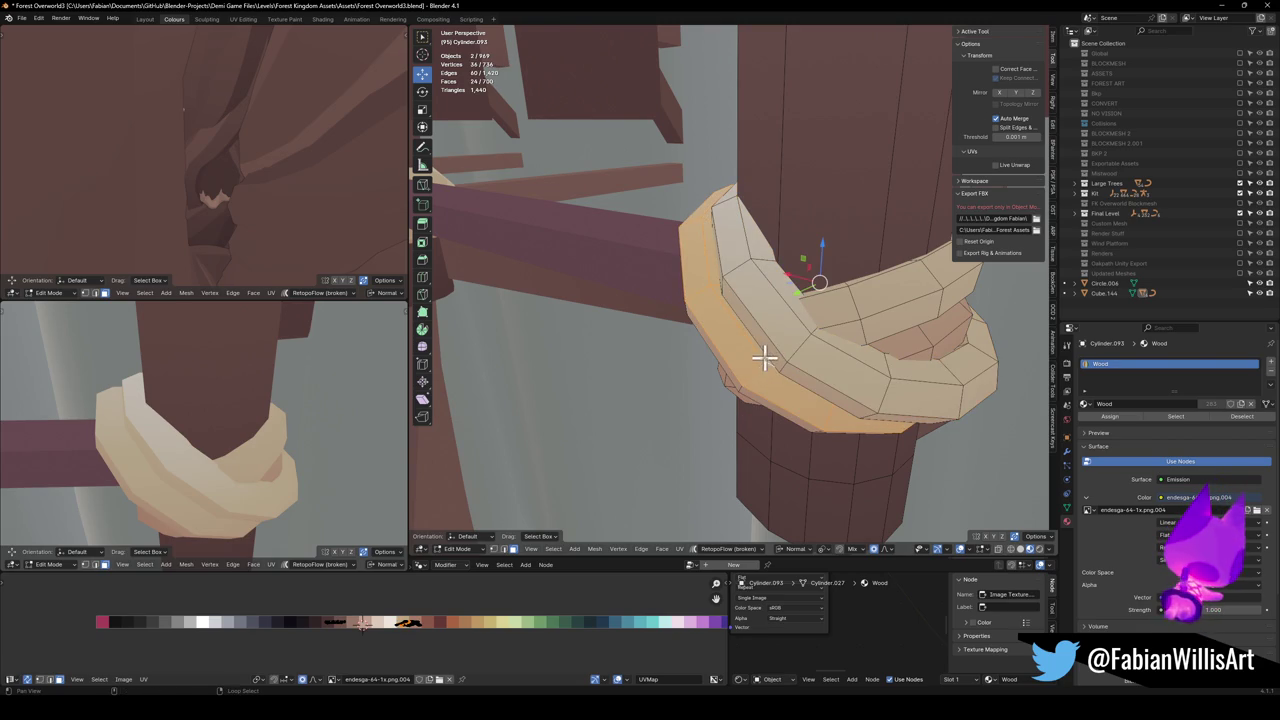
key("g")
key("x")
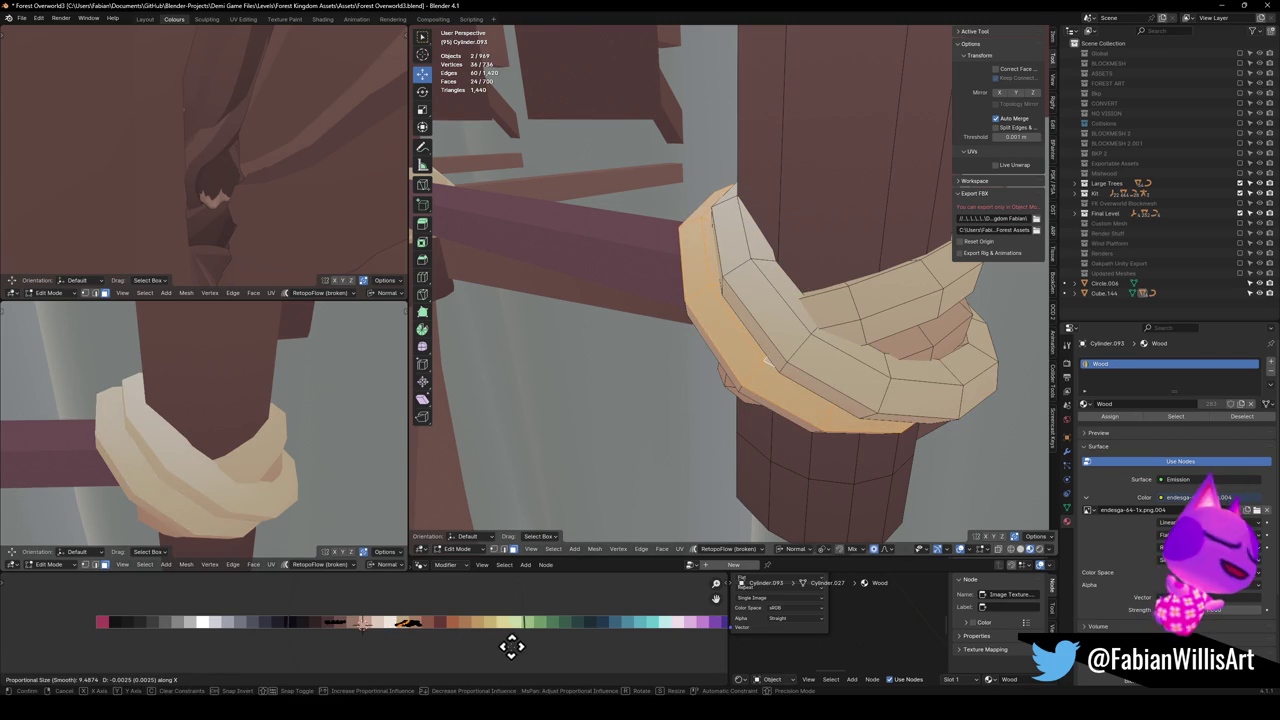
left_click(503, 648)
scroll(314, 506, "down", 3)
Select a connected strip of wrap faces underneath and move its UVs to a new shade
key("alt+a")
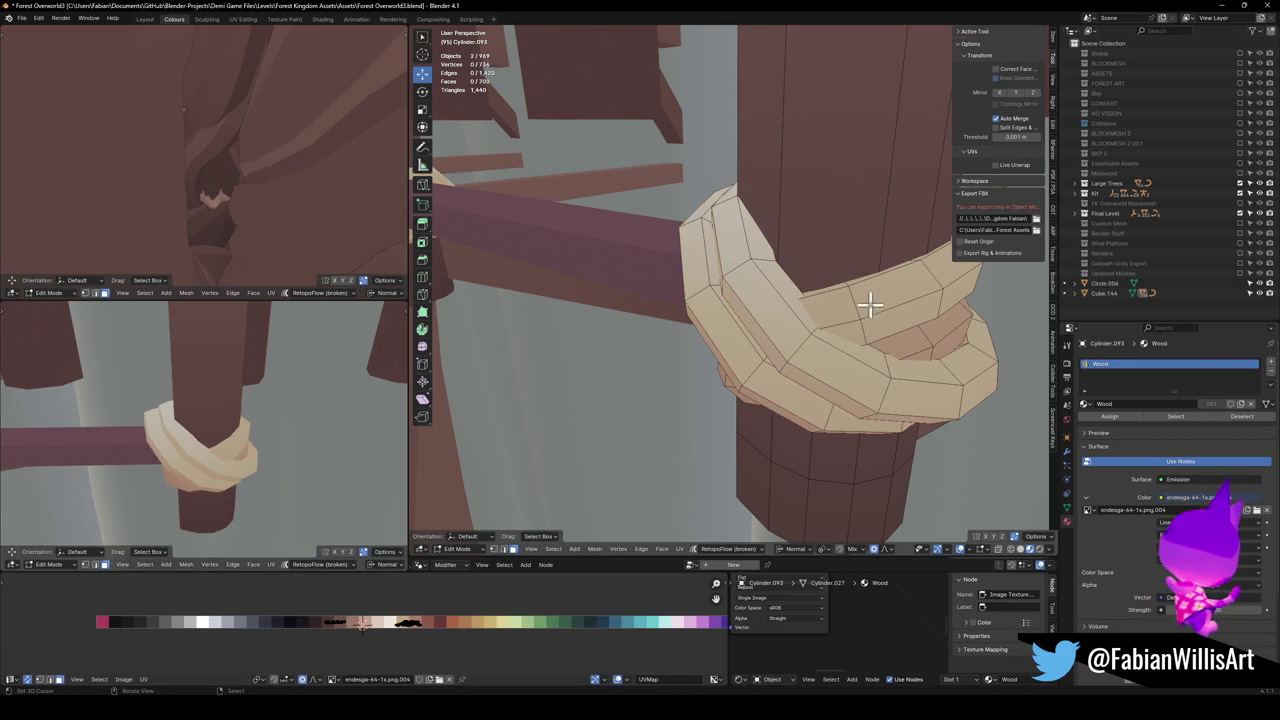
left_click_drag(863, 291, 837, 338)
key("l")
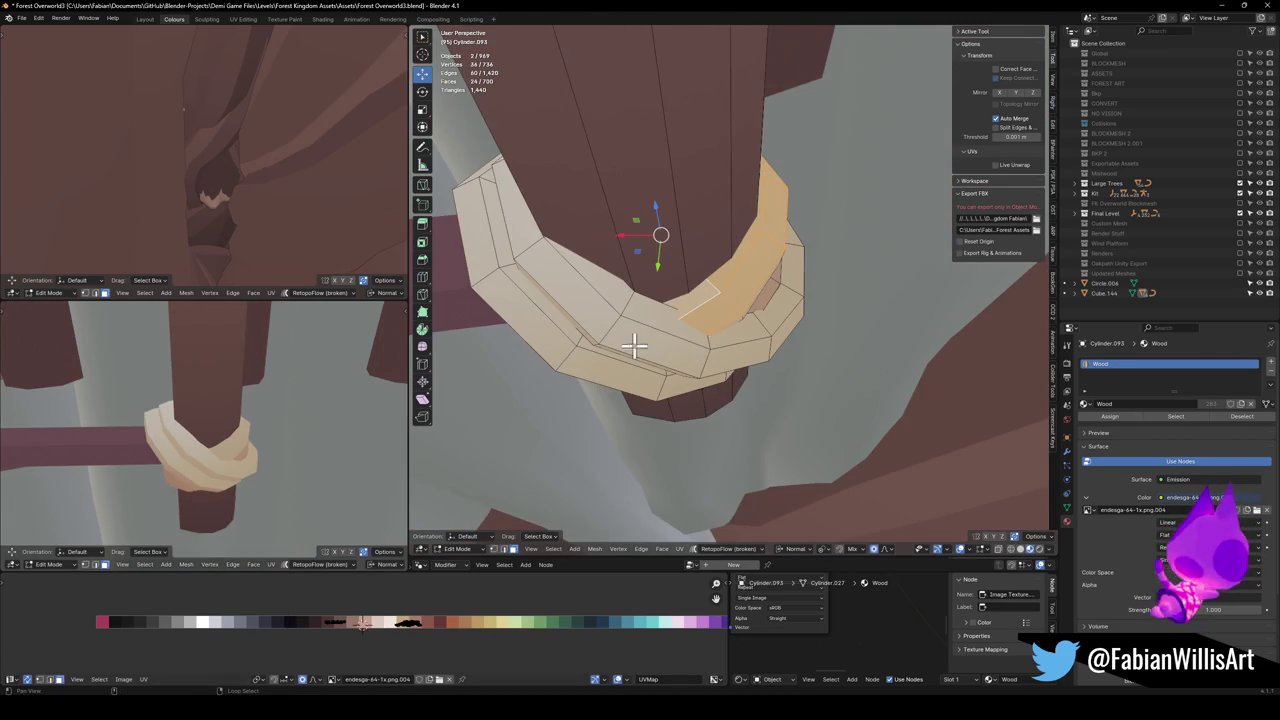
key("g")
key("x")
left_click(389, 624)
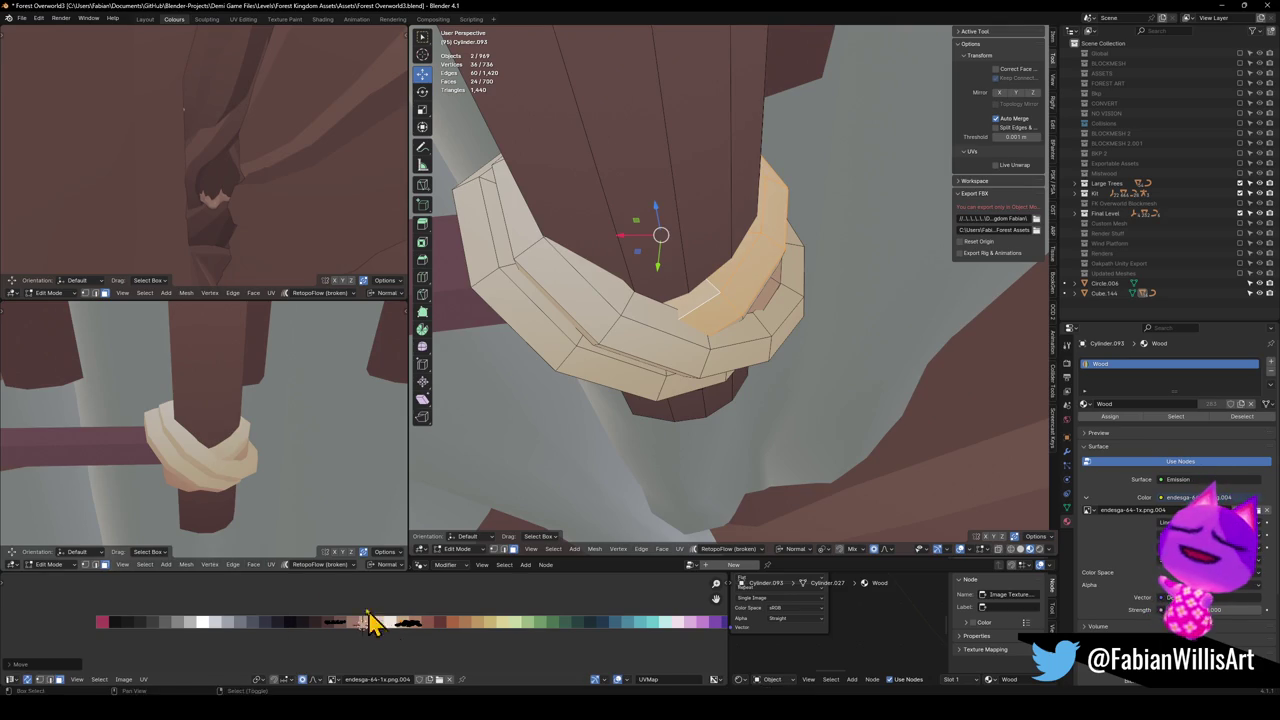
scroll(263, 423, "down", 5)
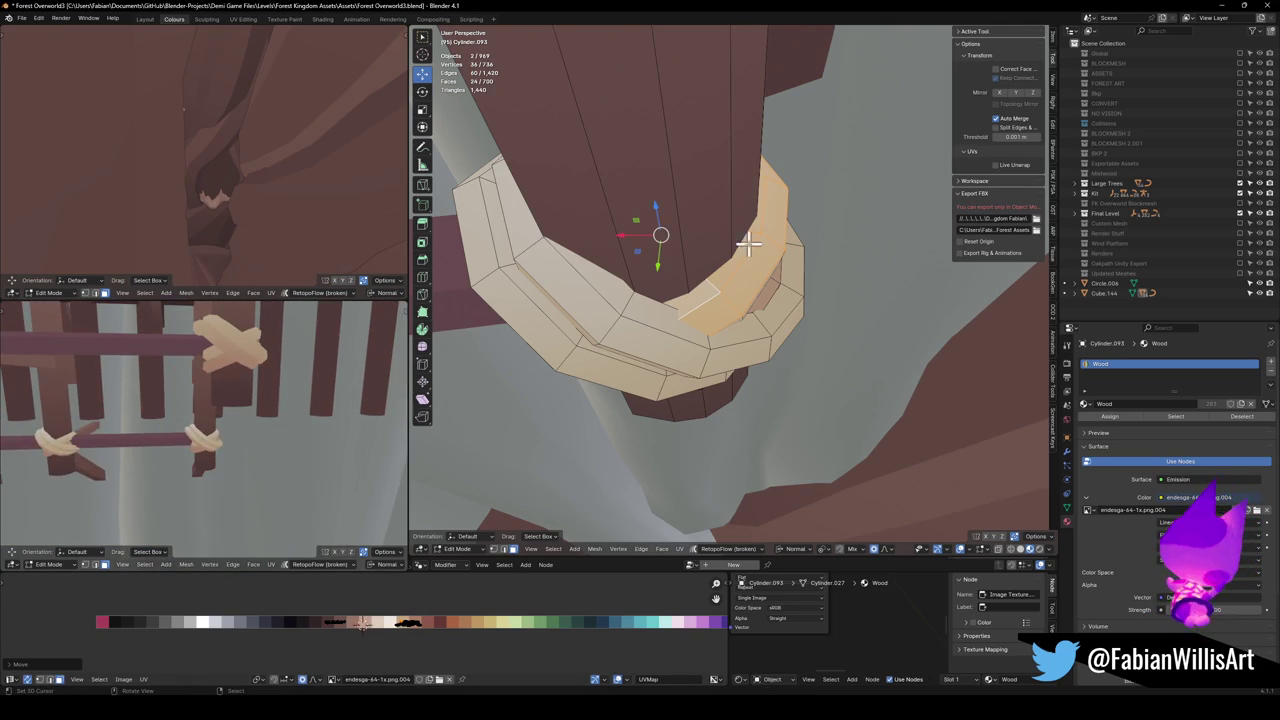
Select six face loops of the rope ring around the pole and shift them onto a new shade
key("shift+grave")
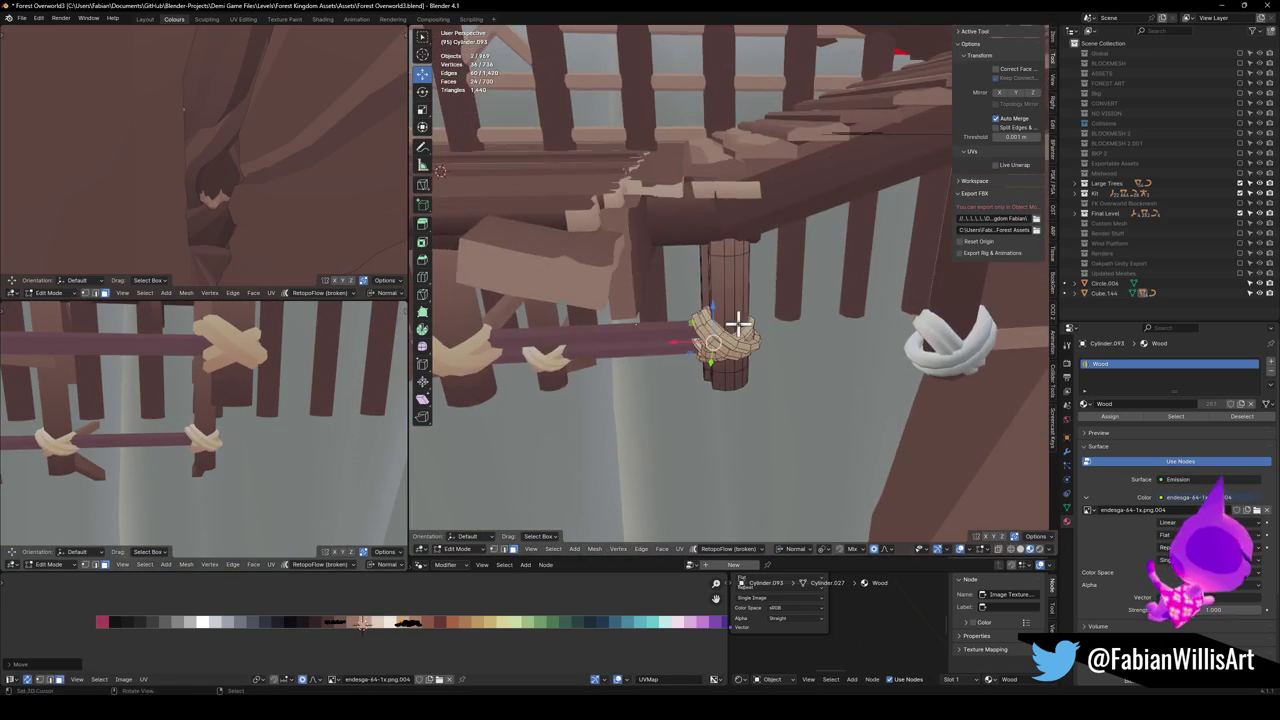
key("shift+grave")
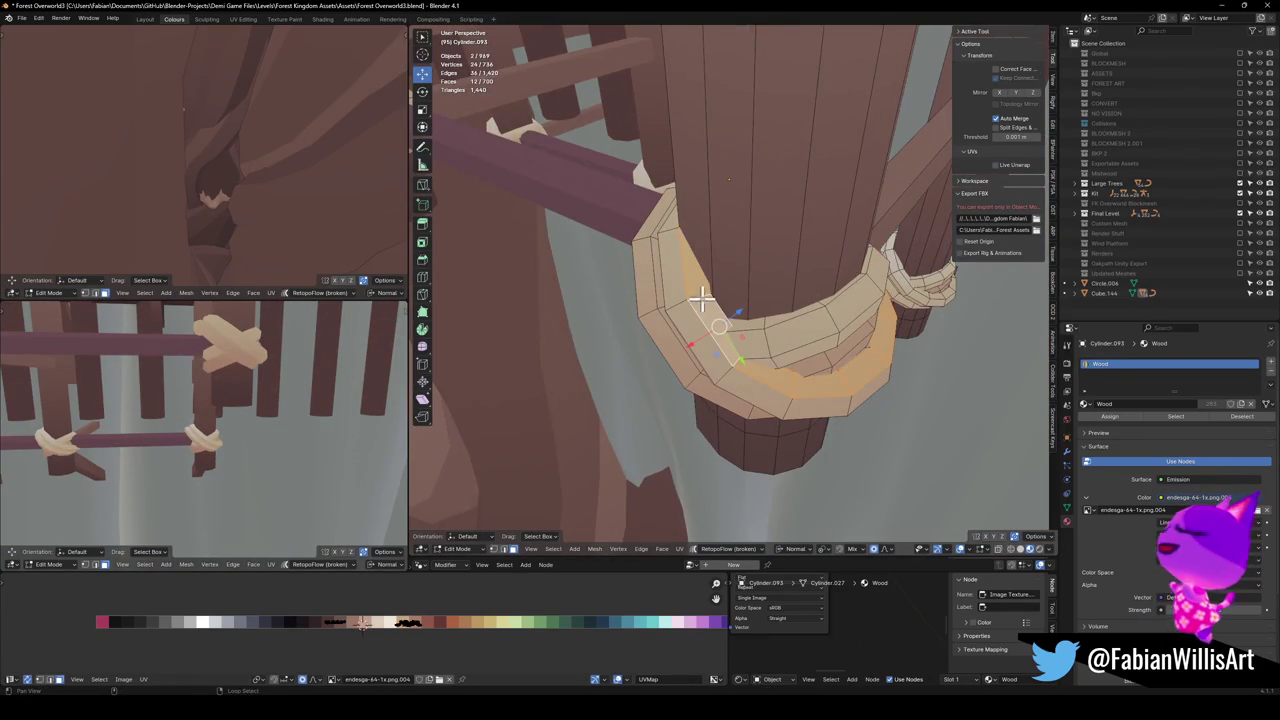
left_click(768, 345, "alt+shift")
left_click(664, 316, "alt+shift")
left_click(706, 340, "alt+shift")
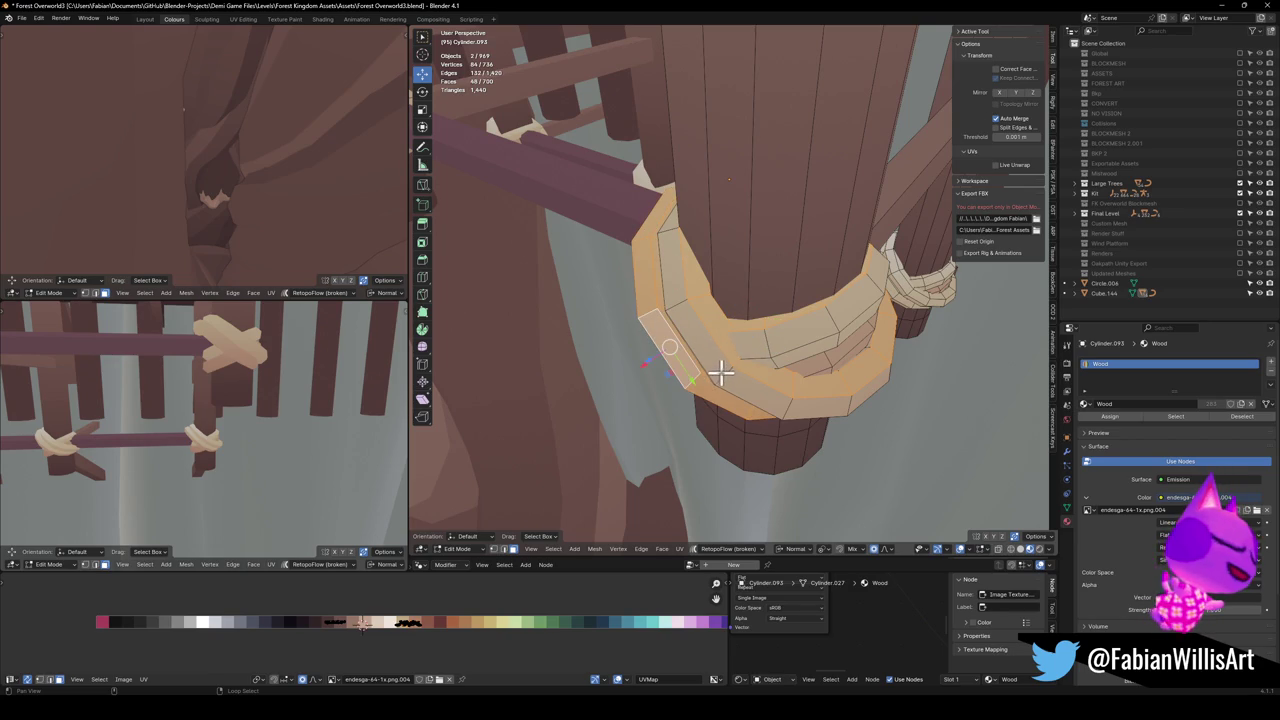
left_click(755, 368, "alt+shift")
left_click(772, 336, "alt+shift")
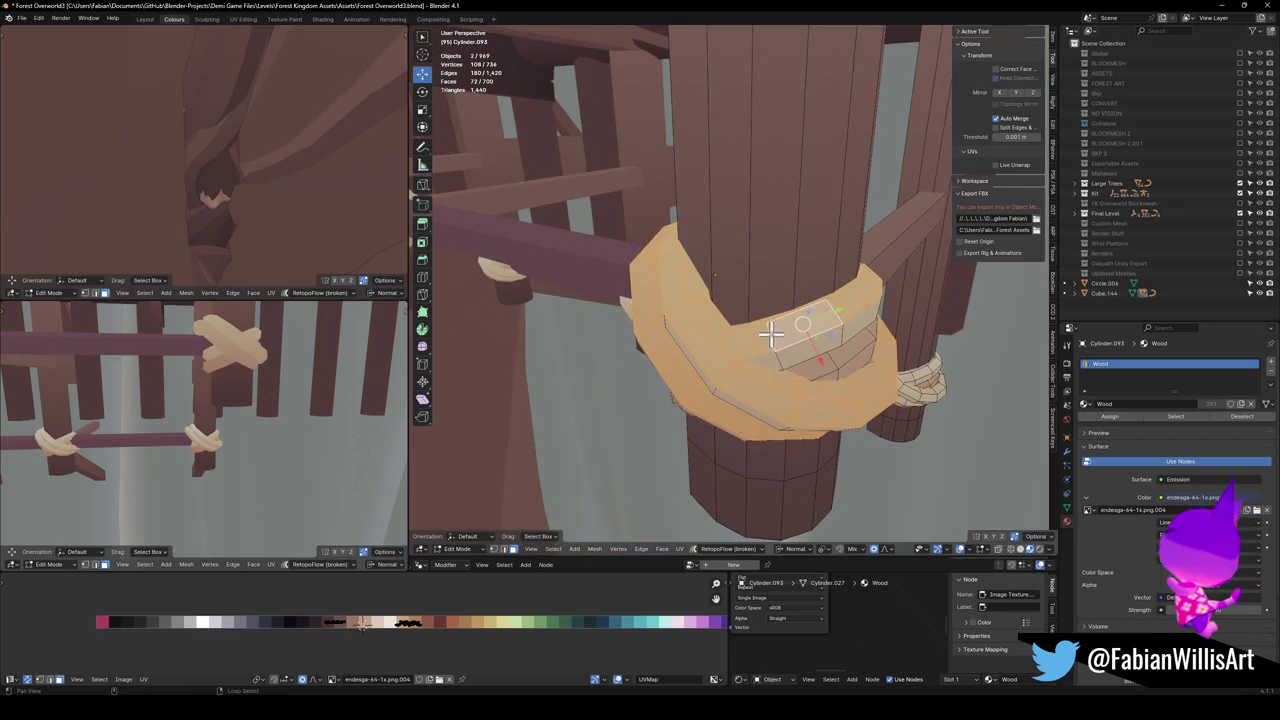
left_click(833, 360, "alt+shift")
key("g")
key("x")
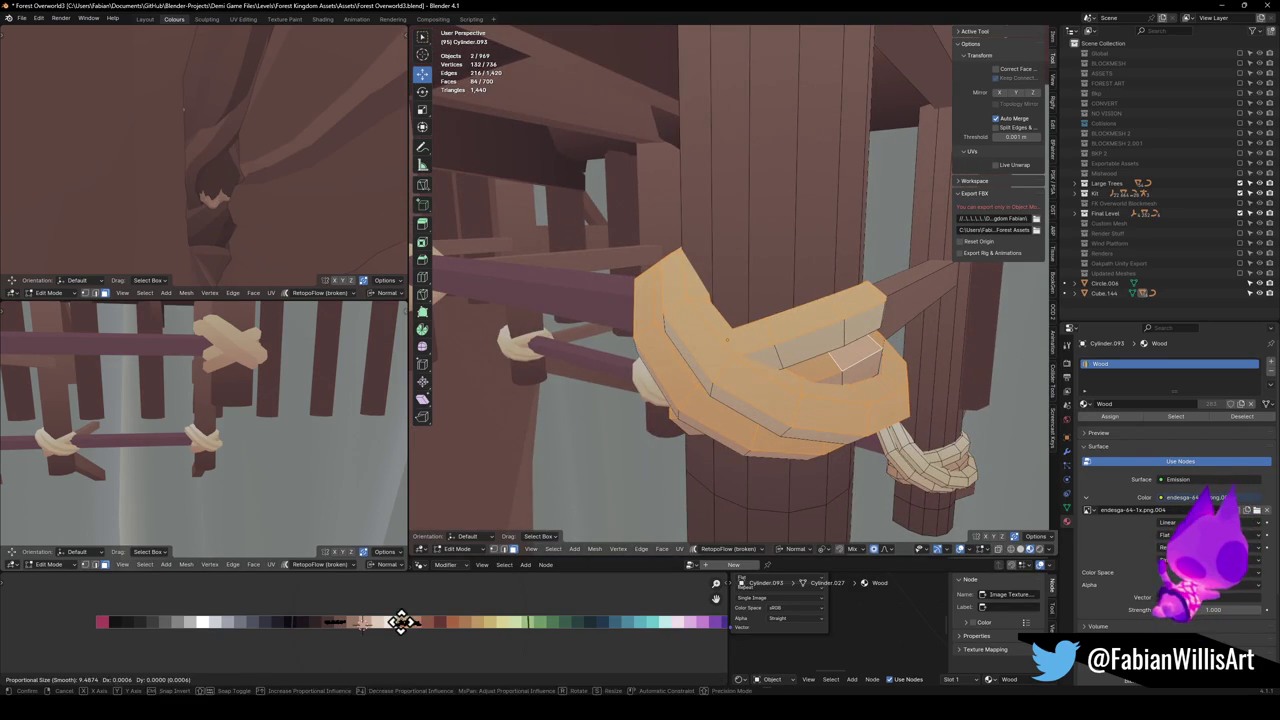
left_click(360, 625)
Return to Object Mode and look around the bridge
mouse_move(330, 430)
left_mouse_down()
mouse_move(300, 423)
mouse_move(217, 455)
mouse_move(267, 403)
left_mouse_up()
mouse_move(680, 323)
left_mouse_down()
mouse_move(740, 300)
mouse_move(781, 343)
mouse_move(591, 374)
mouse_move(814, 386)
mouse_move(757, 352)
left_mouse_up()
key("Tab")
mouse_move(663, 337)
left_mouse_down()
mouse_move(686, 363)
mouse_move(637, 277)
left_mouse_up()
Save the file and convert the bridge's rope knots to mesh via Quick Favorites
left_click(635, 265)
key("ctrl+s")
scroll(635, 265, "up", 2)
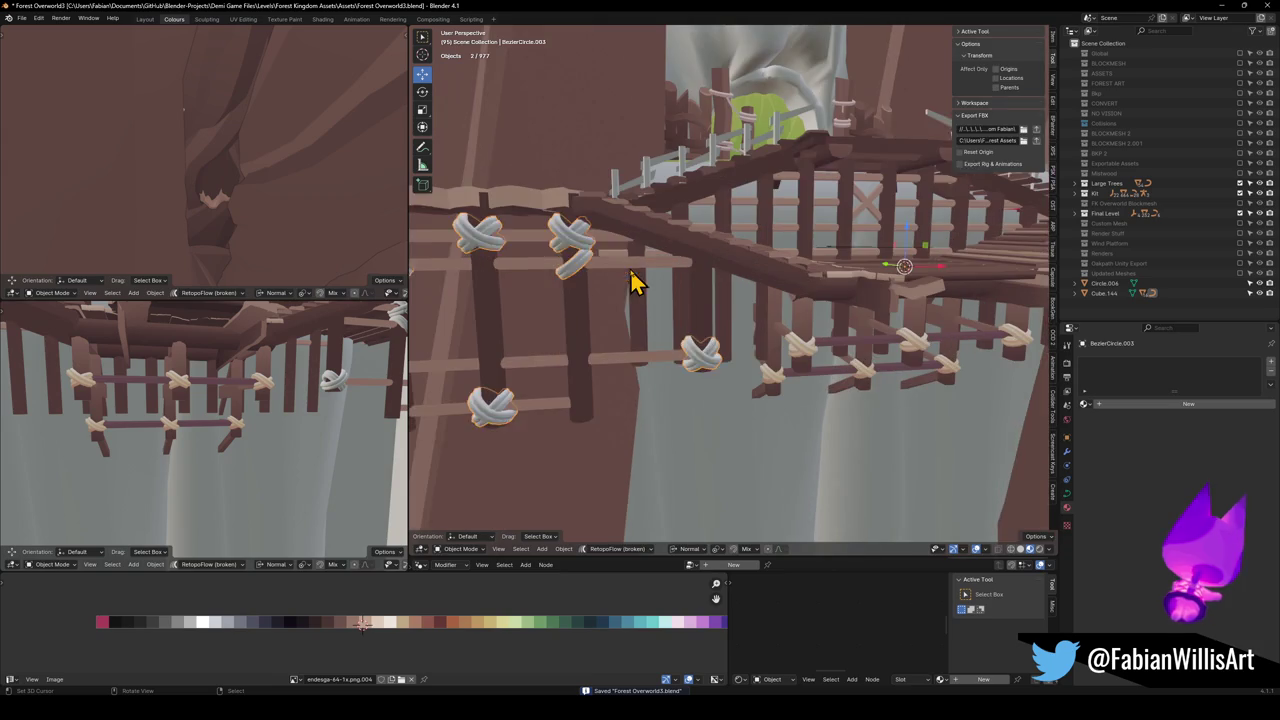
key("q")
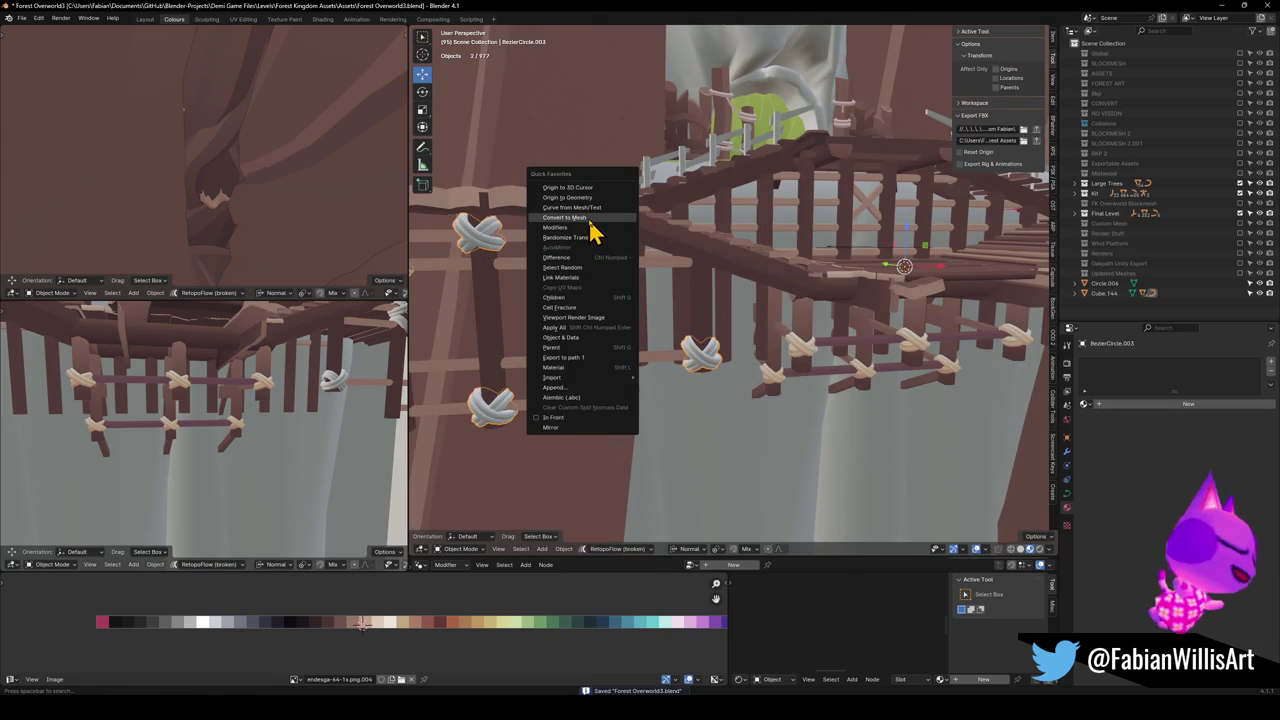
left_click(575, 217)
key("Tab")
key("Tab")
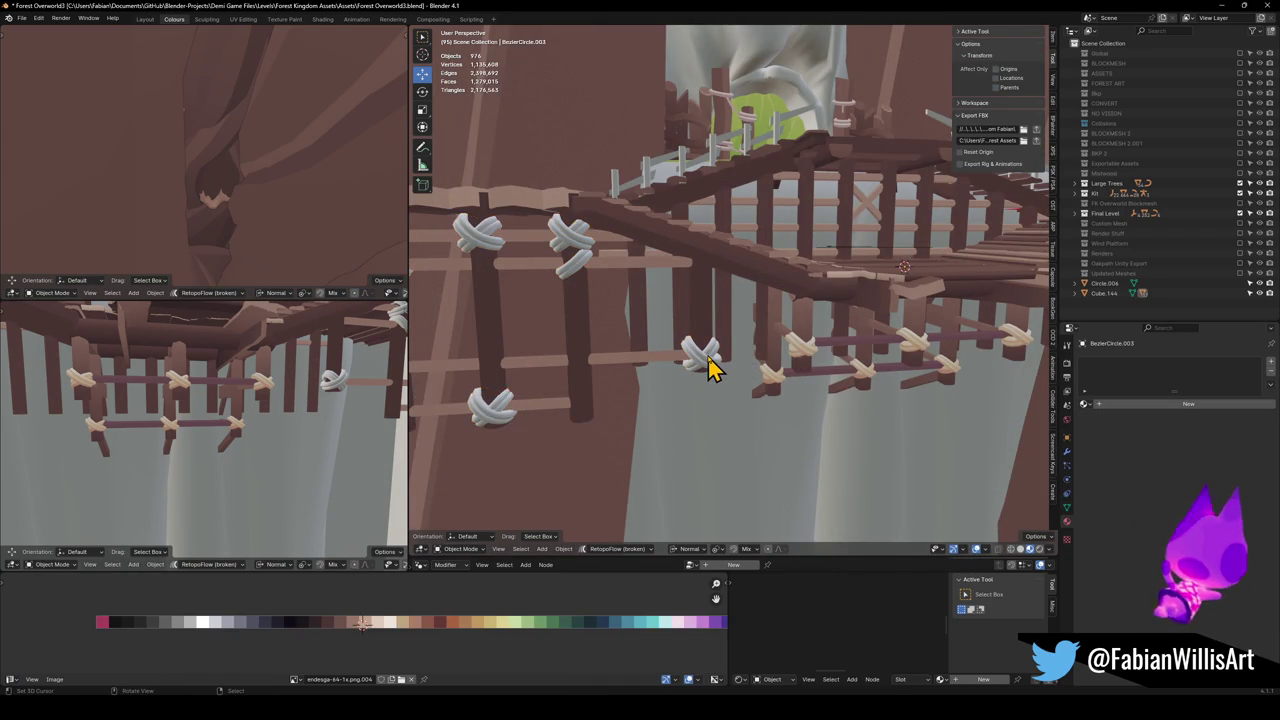
Convert the wooden rail to mesh as well, then check the rope knot in Edit Mode
left_click(800, 358)
key("q")
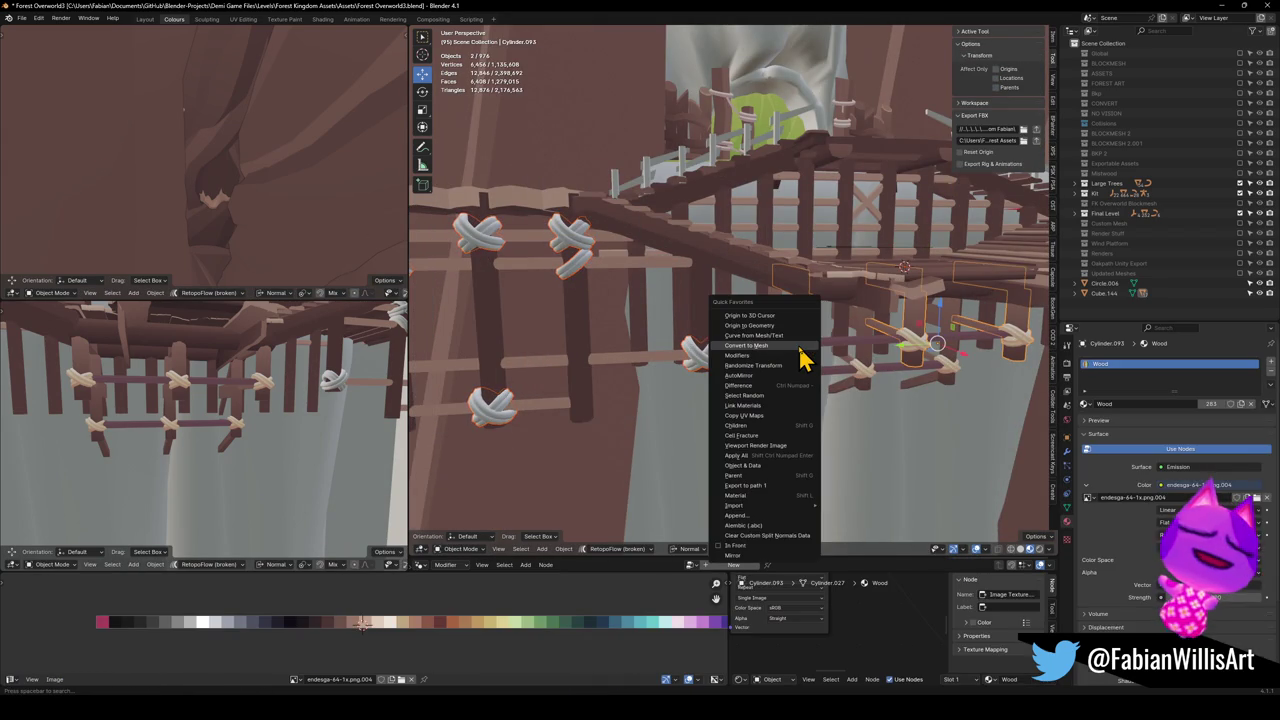
left_click(800, 346)
left_click(1000, 352)
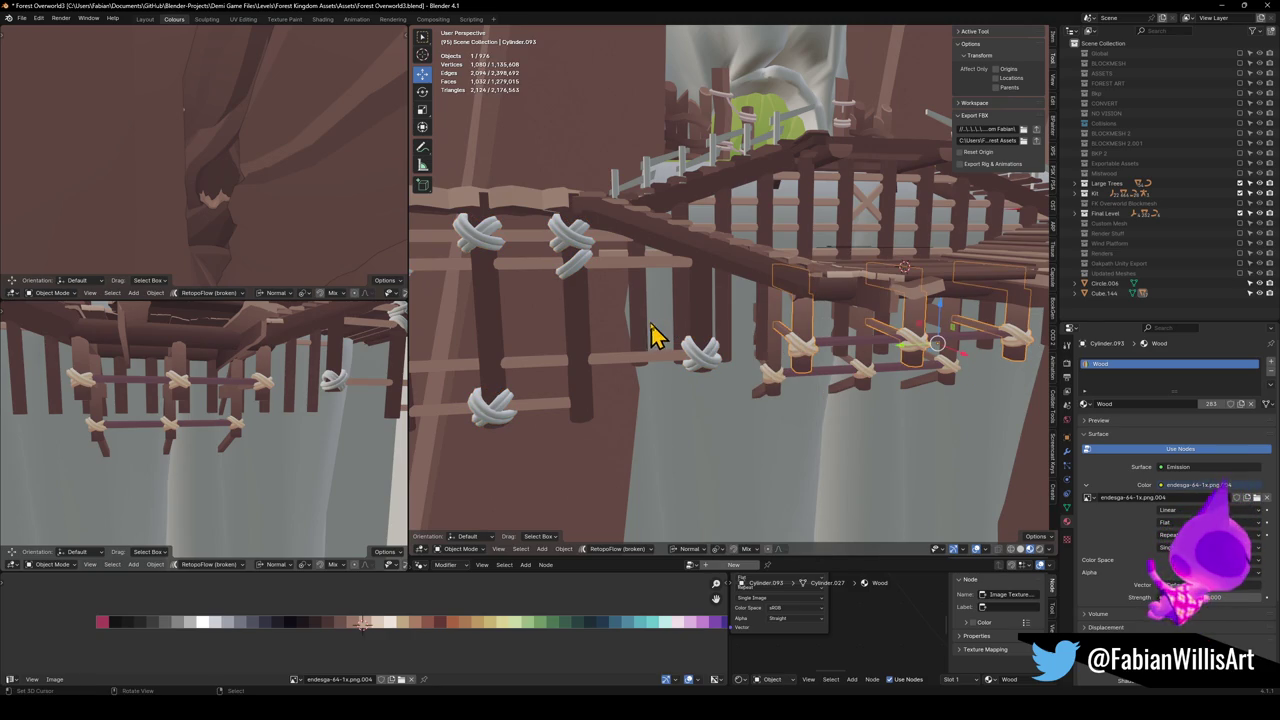
left_click(700, 366)
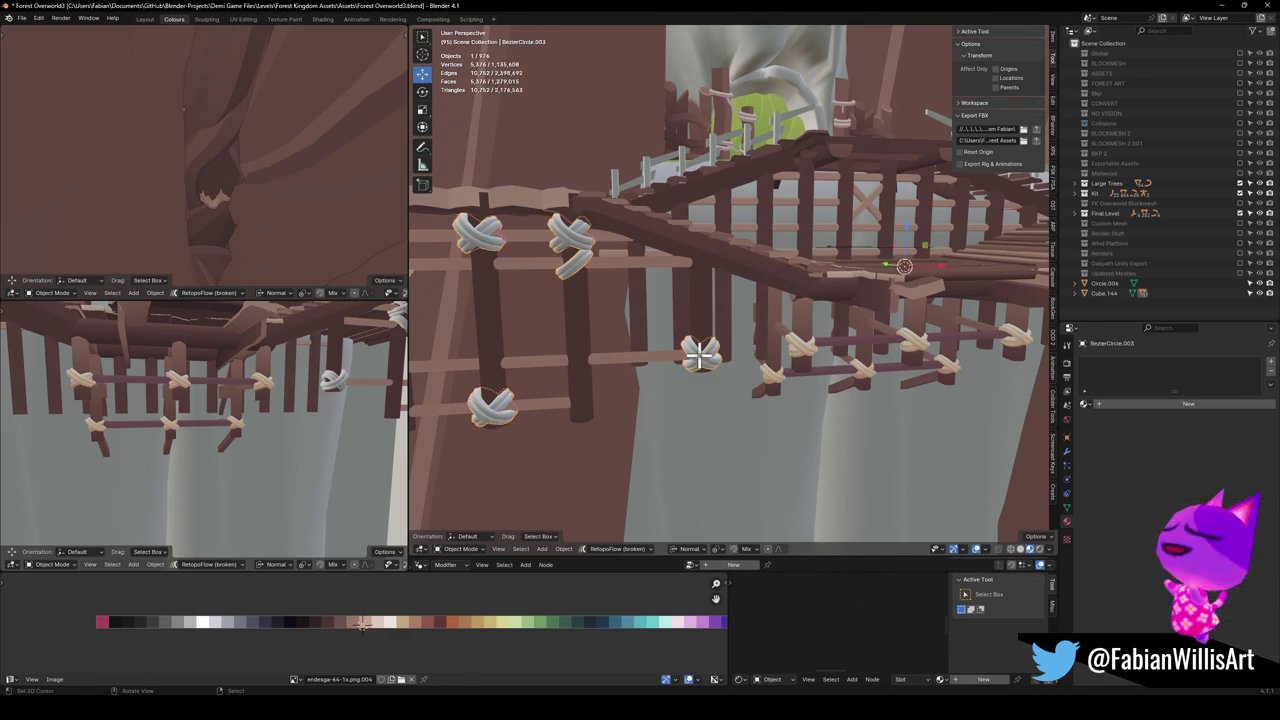
key("Tab")
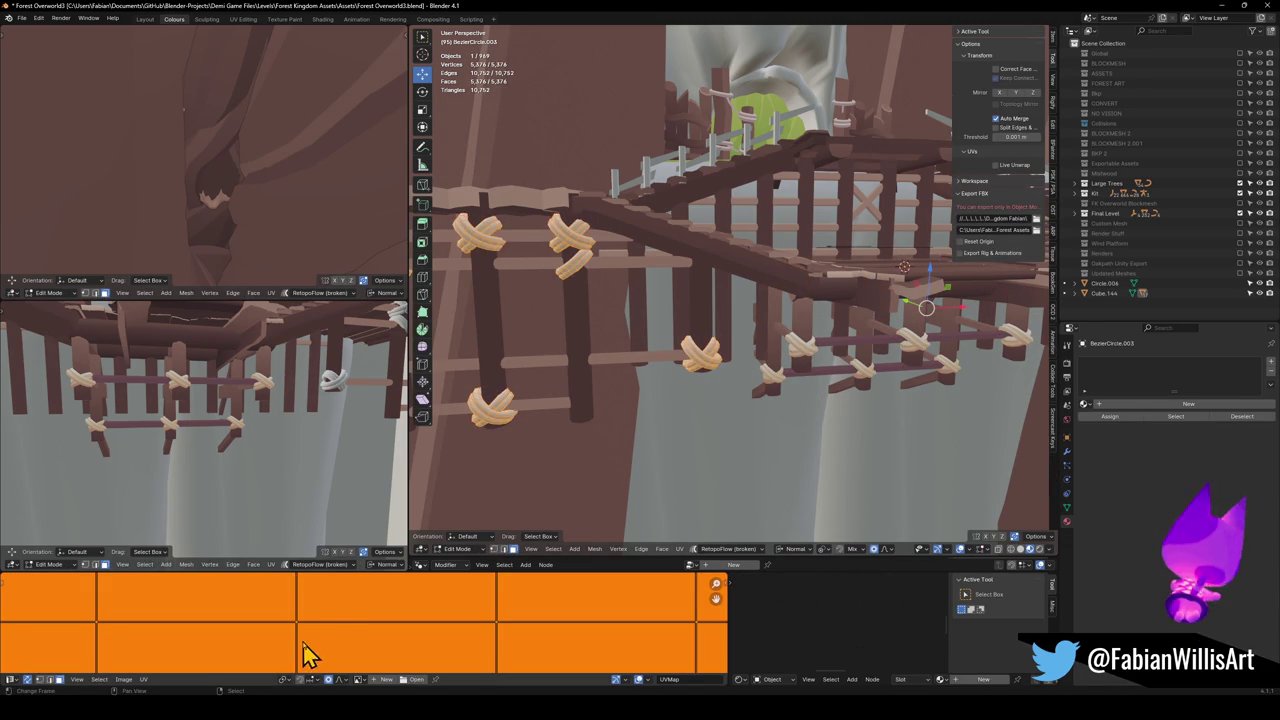
Link the wooden rail's Wood material onto the rope knots
key("Tab")
left_click(777, 391)
key("q")
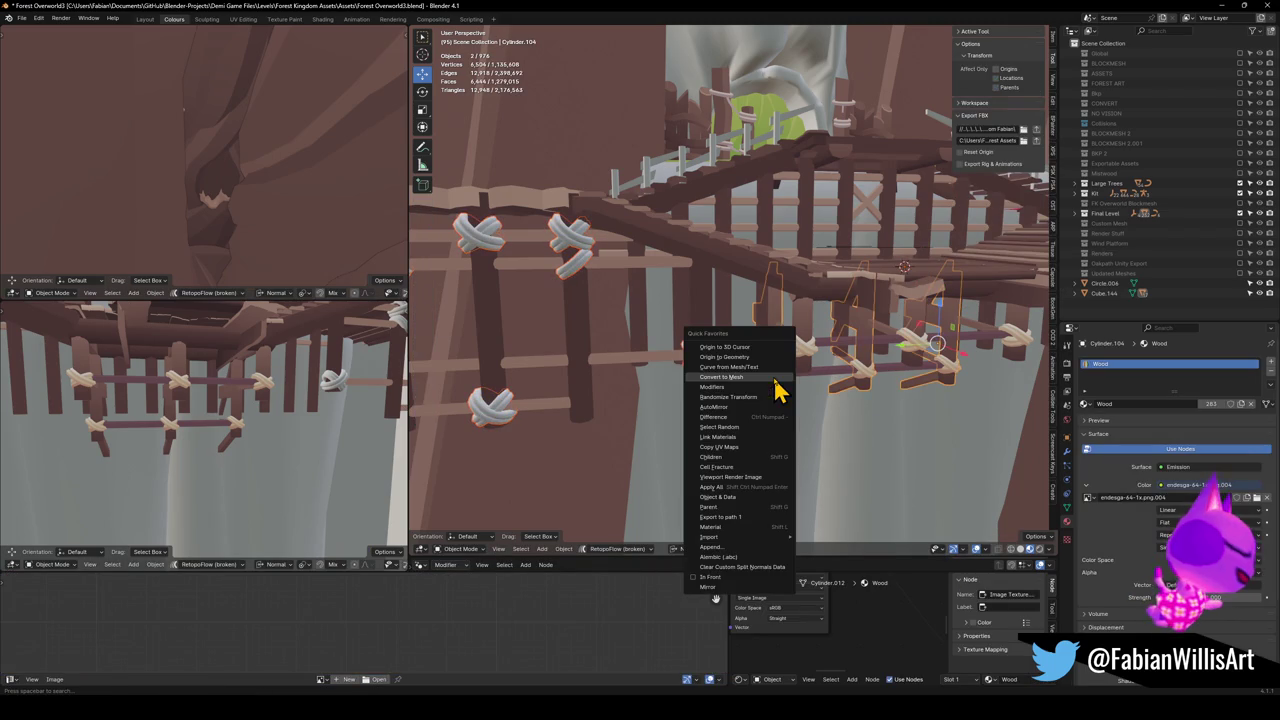
left_click(738, 440)
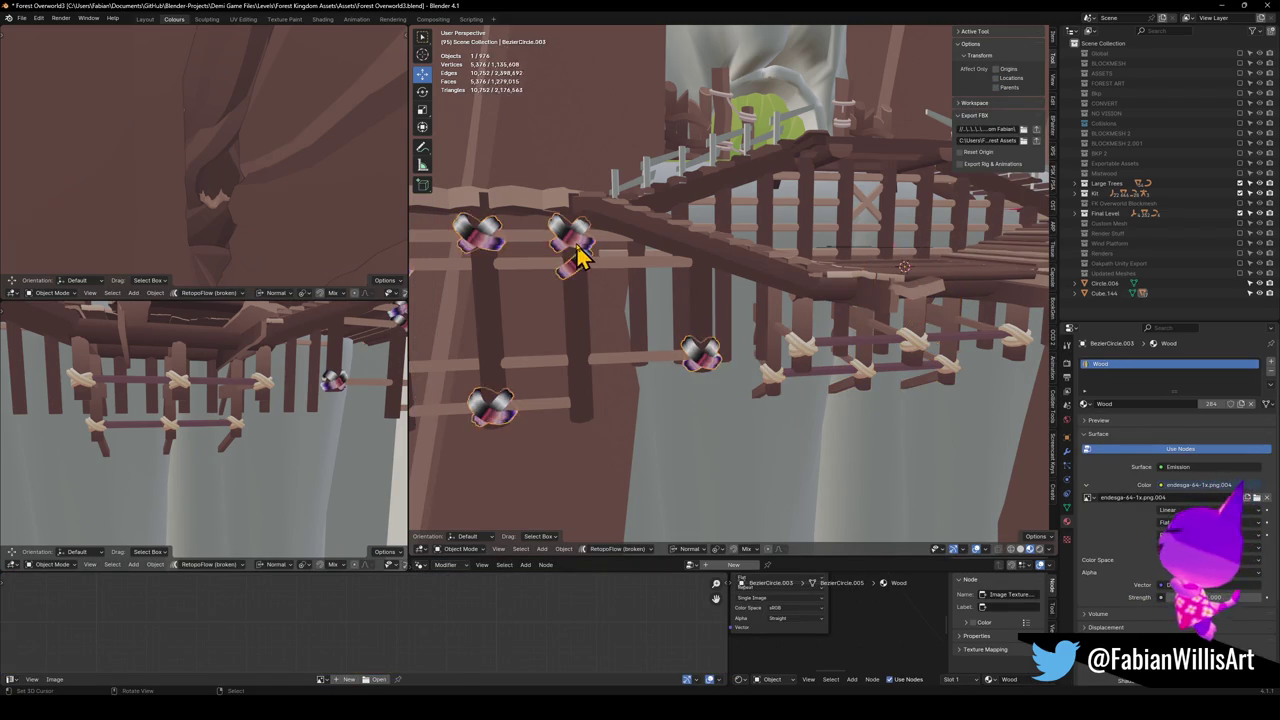
Snap the knots' UVs to the 2D cursor and slide them onto a light tan colour
left_click(580, 252)
key("Tab")
key("shift+s")
left_click(375, 577)
key("g")
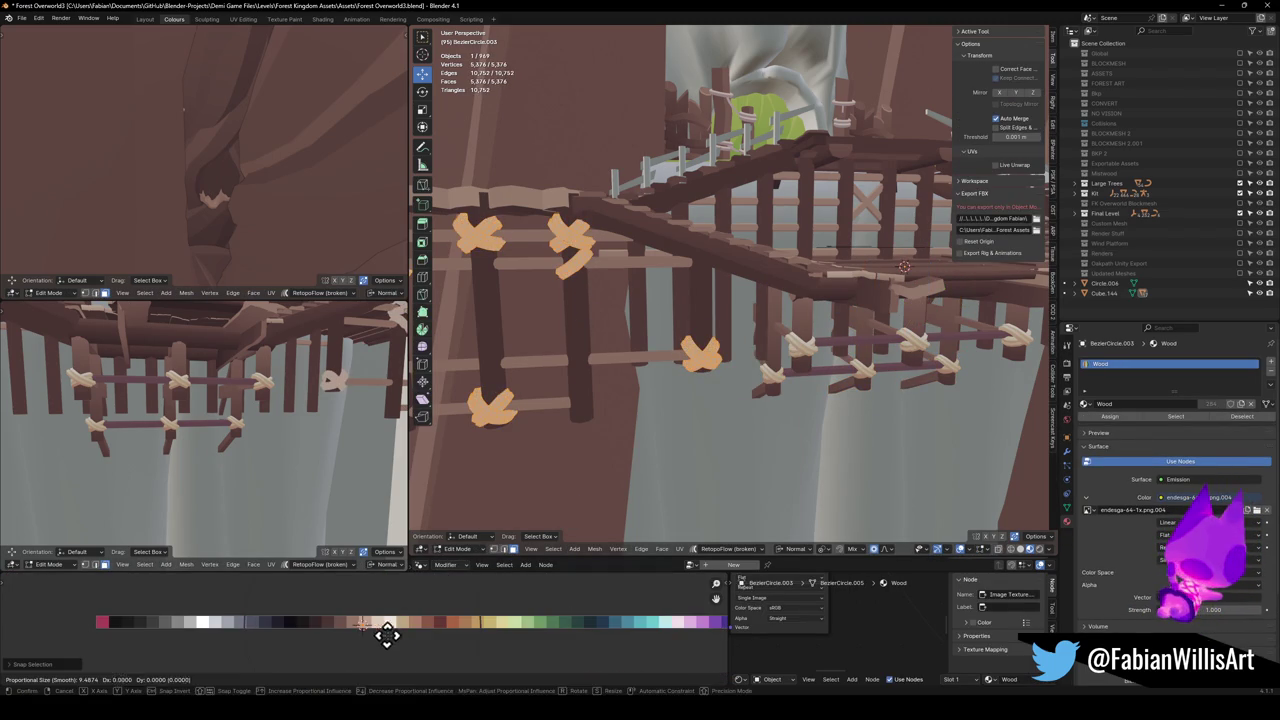
key("x")
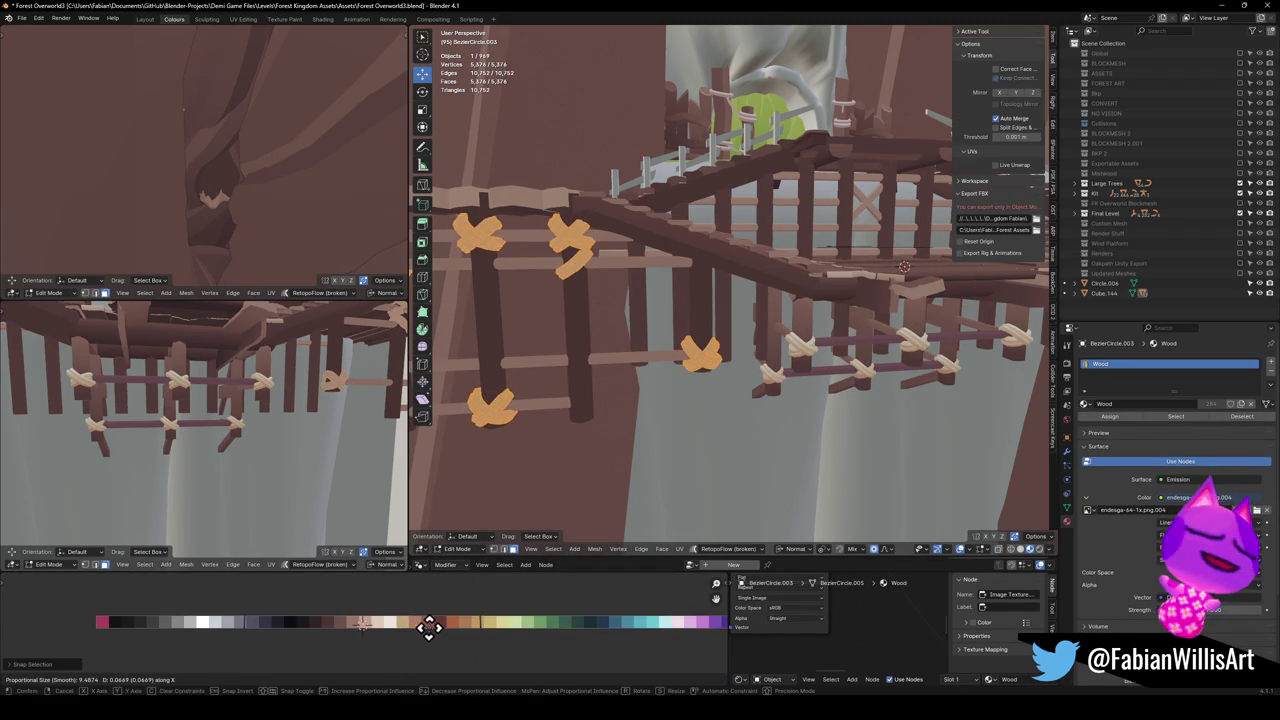
left_click(406, 625)
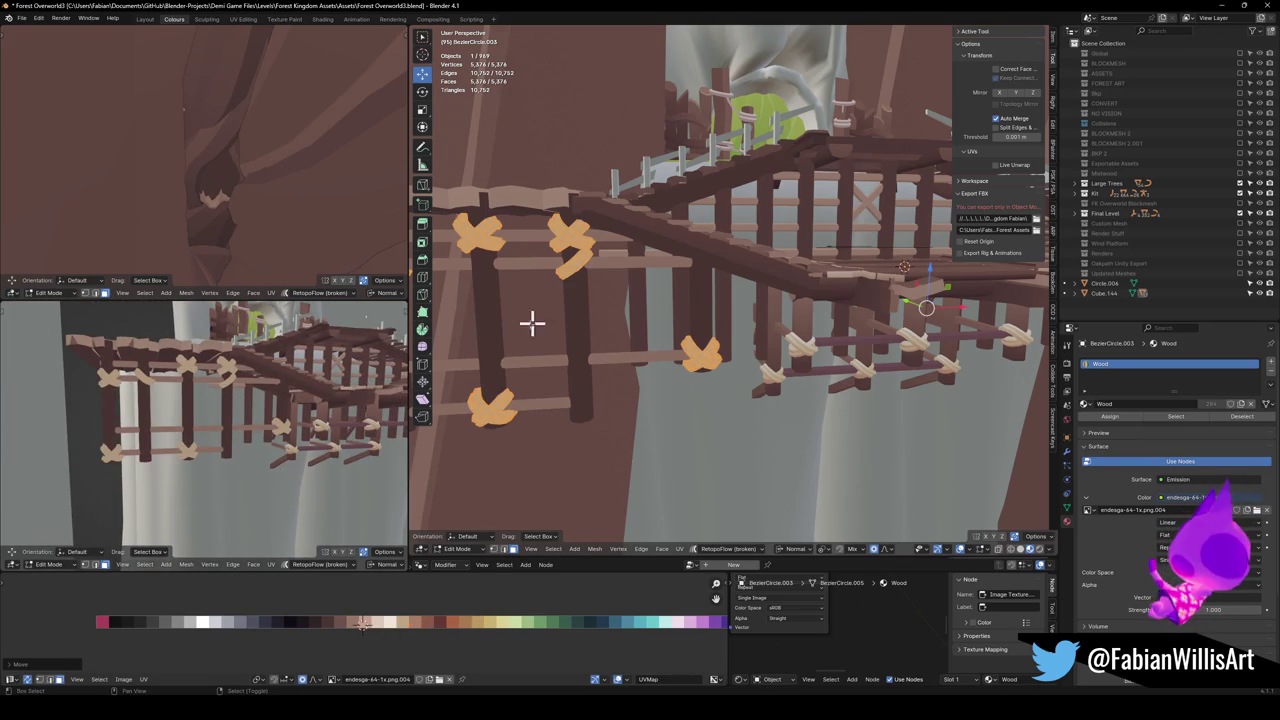
mouse_move(287, 418)
left_mouse_down()
mouse_move(280, 404)
mouse_move(300, 400)
left_mouse_up()
mouse_move(809, 283)
left_mouse_down()
mouse_move(829, 290)
mouse_move(797, 357)
left_mouse_up()
Save, then link Cube.142's Wood material onto the stair railing
key("ctrl+s")
key("ctrl+Tab")
left_click(777, 333)
scroll(715, 250, "up", 5)
mouse_move(715, 250)
left_mouse_down()
mouse_move(714, 329)
mouse_move(729, 323)
left_mouse_up()
left_click(729, 323, "shift")
key("q")
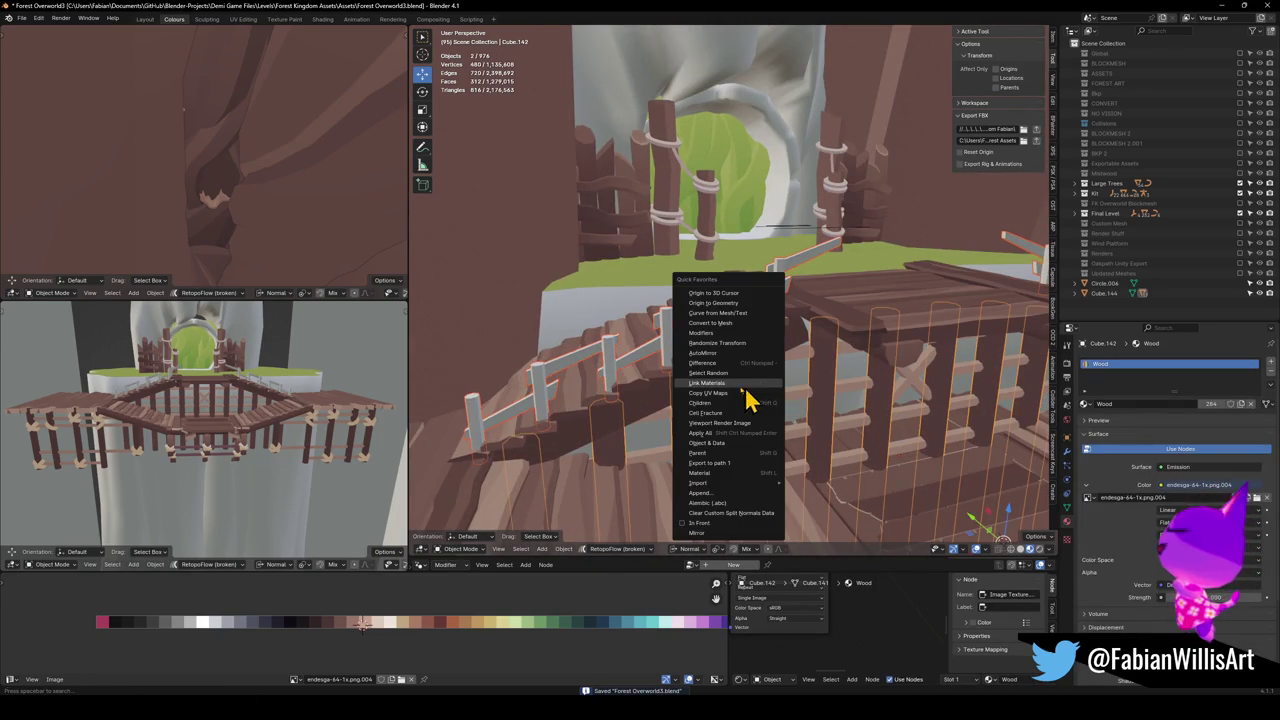
left_click(757, 385)
Slide all the railing's UVs horizontally onto a dark brown palette colour
key("Tab")
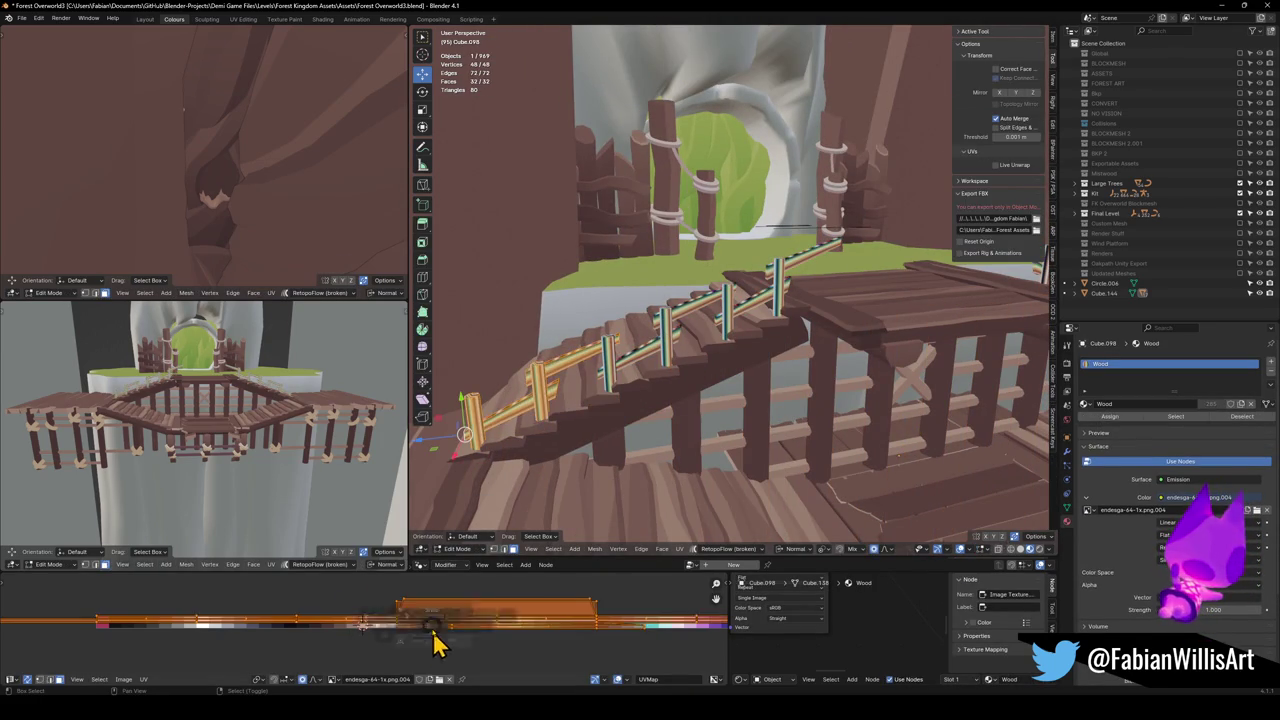
key("g")
key("x")
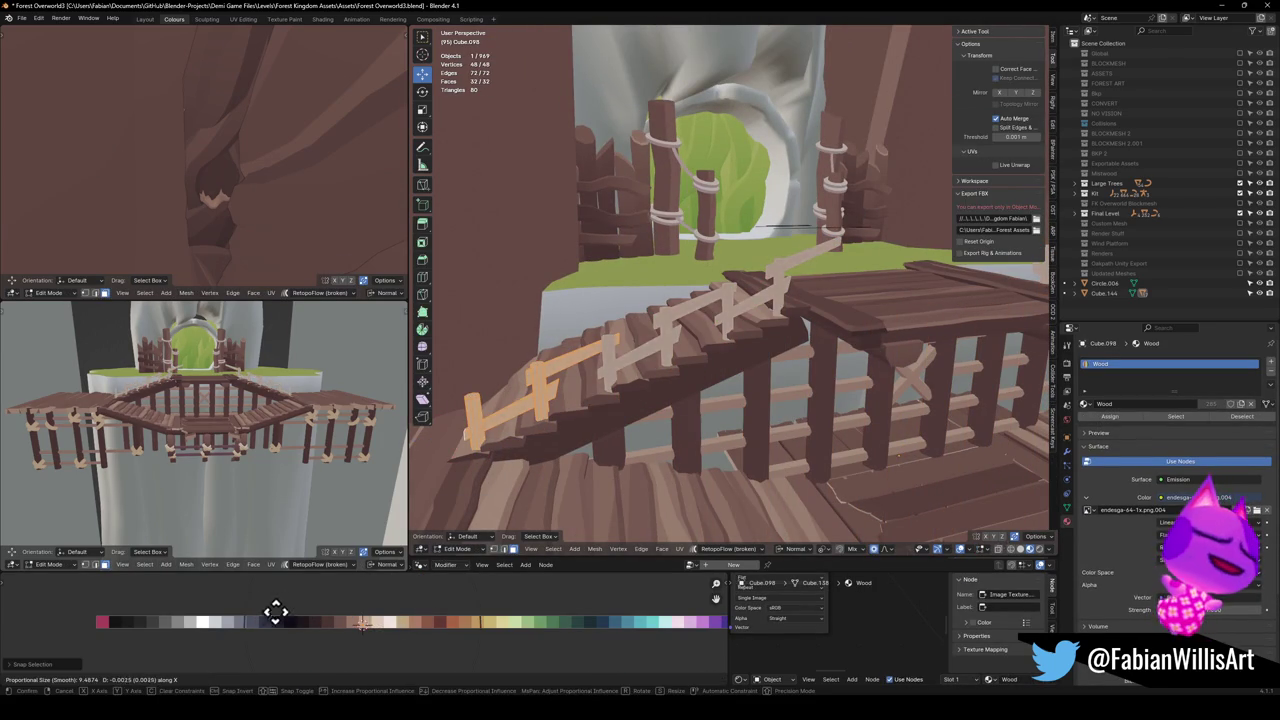
mouse_move(718, 578)
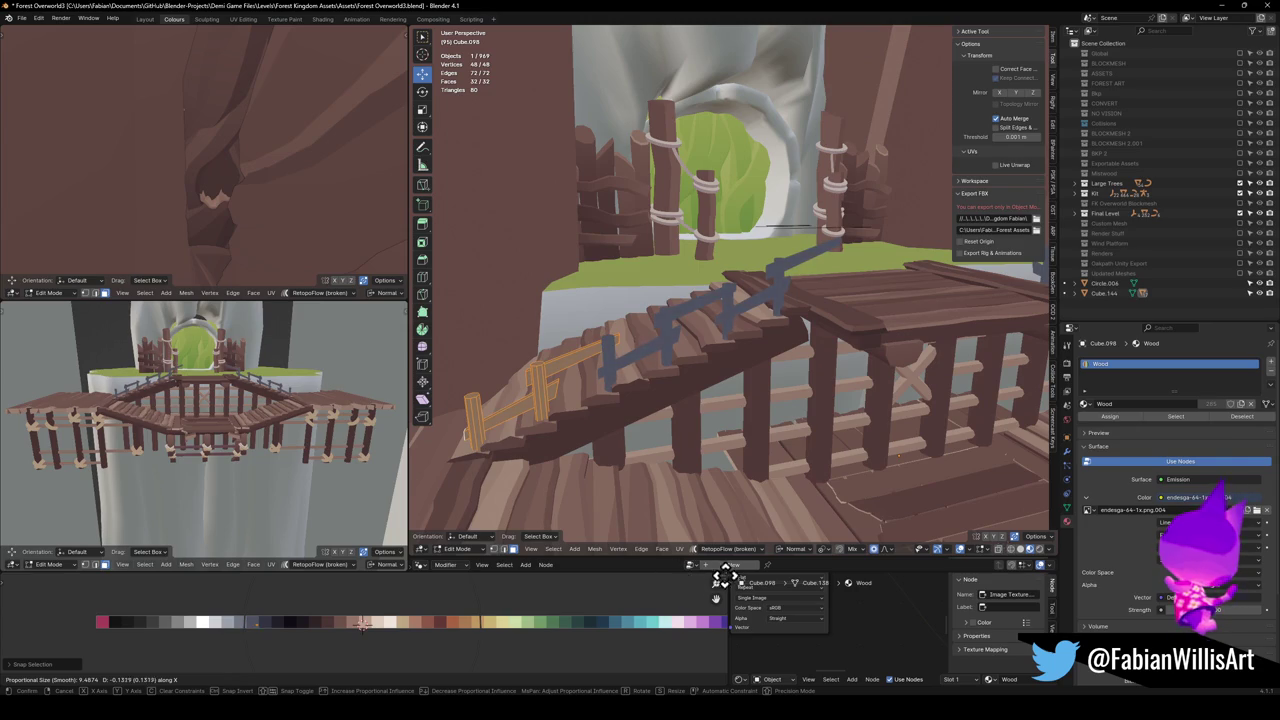
mouse_move(18, 606)
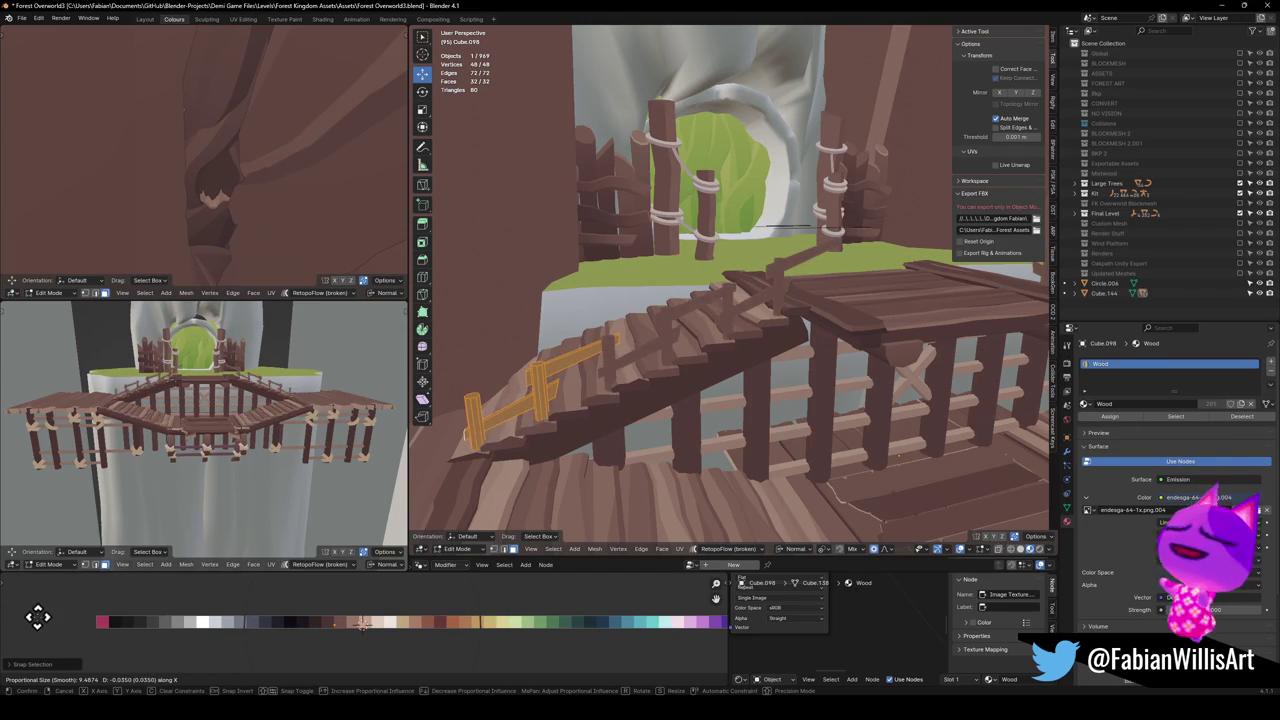
left_click(37, 617)
key("alt+a")
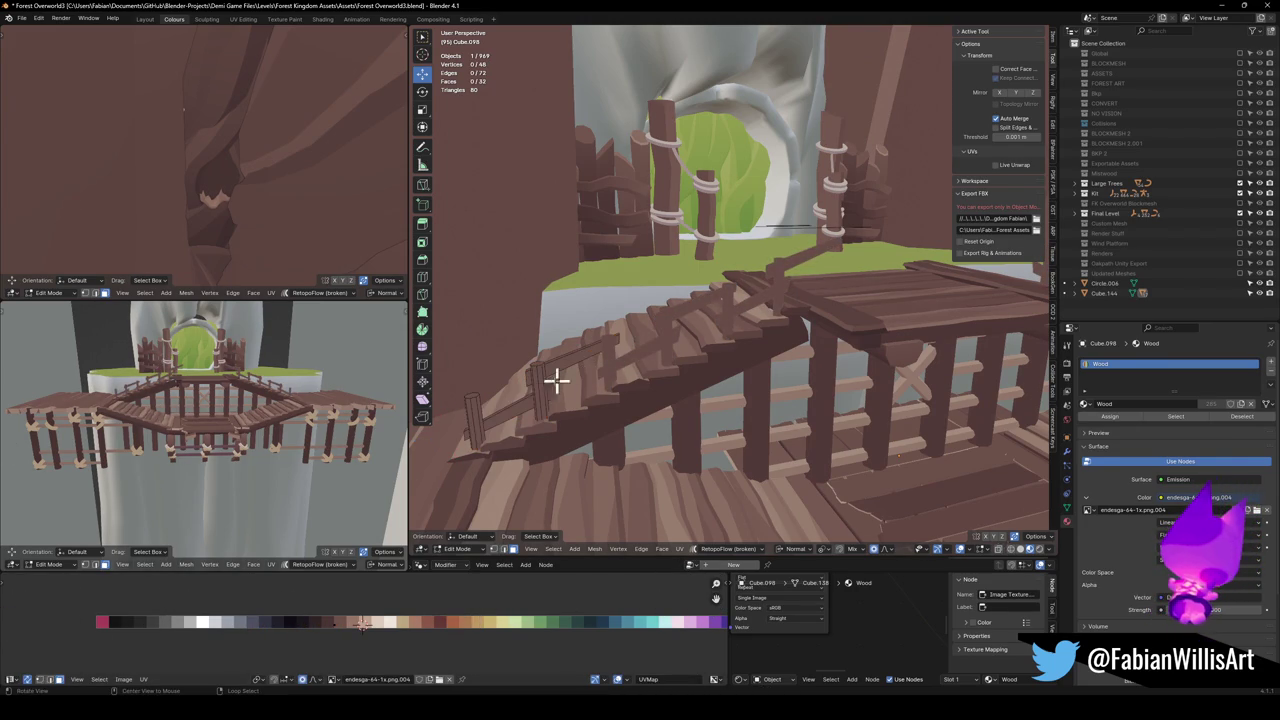
Select the upper and lower handrail face loops and shift their UVs to a new brown
scroll(566, 374, "up", 6)
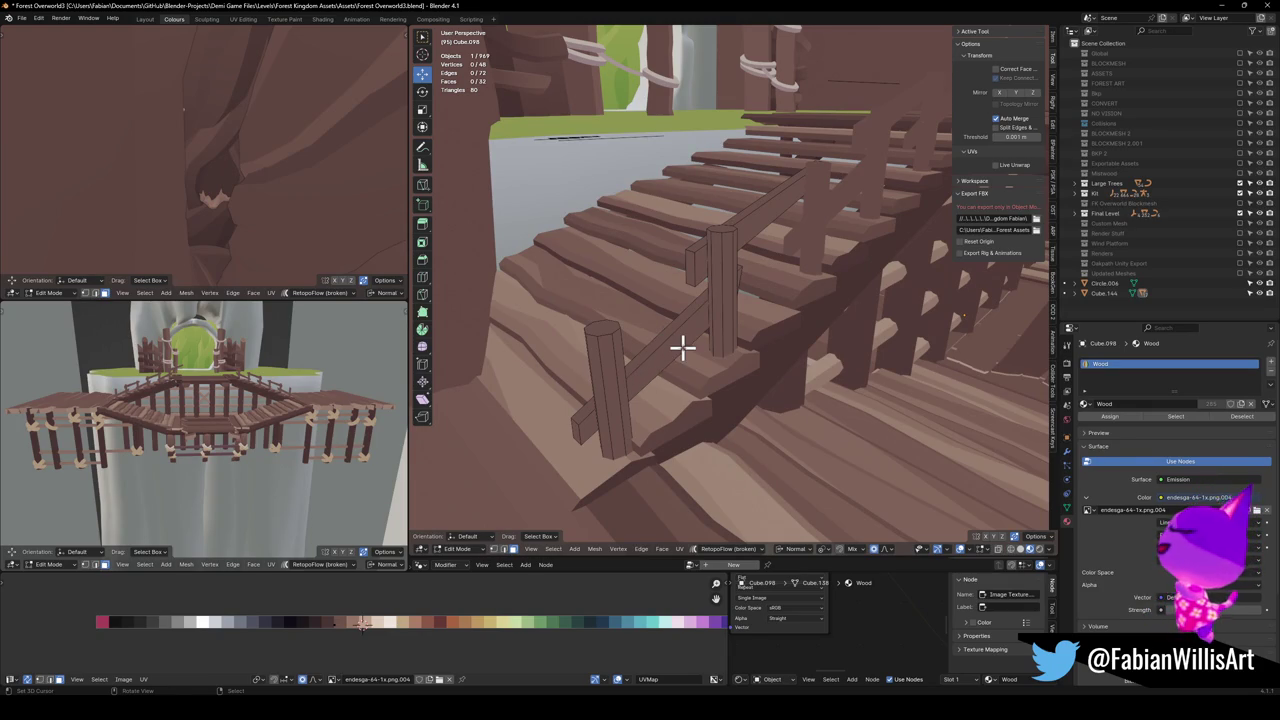
scroll(677, 334, "up", 5)
left_click(720, 282)
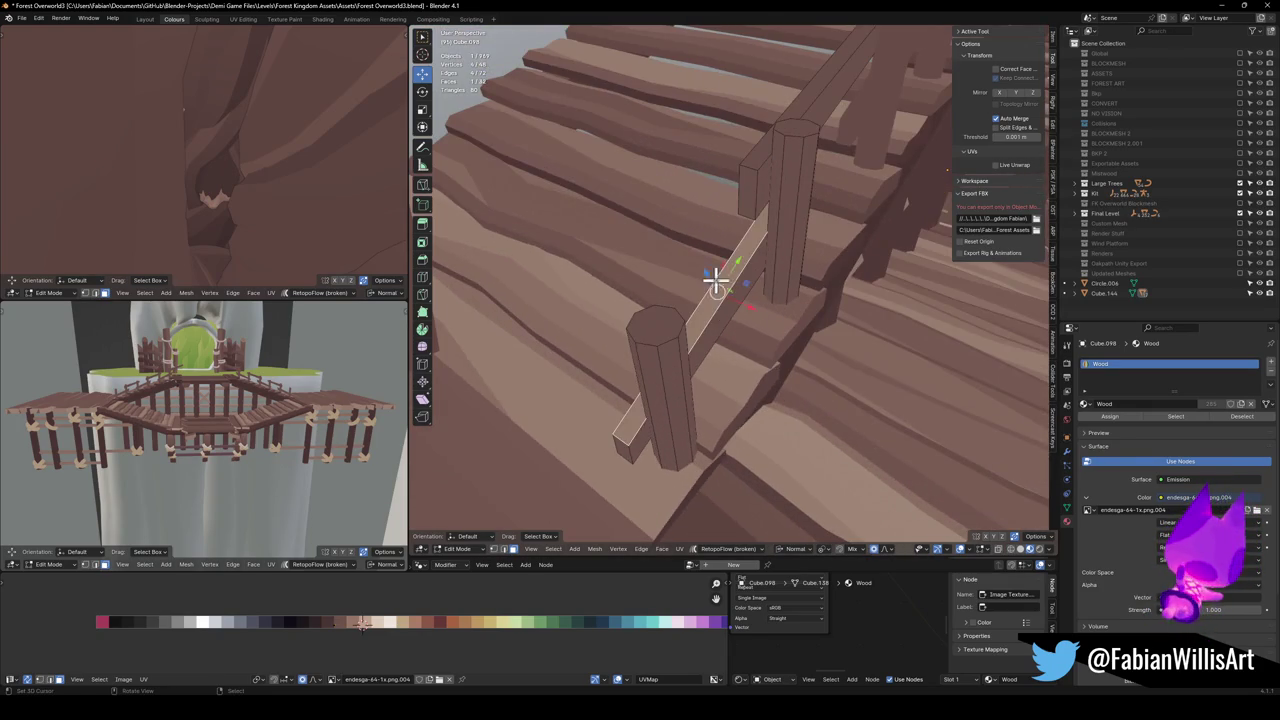
scroll(717, 277, "down", 3)
scroll(780, 225, "up", 1)
left_click(760, 270, "shift")
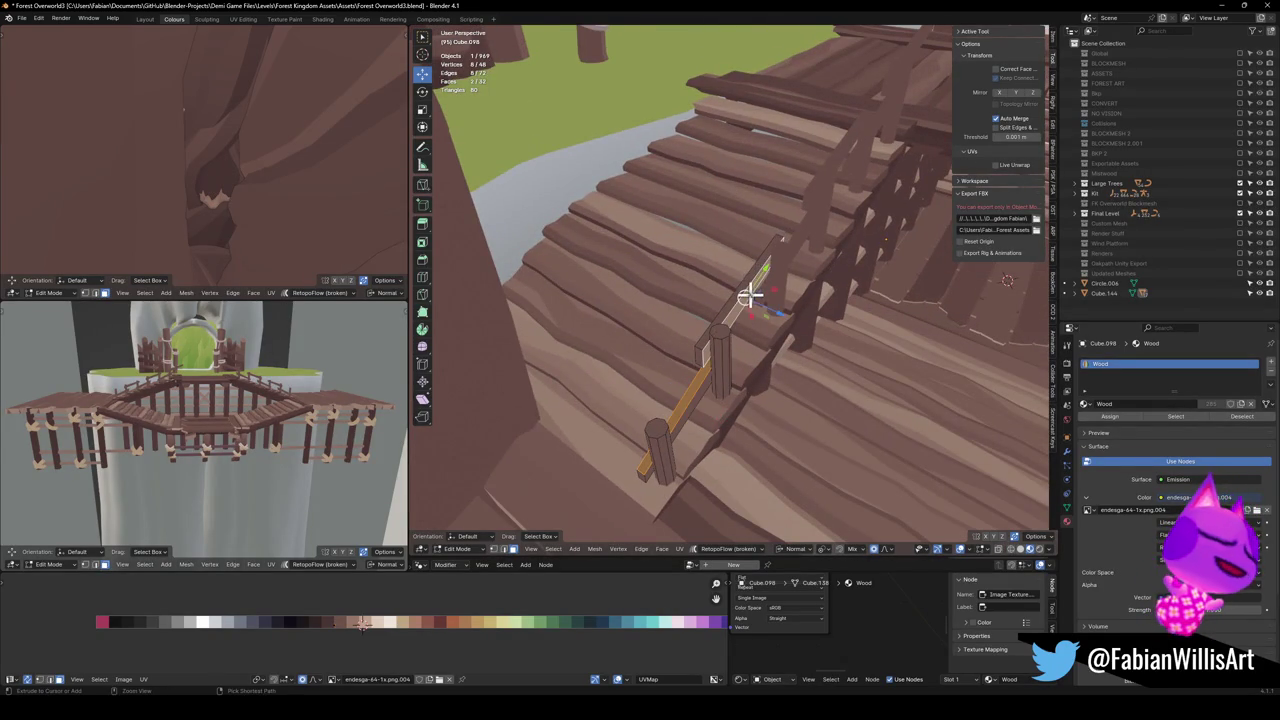
left_click(740, 287, "shift")
left_click(700, 350, "alt+shift")
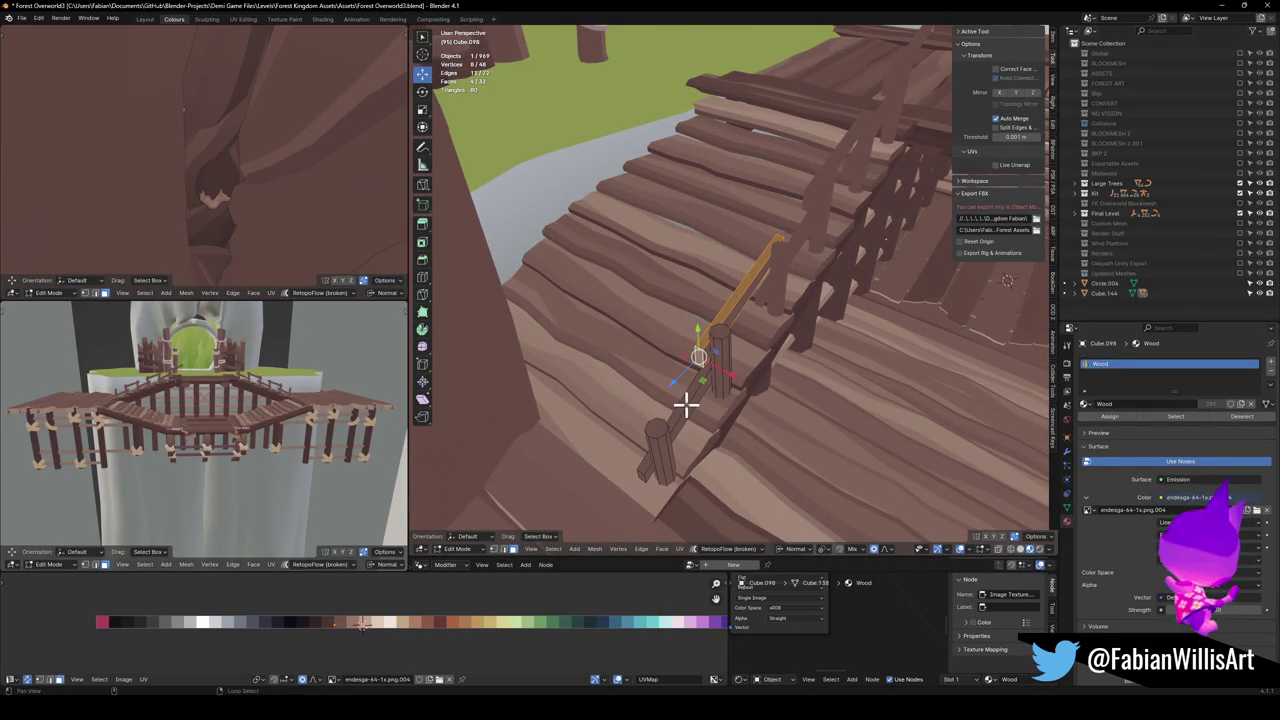
left_click(638, 471, "alt+shift")
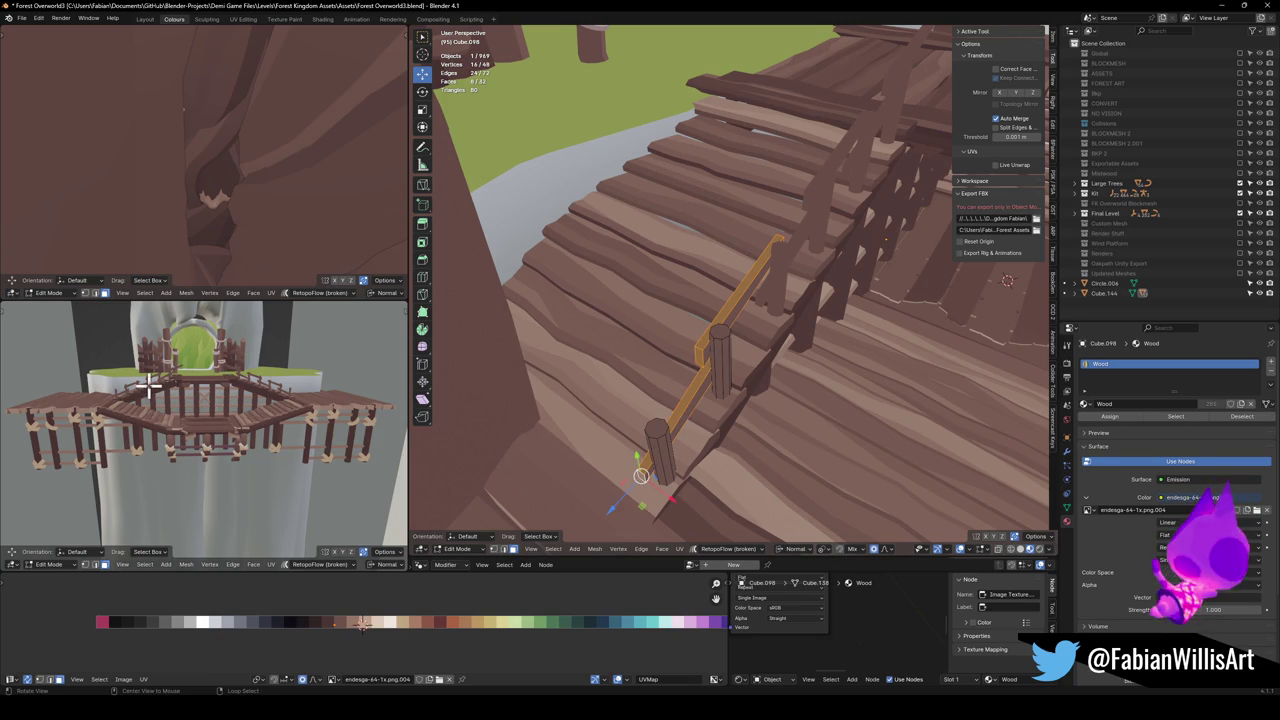
scroll(147, 381, "up", 5)
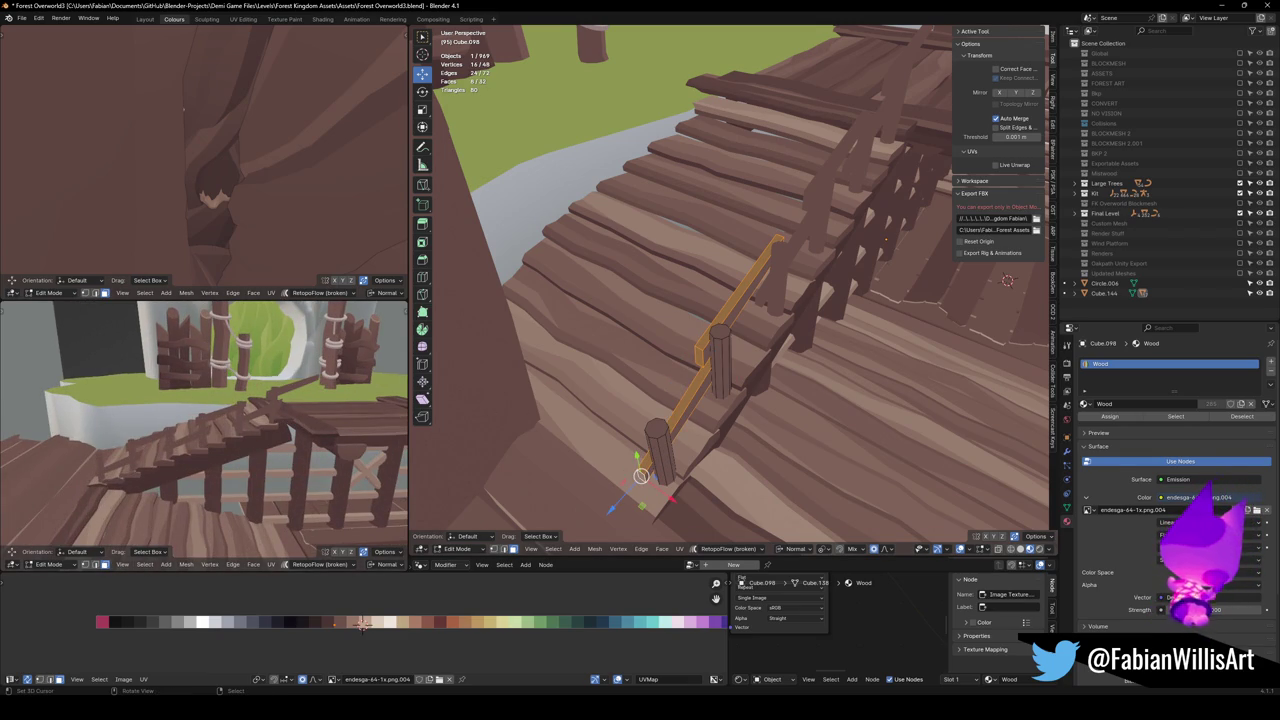
scroll(160, 460, "up", 5)
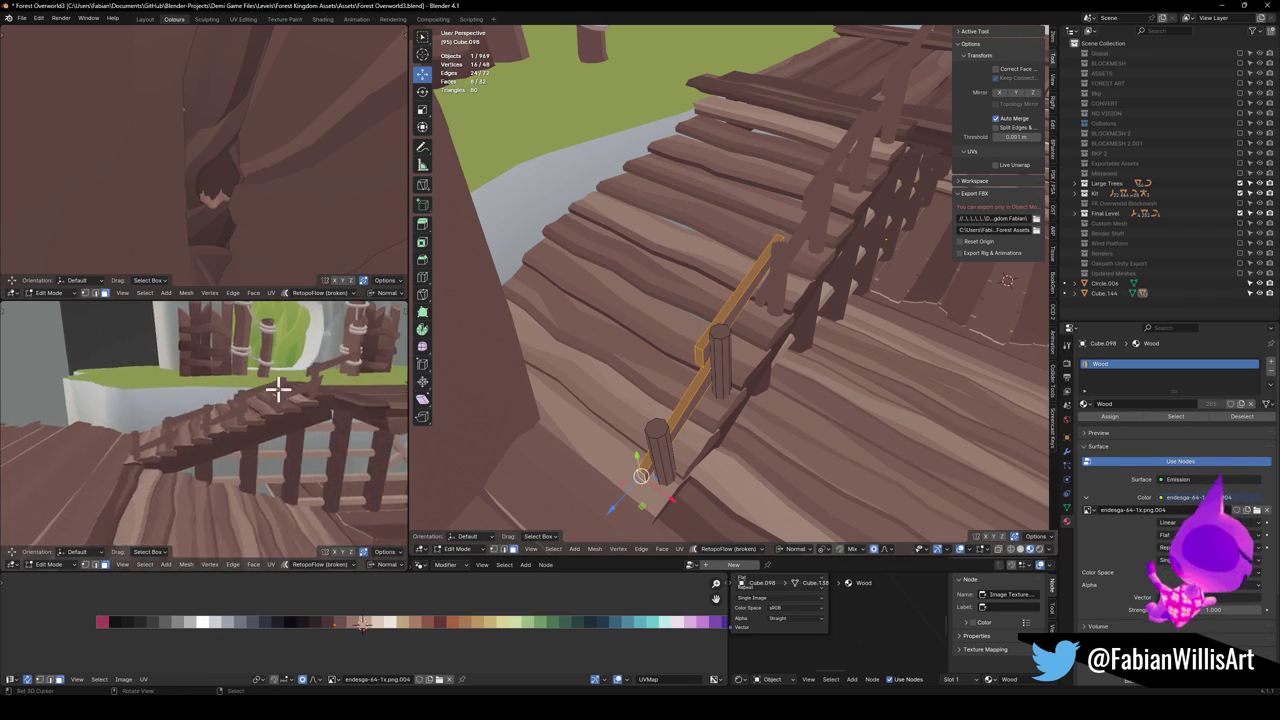
key("g")
key("x")
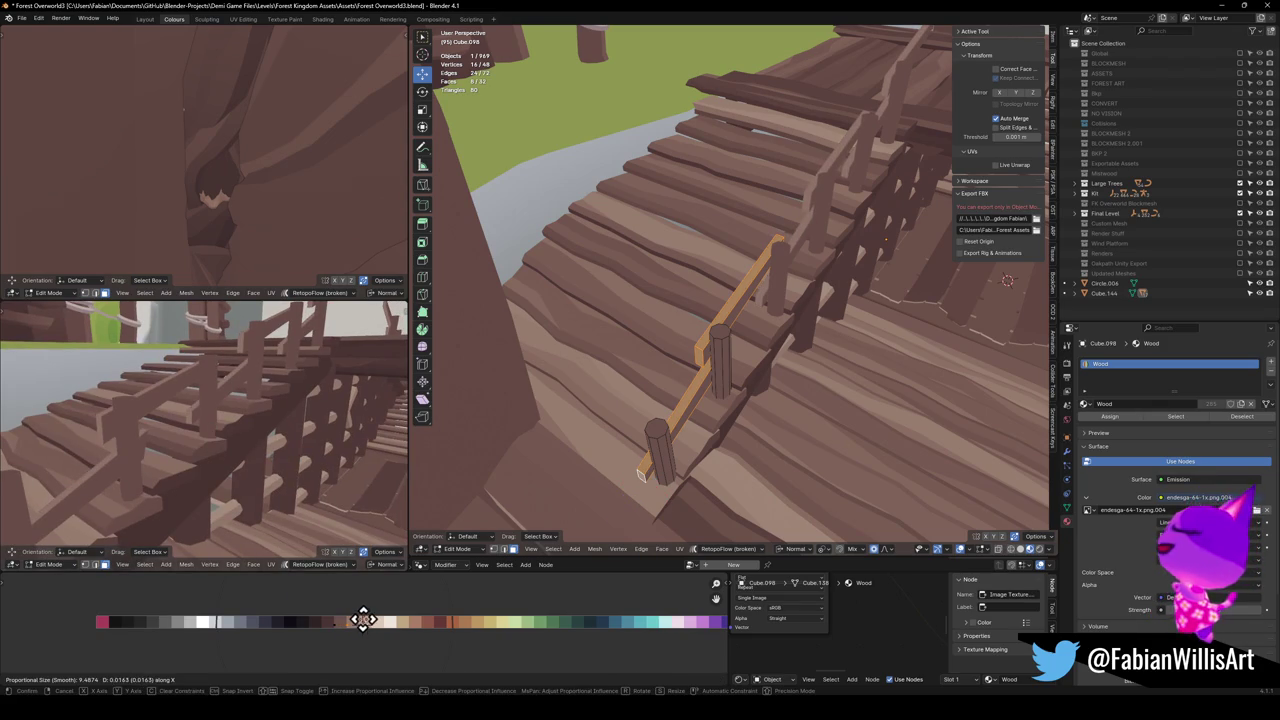
left_click(365, 630)
Move the two post tops' UVs onto a lighter tan end-grain colour
left_click(640, 425)
left_click(652, 416)
left_click(727, 322, "shift")
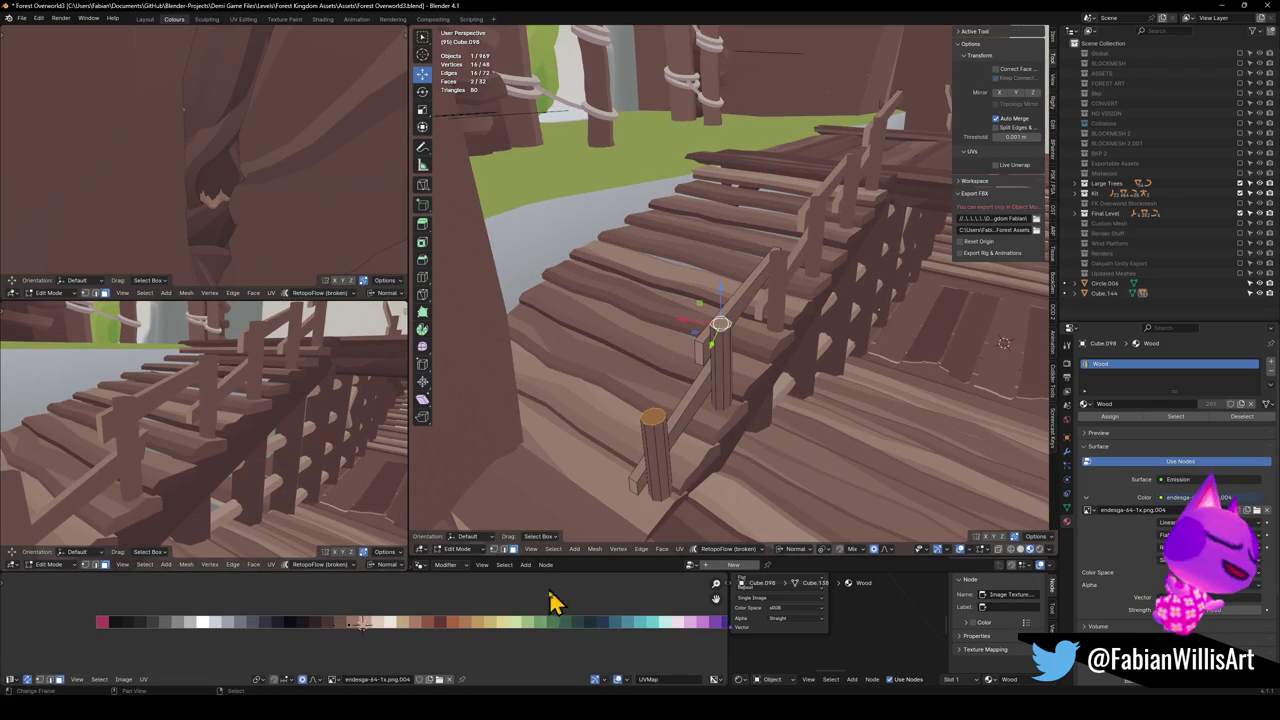
key("g")
key("x")
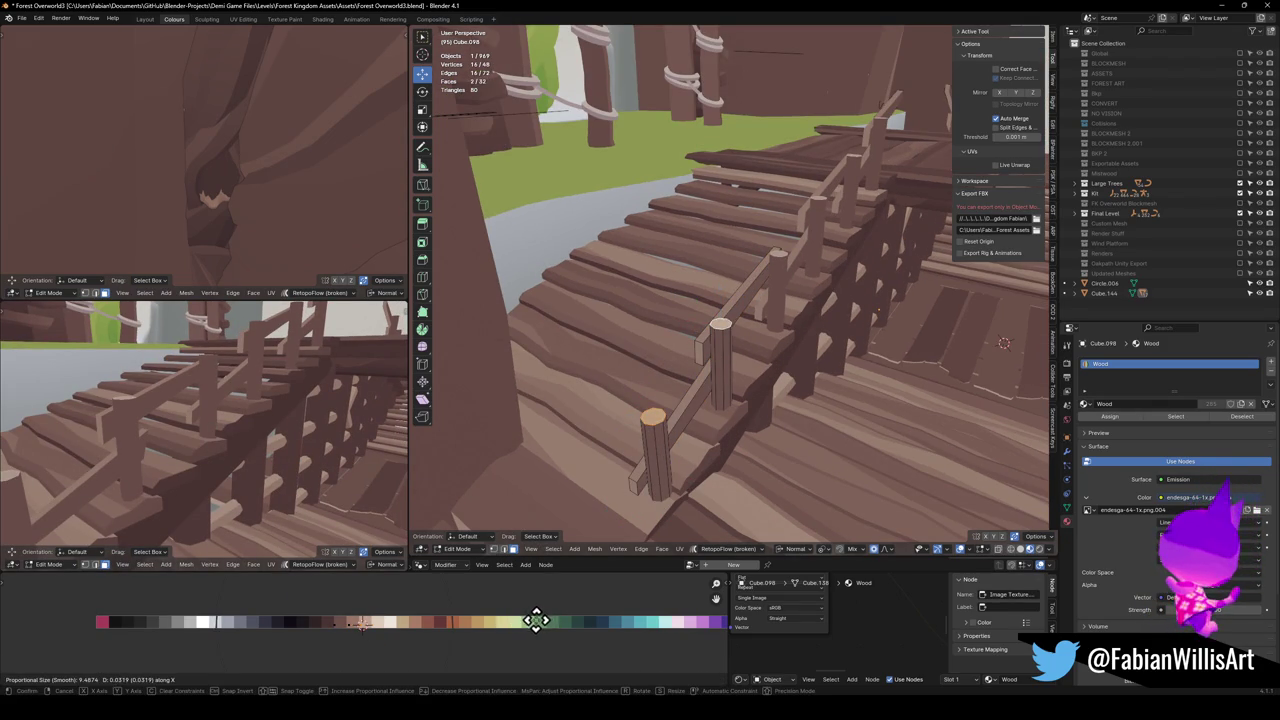
left_click(536, 620)
Select both front posts and try an X-constrained UV shift, then cancel and deselect
key("l")
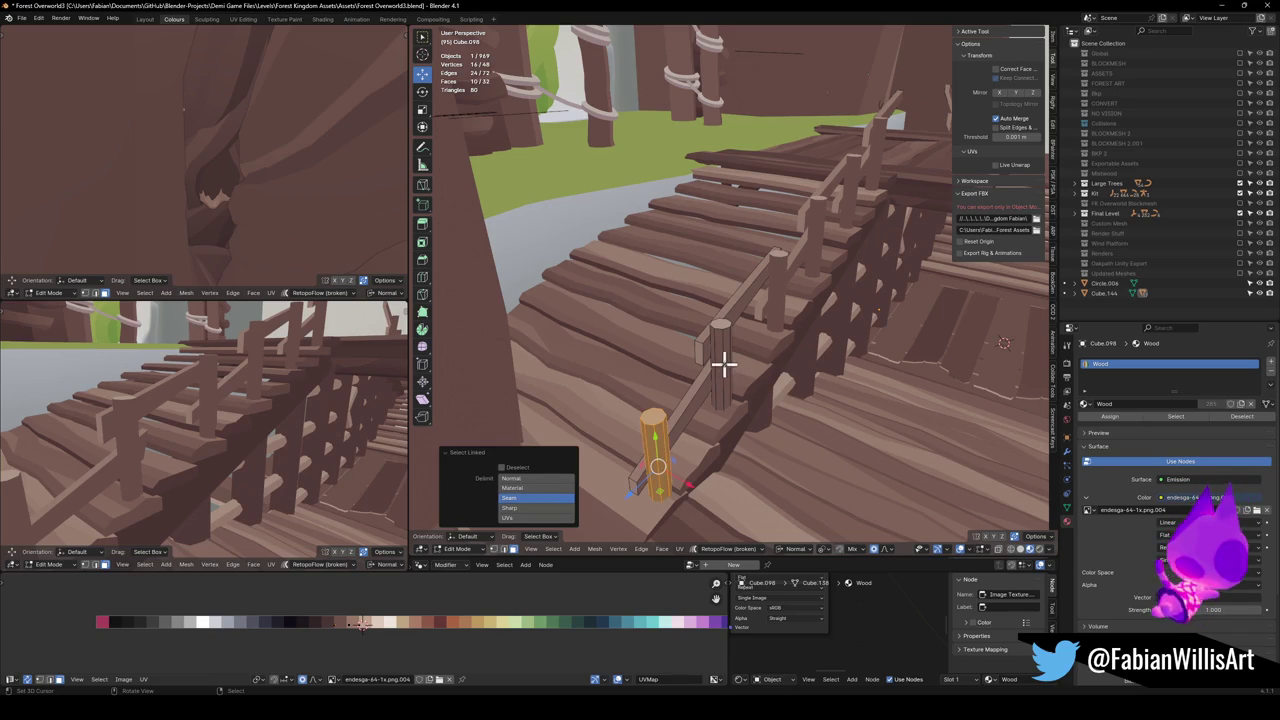
key("l")
key("g")
key("x")
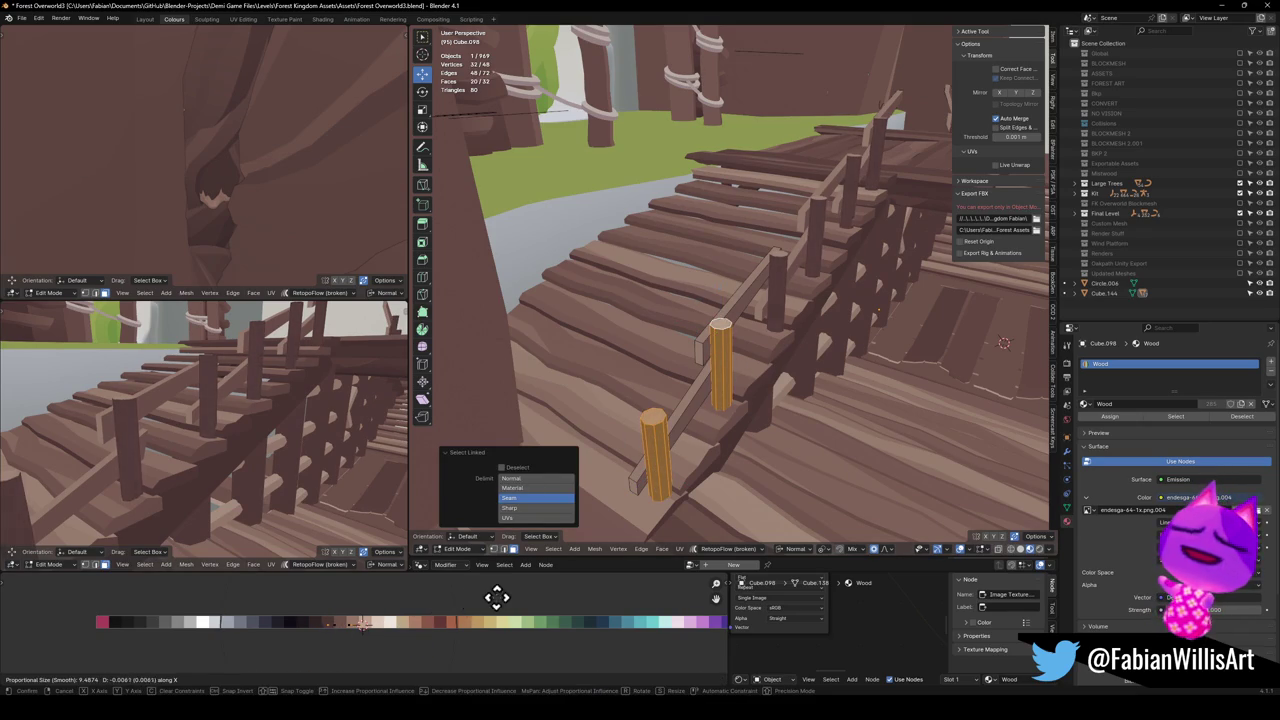
right_click(470, 596)
key("alt+a")
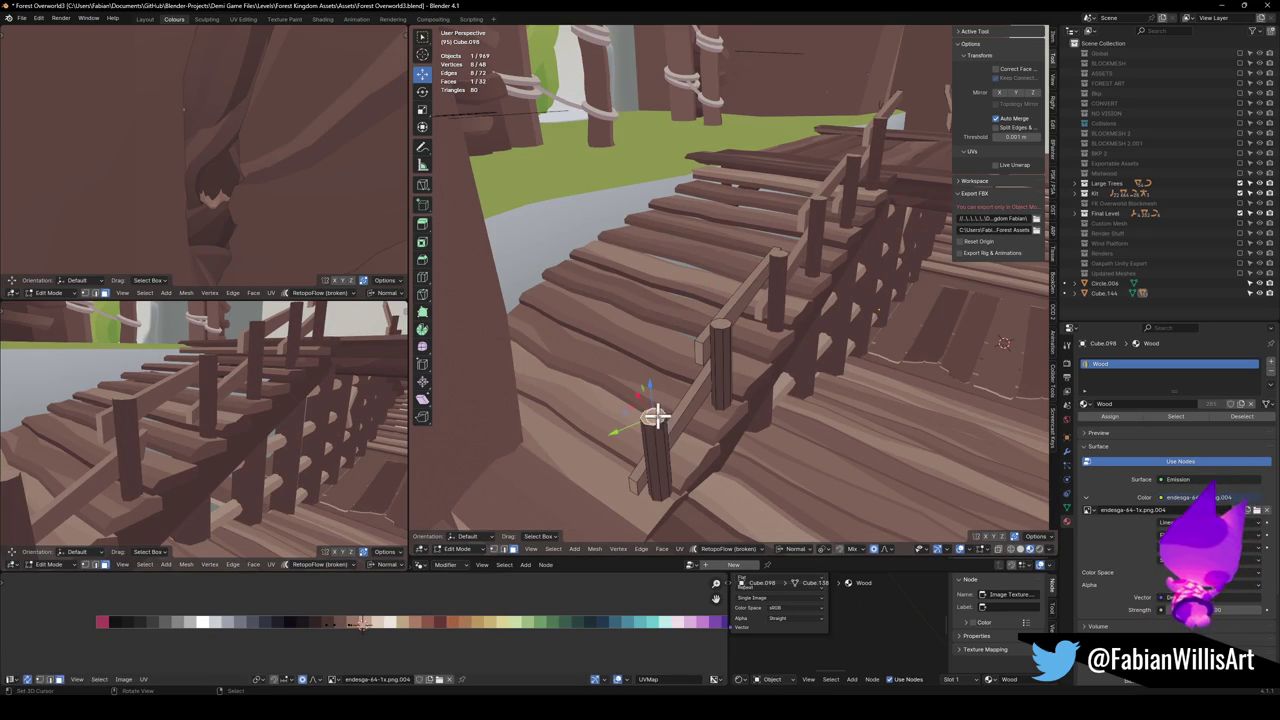
mouse_move(655, 418)
left_mouse_down()
mouse_move(671, 428)
mouse_move(629, 420)
left_mouse_up()
Add a loop cut to the first post, slide it, and resize the top ring
key("ctrl+r")
left_click(623, 423)
key("g")
key("g")
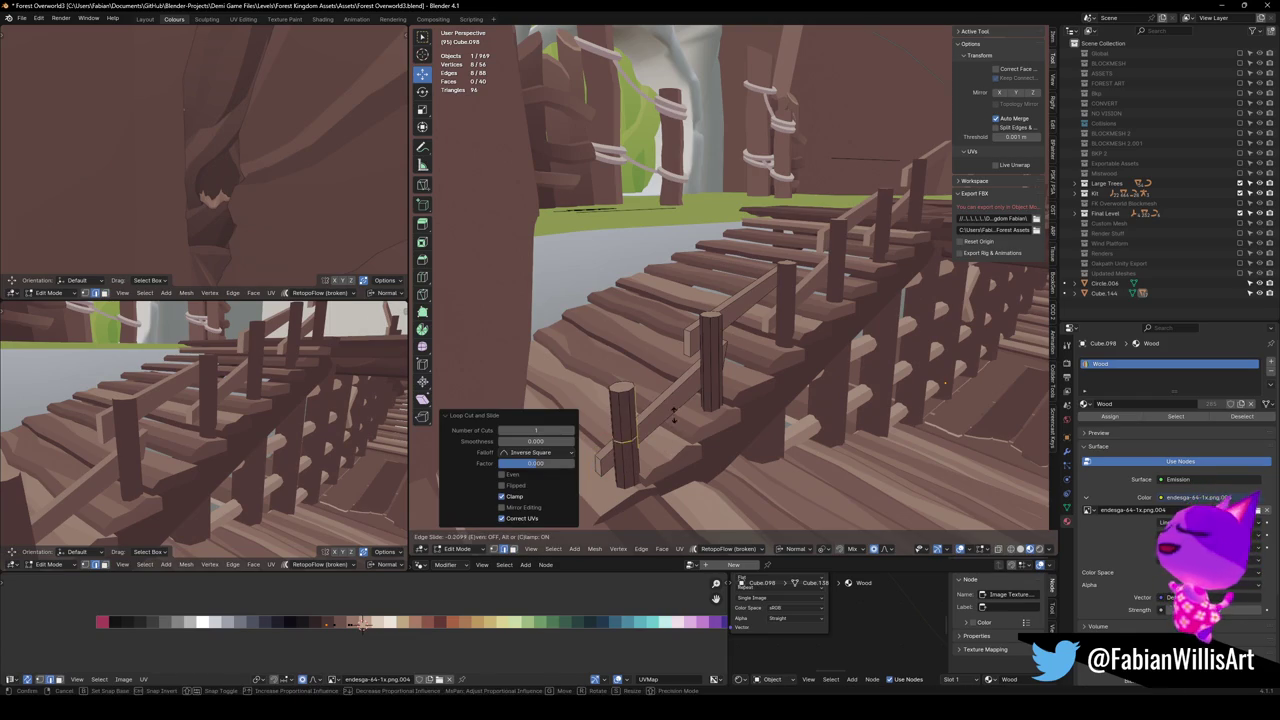
left_click(674, 413)
key("s")
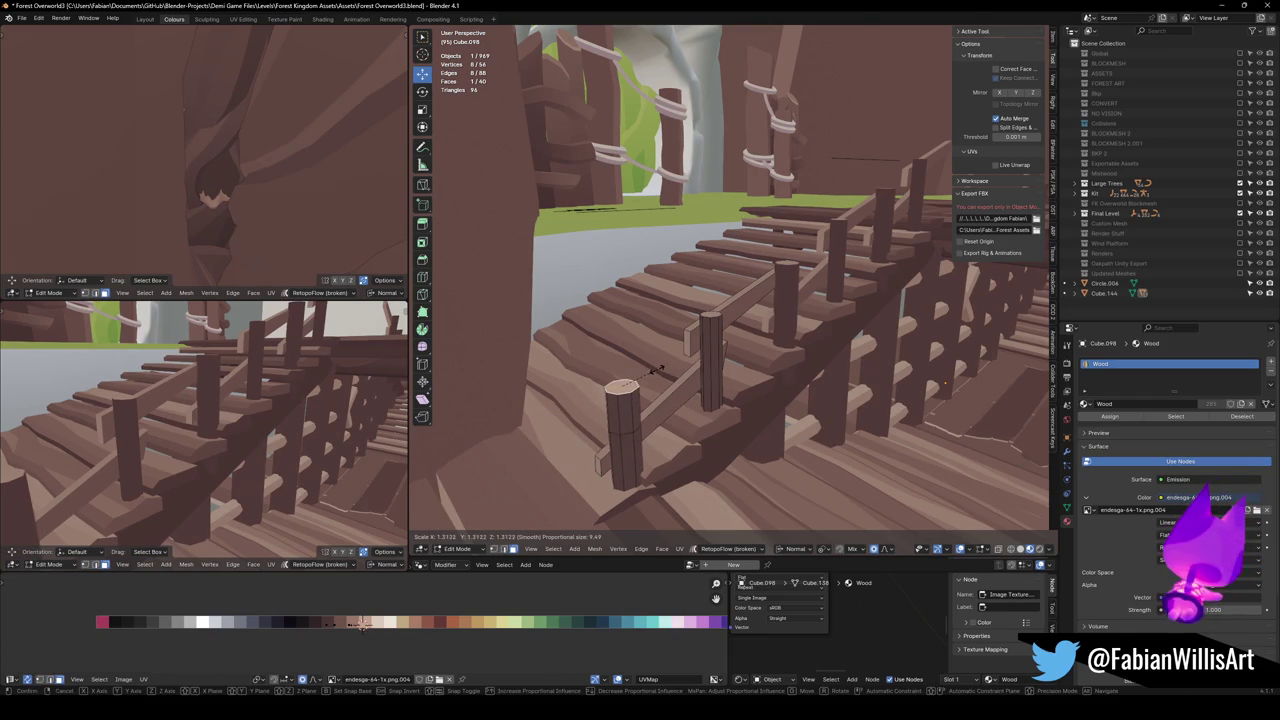
left_click(655, 370)
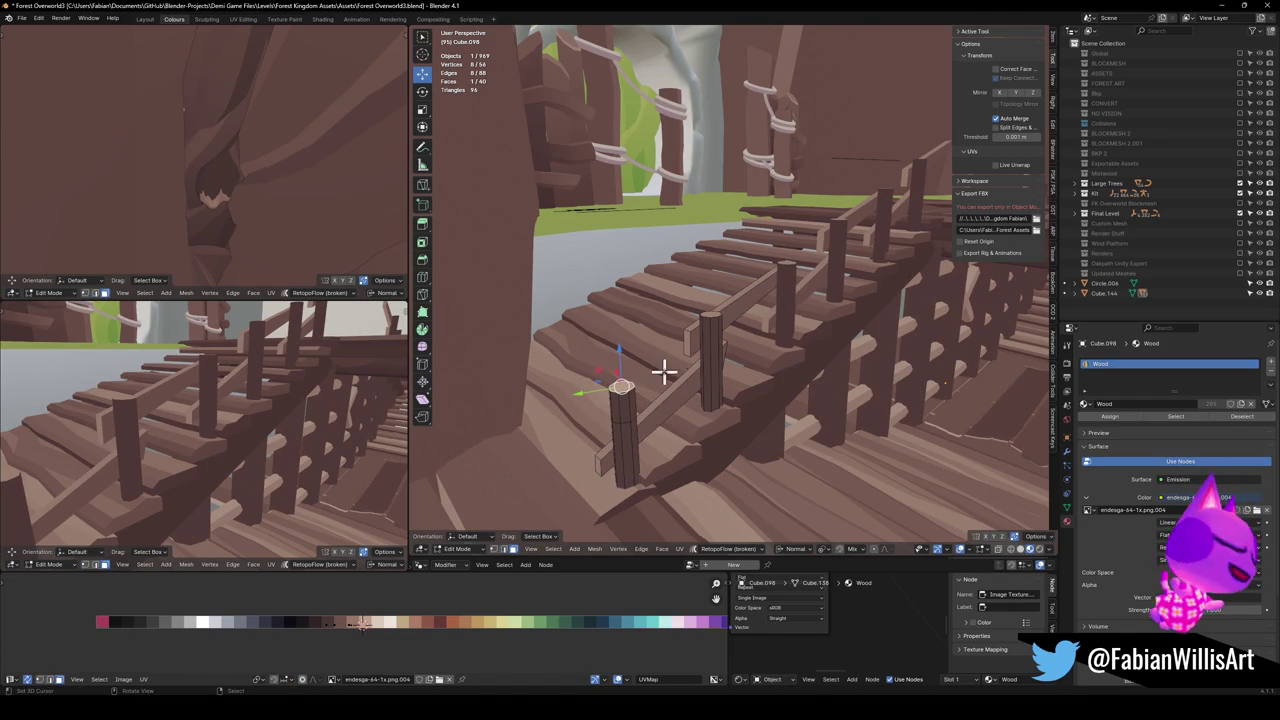
Remove an extra edge ring from the first post and select its octagonal top face
key("s")
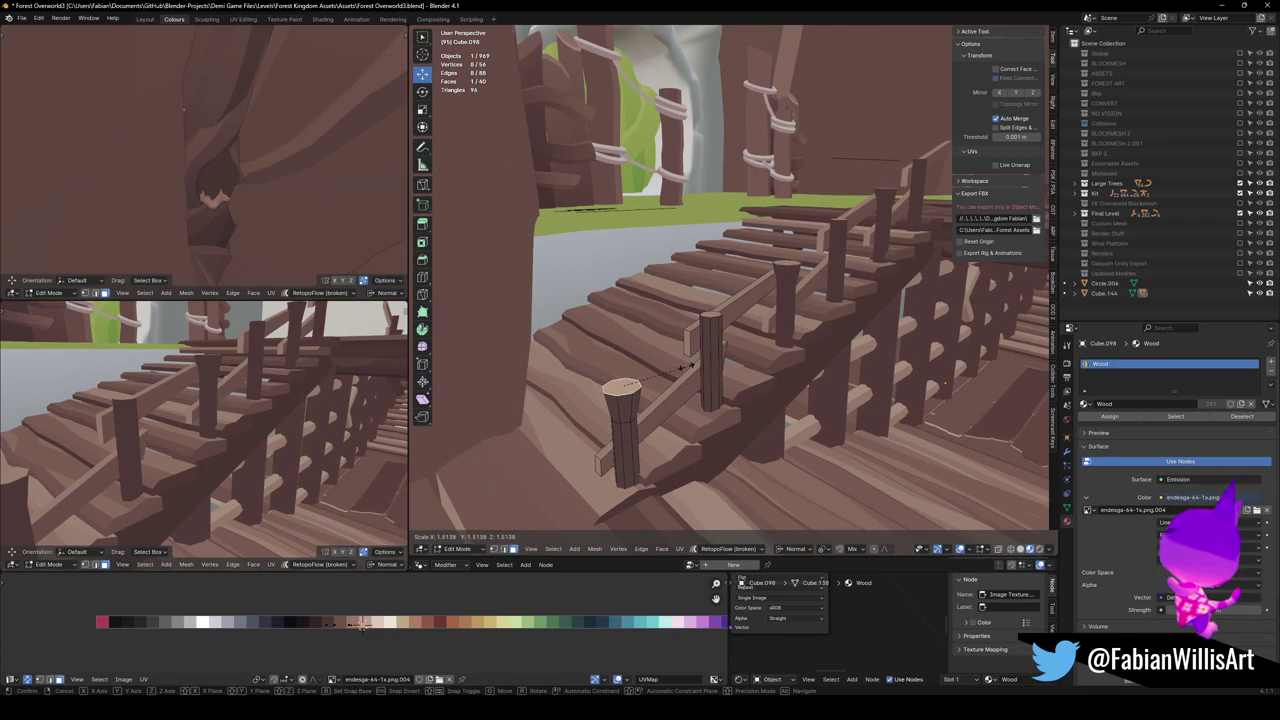
key("Escape")
key("alt+a")
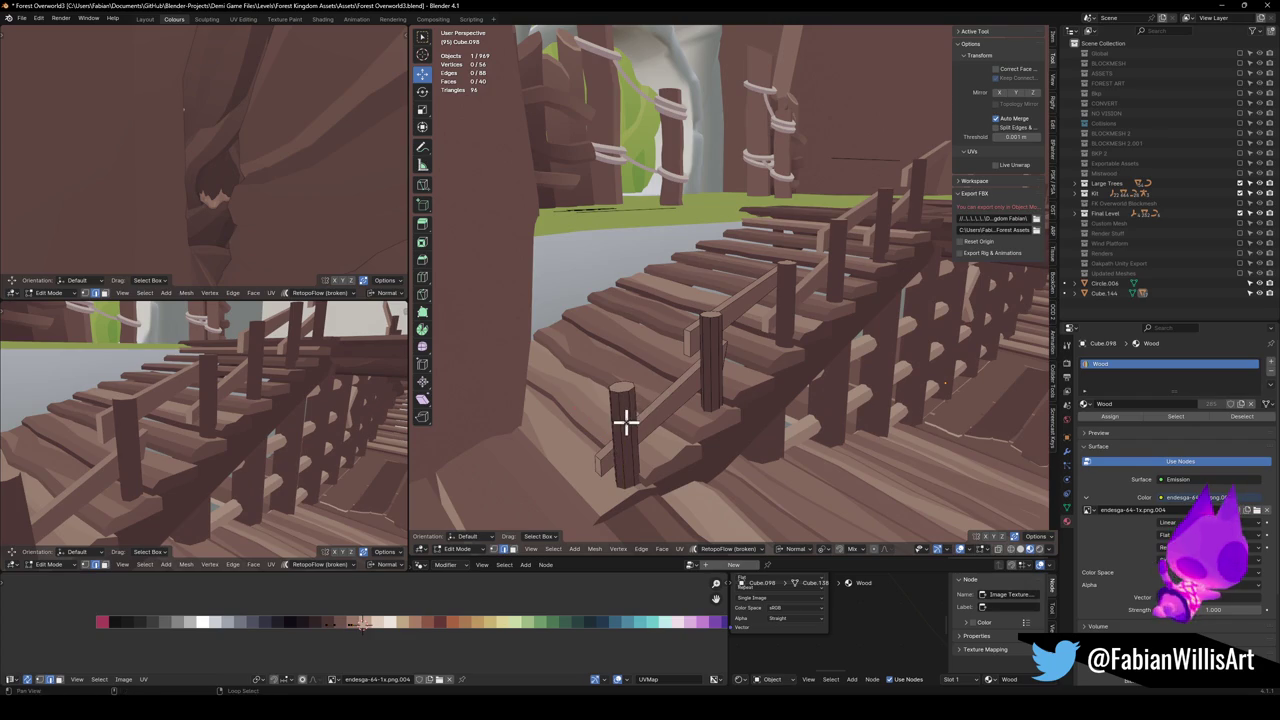
key("ctrl+x")
left_click(620, 386)
key("s")
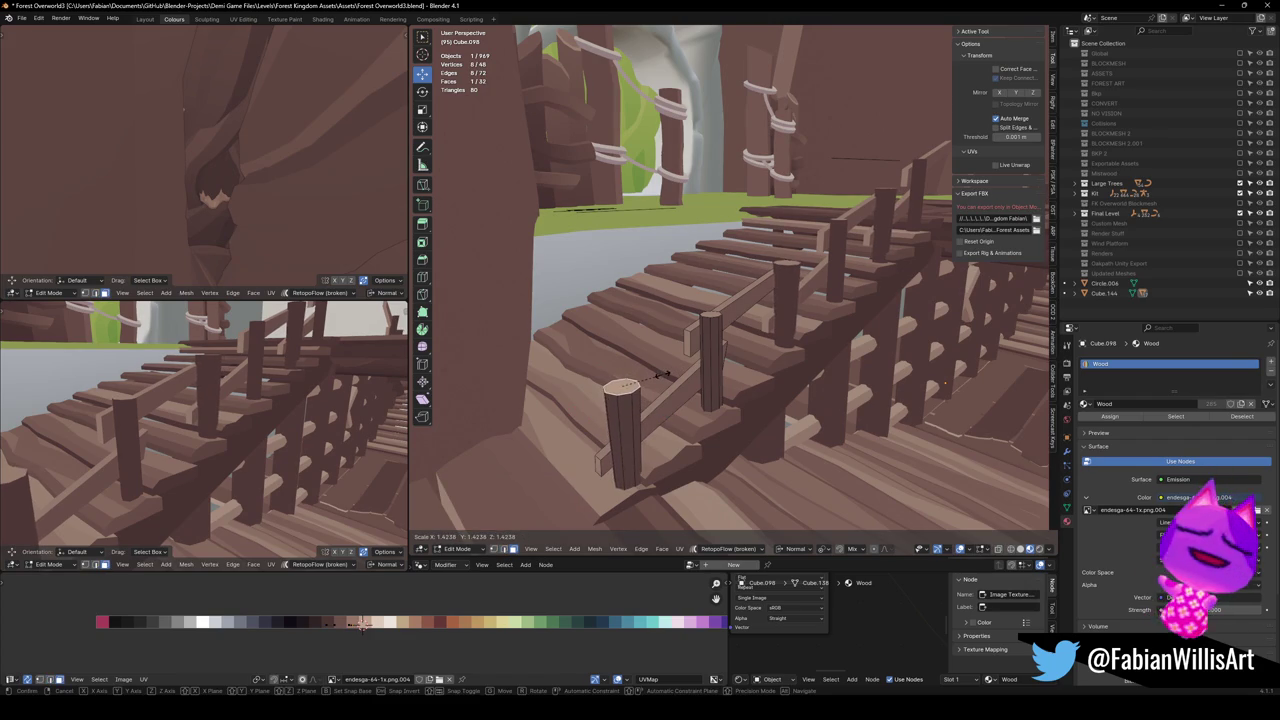
key("Escape")
Add another loop near the first post's top and widen the top loop
key("ctrl+r")
left_click(628, 414)
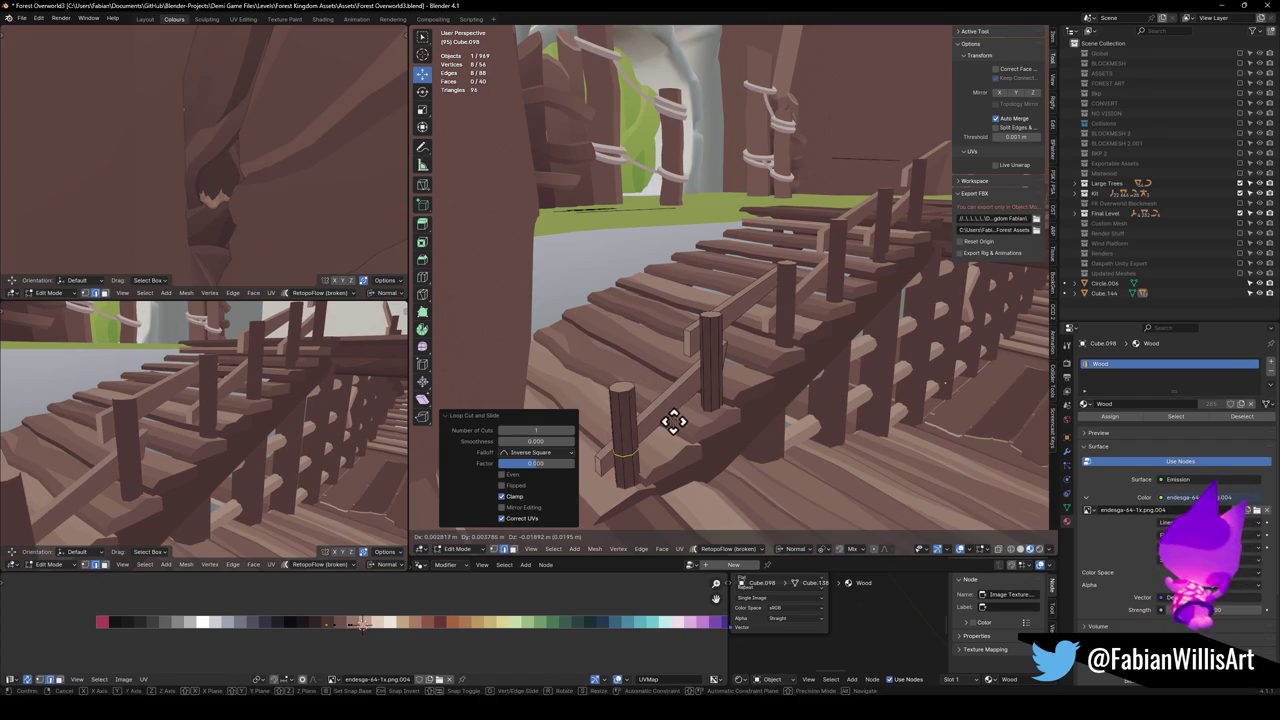
left_click(666, 394)
left_click(623, 392)
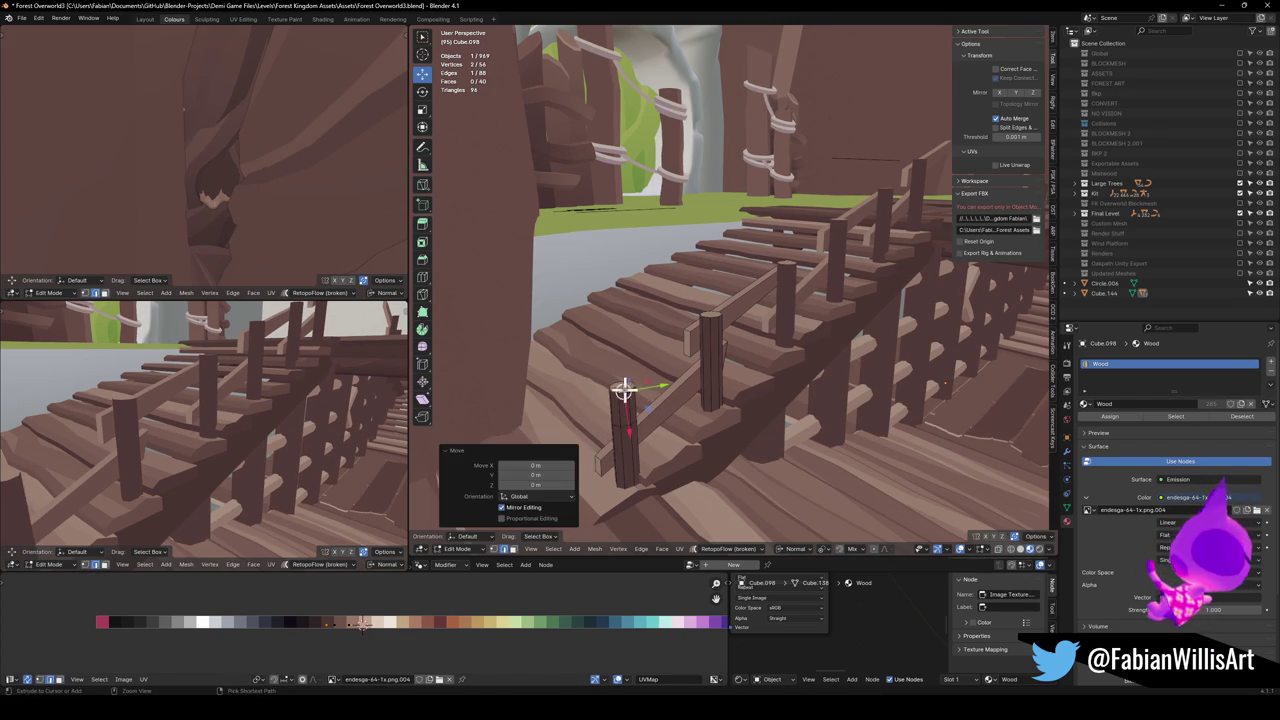
left_click(623, 390, "alt")
key("s")
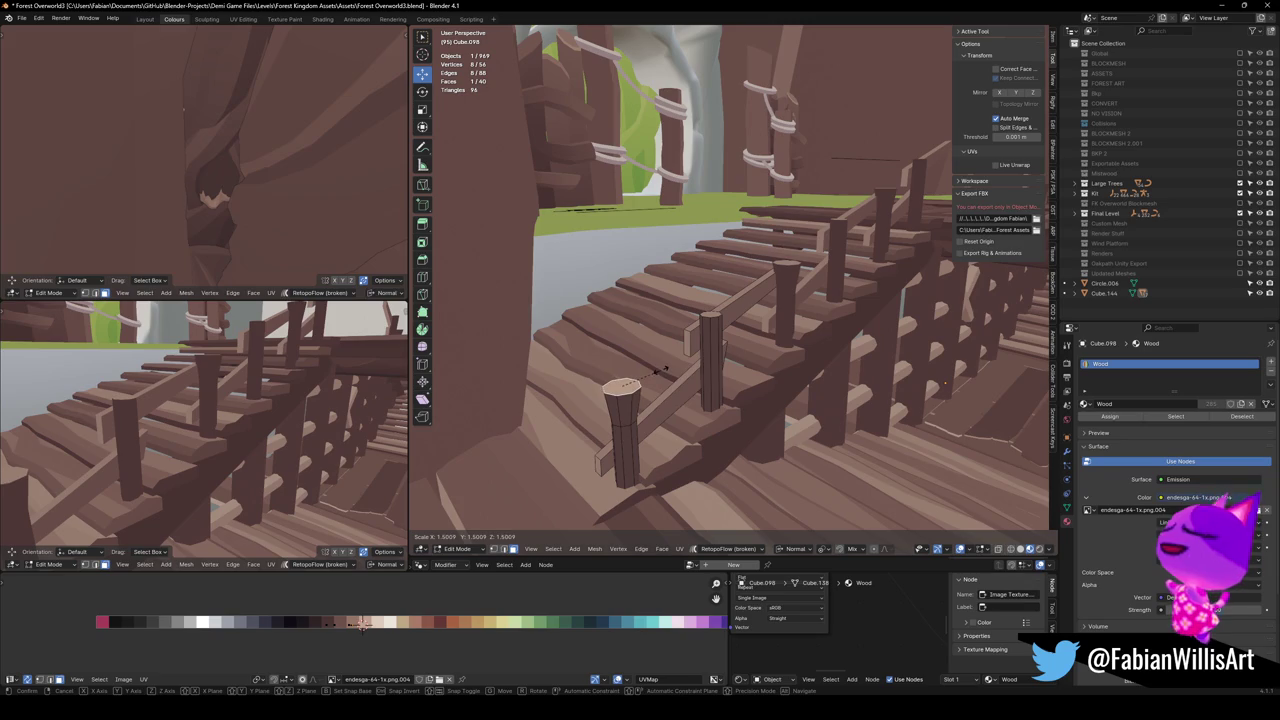
left_click(661, 370)
left_click(706, 318)
Add one more loop cut and scale the post's top face to 1.447
key("ctrl+r")
left_click(714, 336)
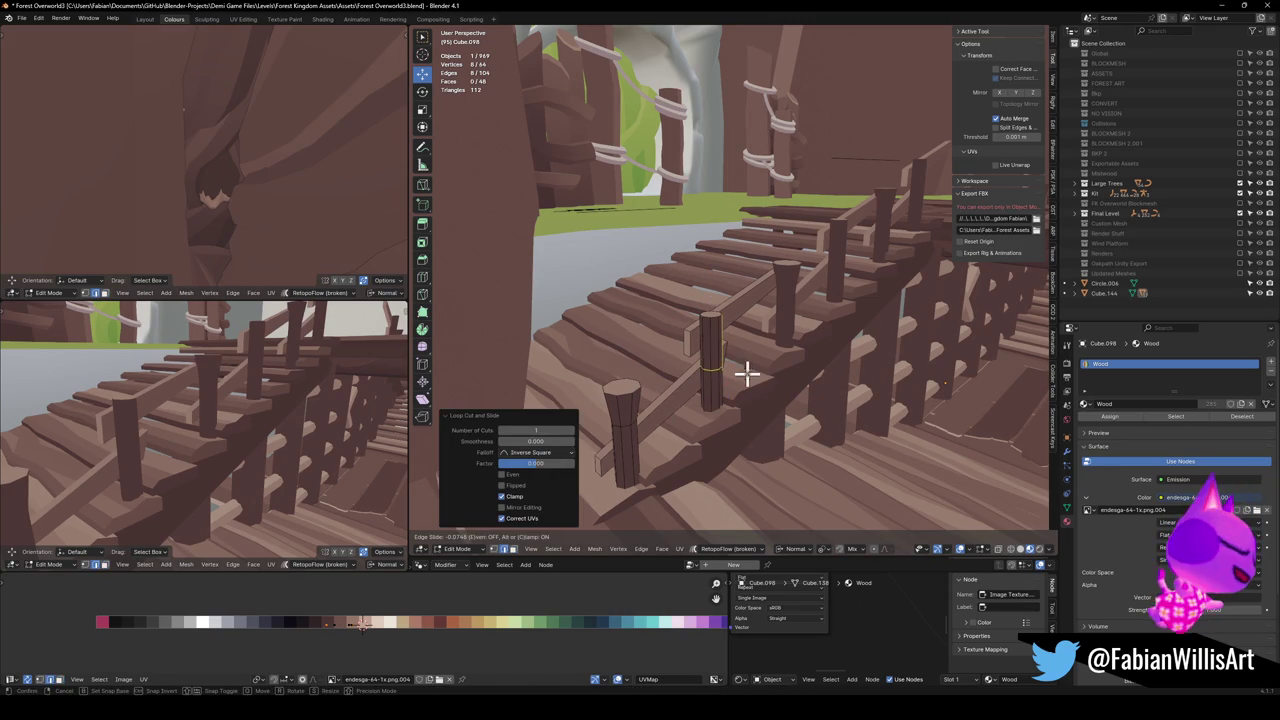
left_click(746, 372)
left_click(709, 310)
left_click(712, 316)
key("s")
left_click(737, 300)
Add several Ctrl+R loop cuts to the second front post
left_click_drag(270, 440, 246, 398)
left_click_drag(665, 412, 663, 406)
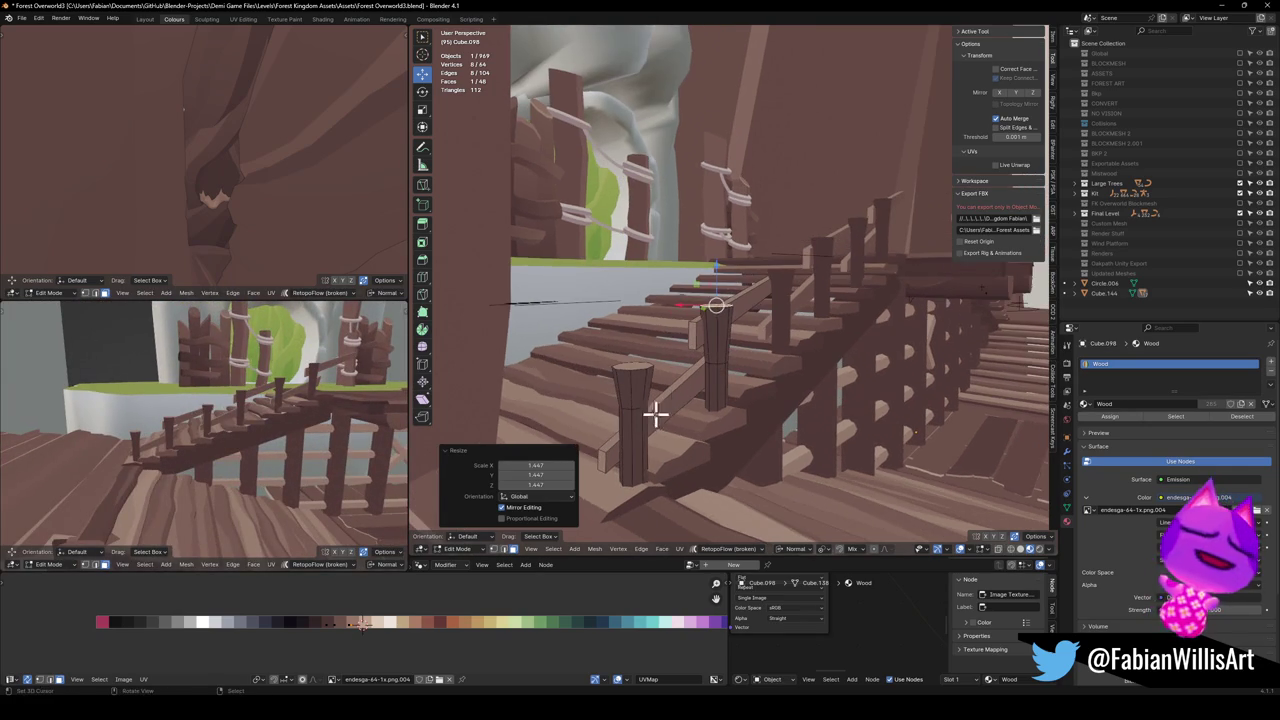
key("ctrl+r")
left_click(635, 435)
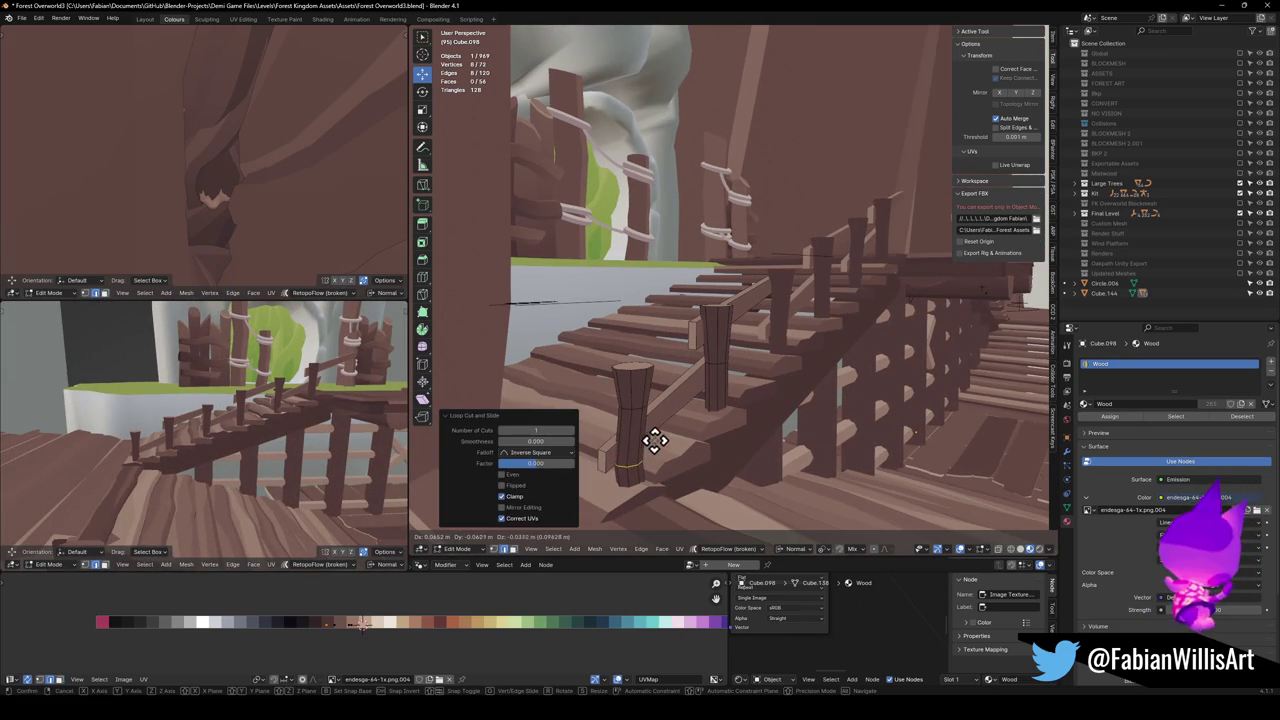
left_click(655, 440)
key("ctrl+r")
left_click(723, 380)
left_click(723, 380)
key("ctrl+r")
left_click(714, 334)
left_click(762, 345)
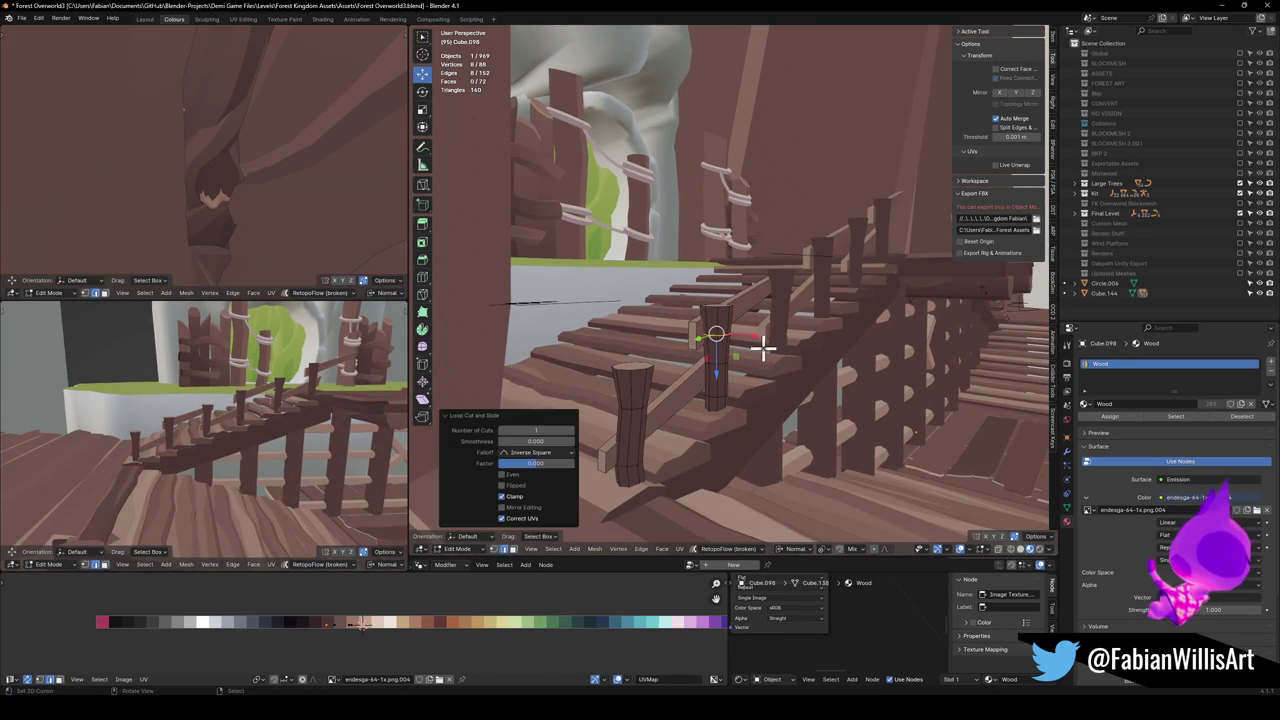
left_click(713, 363)
Move and slide the new loops along the second post
key("g")
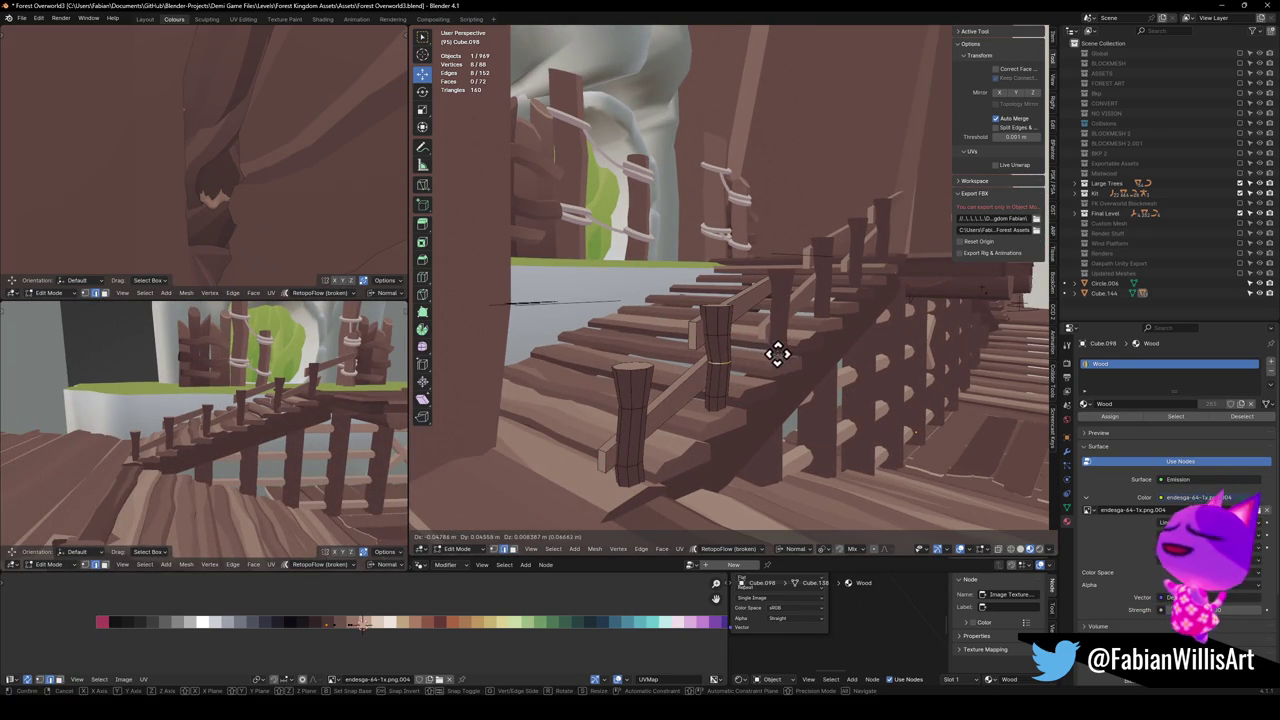
left_click(770, 347)
left_click(698, 340)
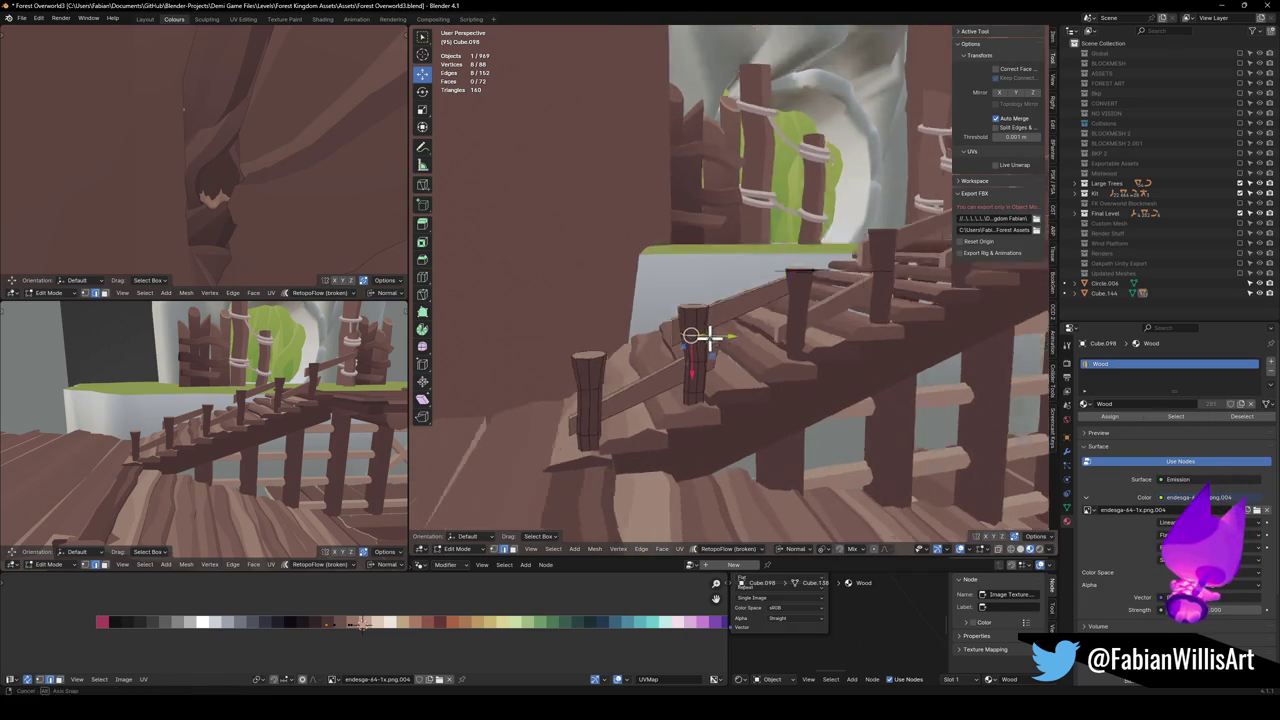
key("g")
key("g")
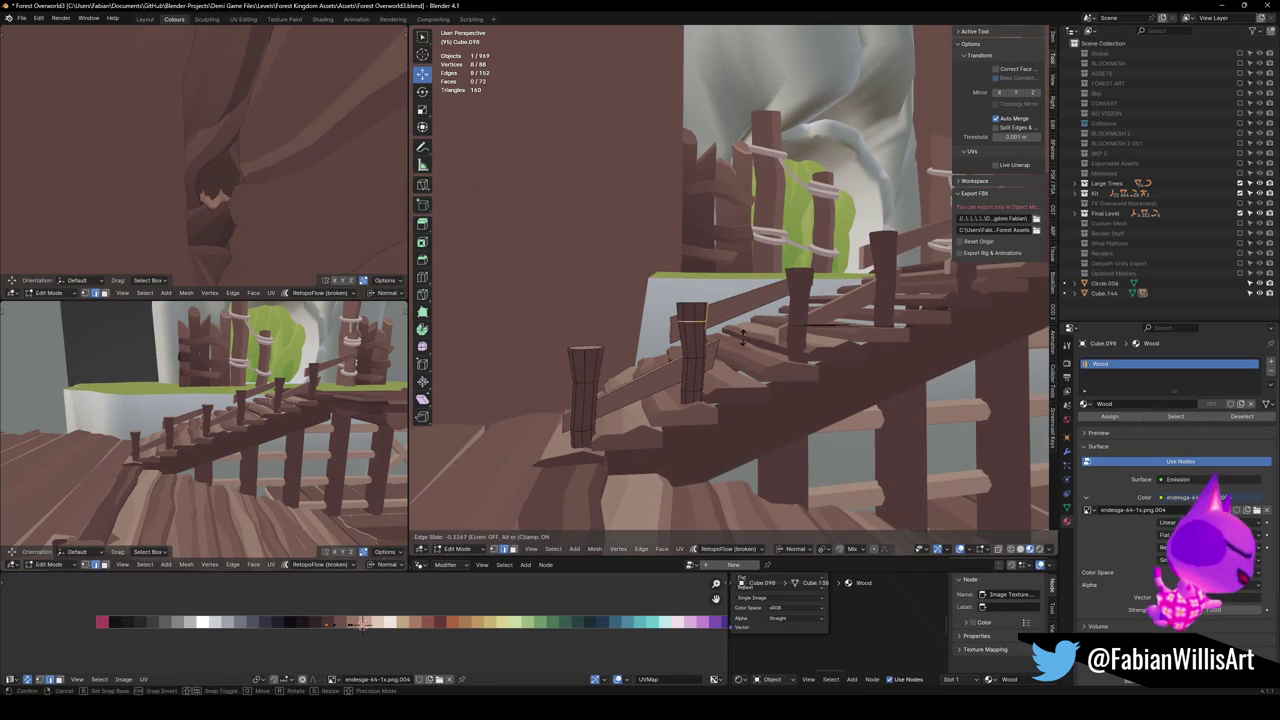
left_click(742, 340)
key("alt+a")
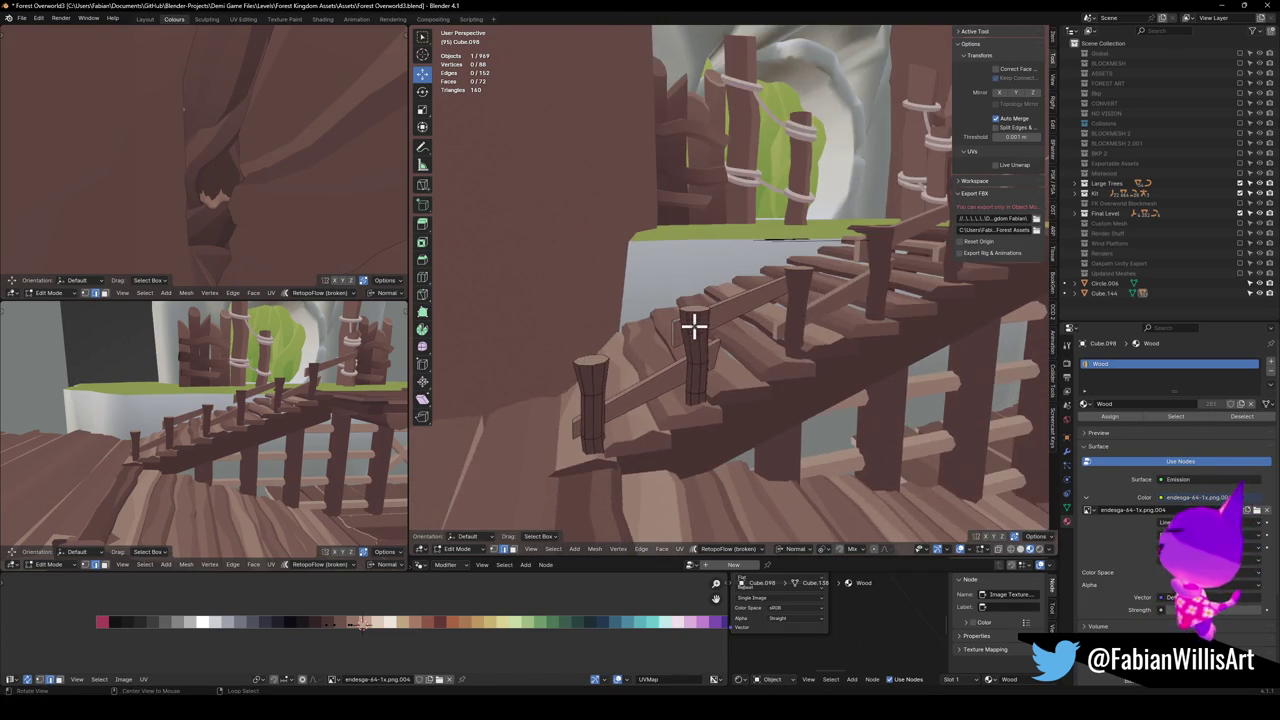
scroll(700, 320, "up", 5)
Tilt the top faces of both posts into slanted cuts, then return to Object Mode
left_click(727, 252)
key("r")
key("r")
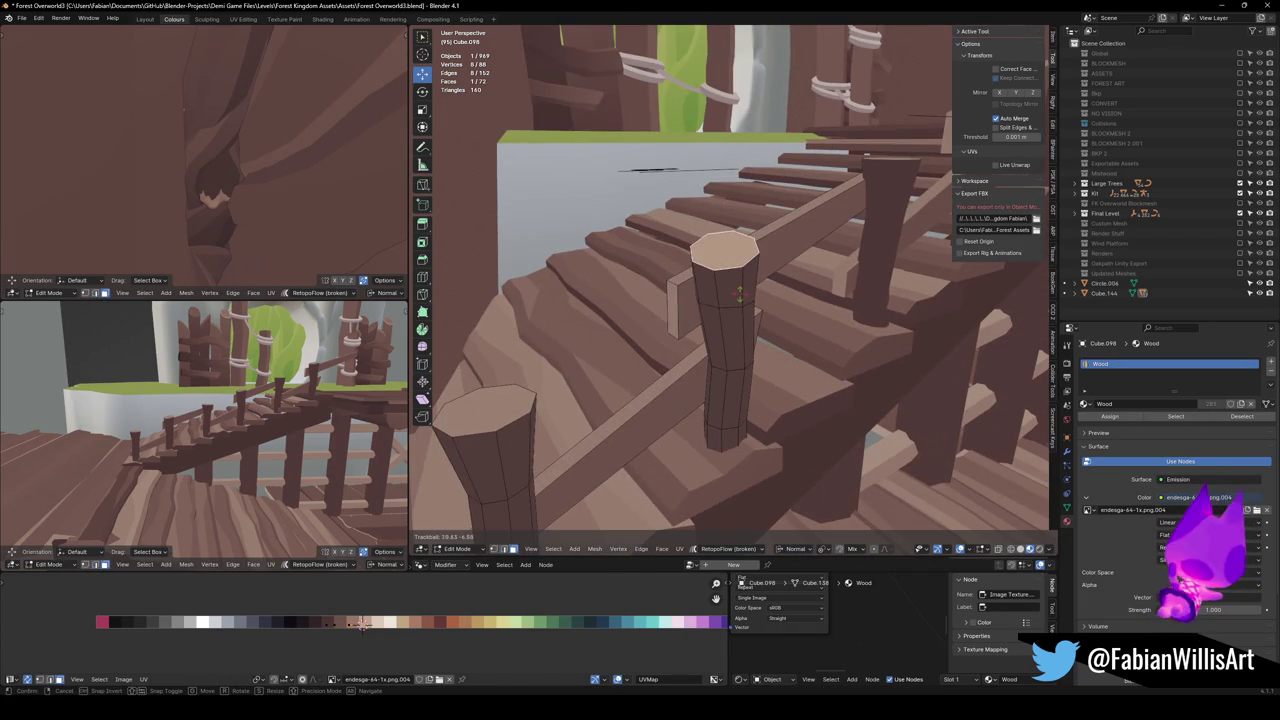
left_click(745, 290)
left_click(497, 400)
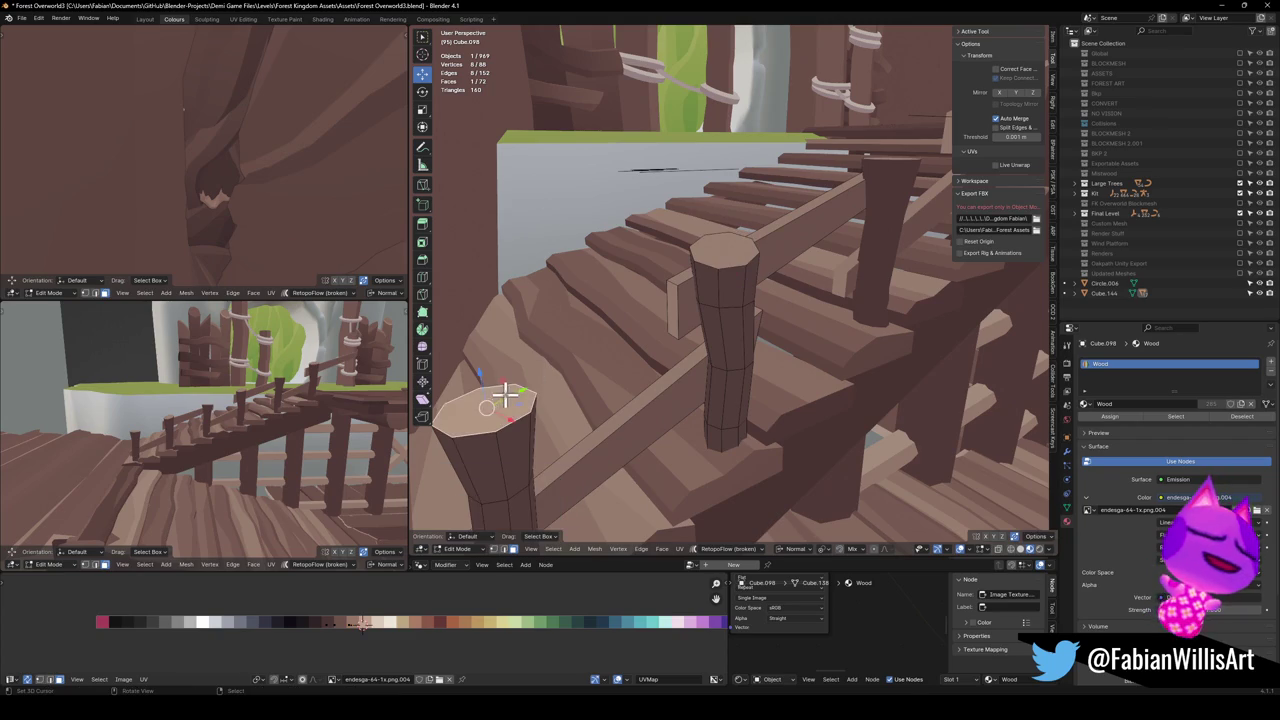
key("r")
key("r")
left_click(580, 423)
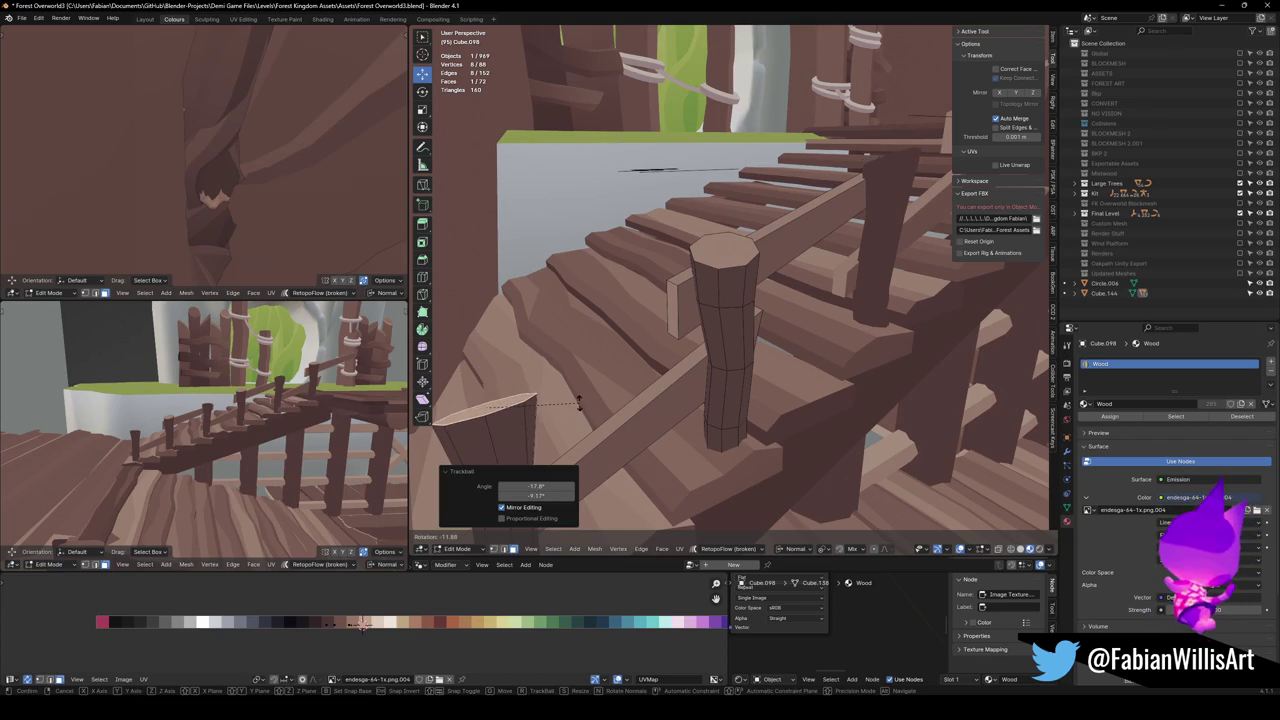
scroll(586, 357, "down", 4)
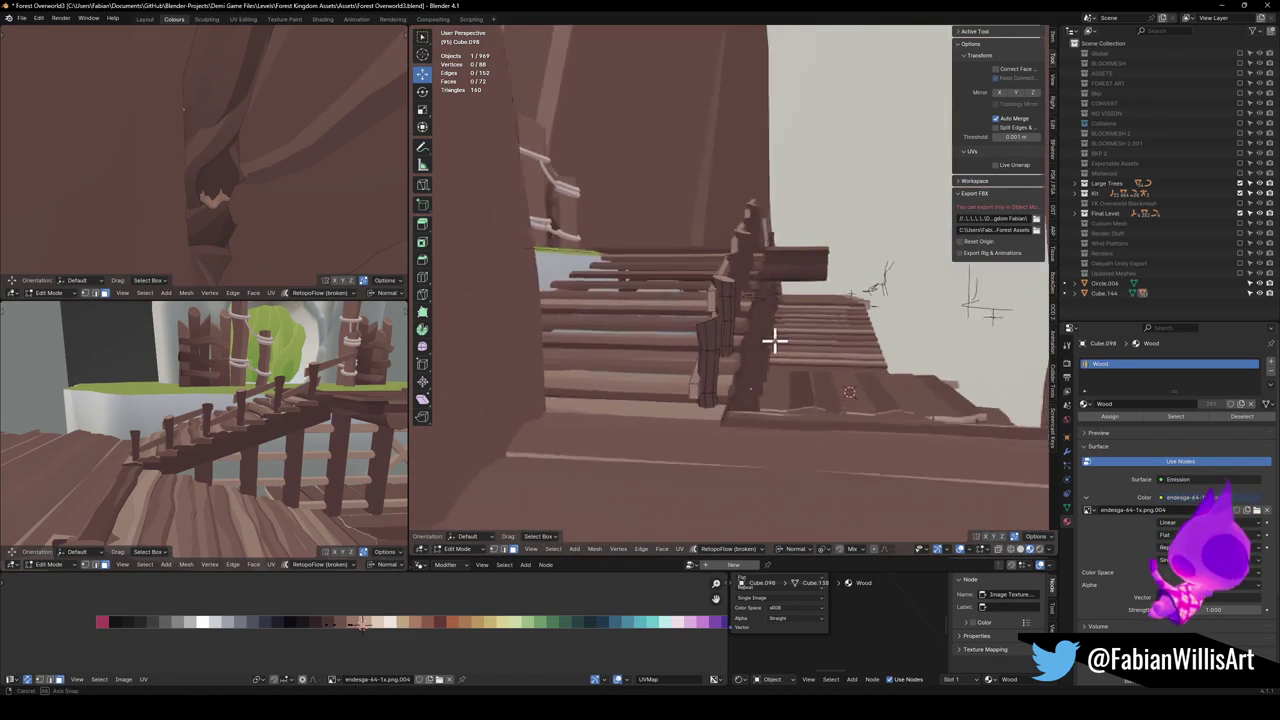
key("Tab")
left_click(745, 363)
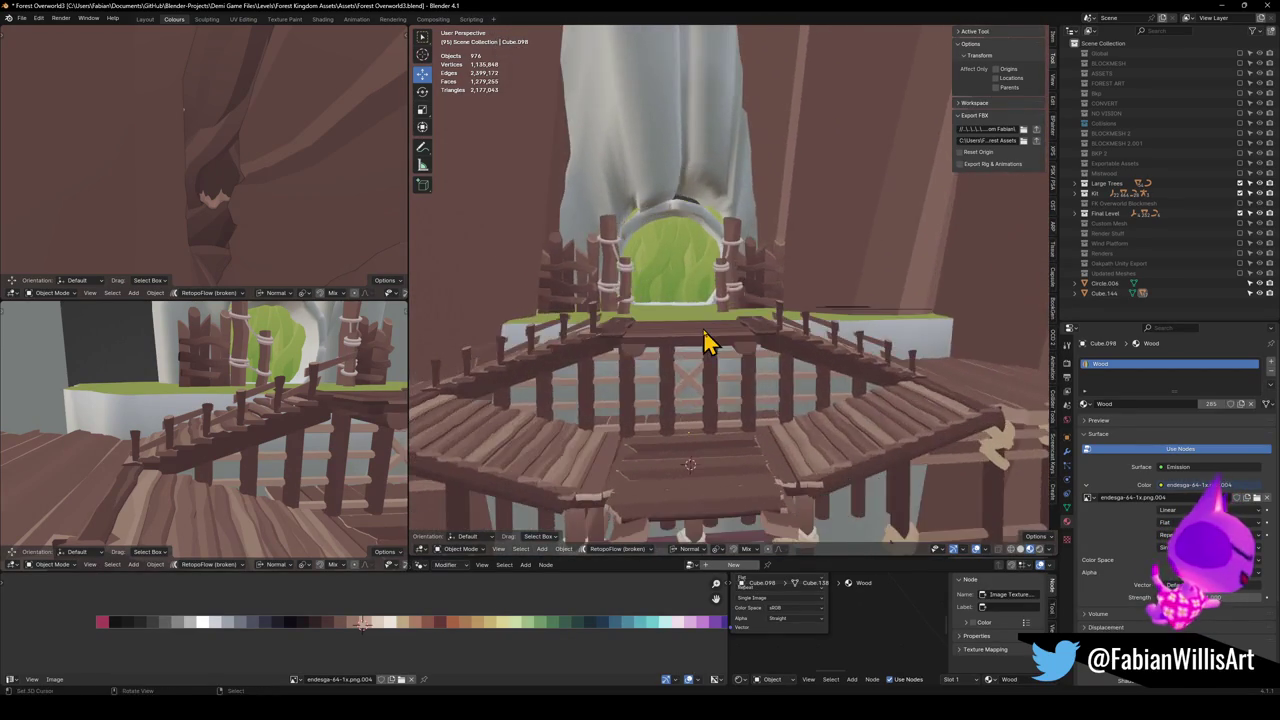
Save Forest Overworld3.blend, then select the FX_OVERWORLD empty and its roughly 250 child objects
key("ctrl+s")
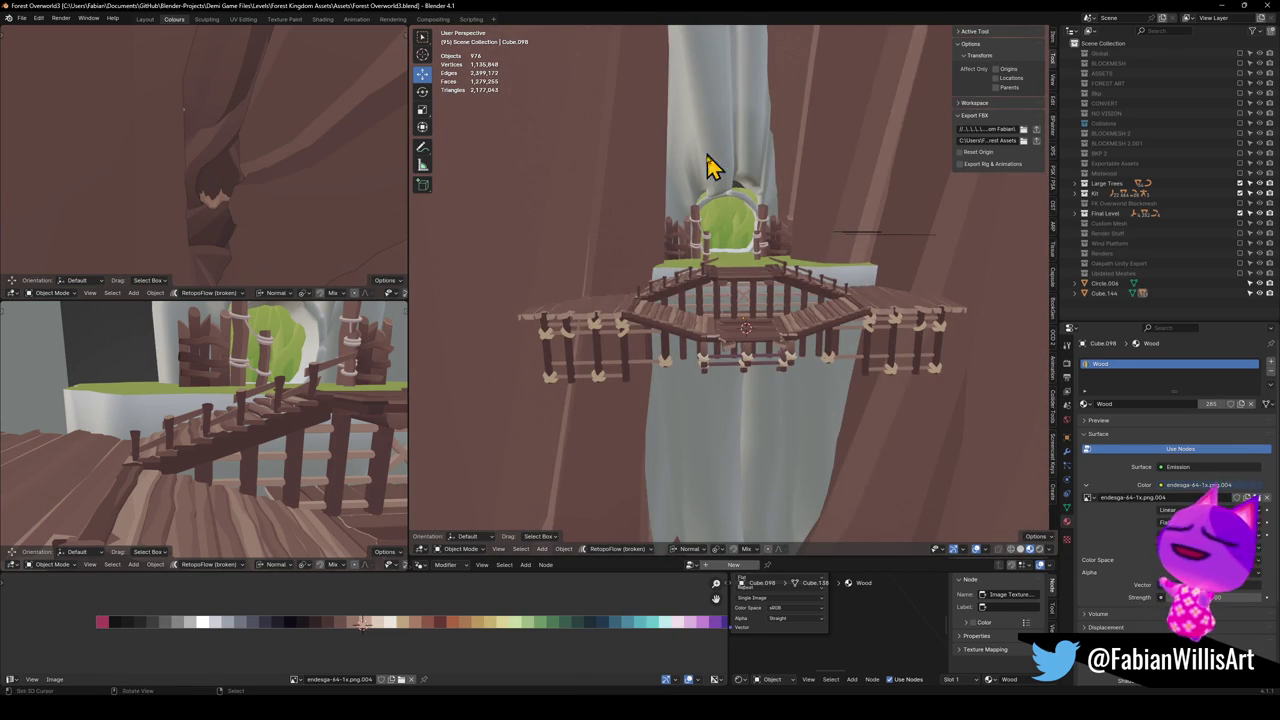
key("ctrl+s")
scroll(734, 286, "up", 5)
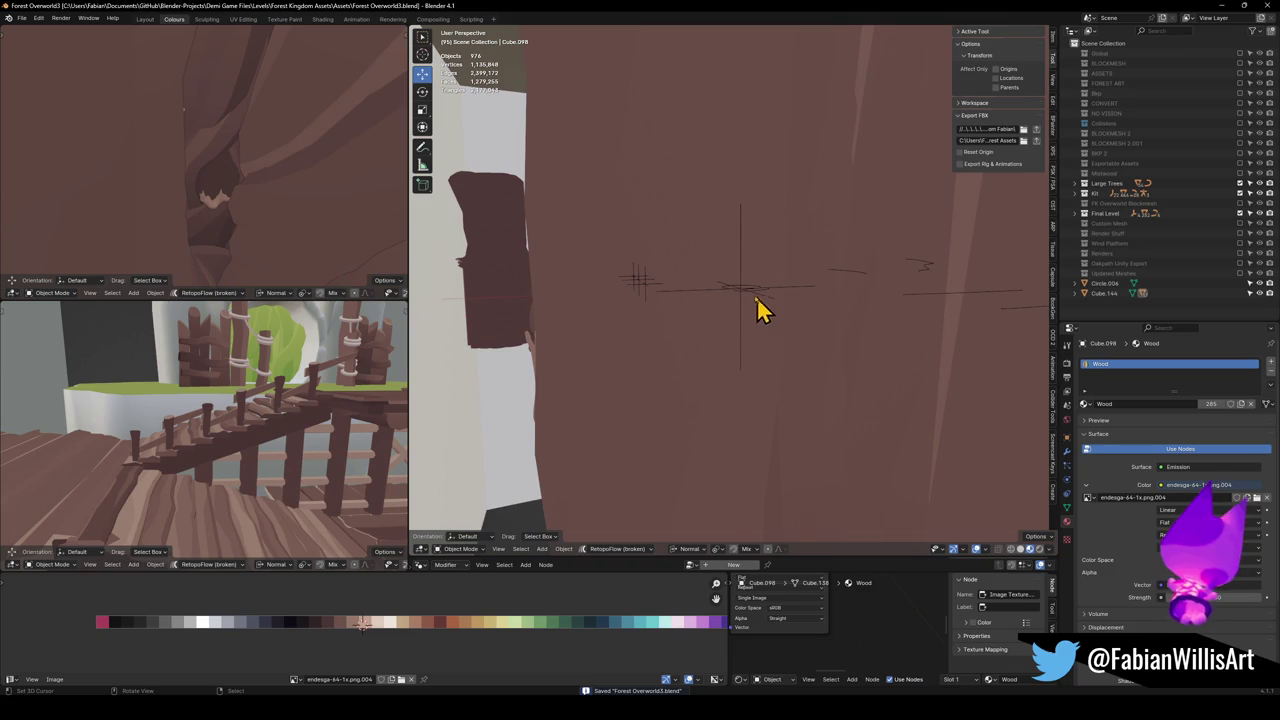
left_click(712, 303)
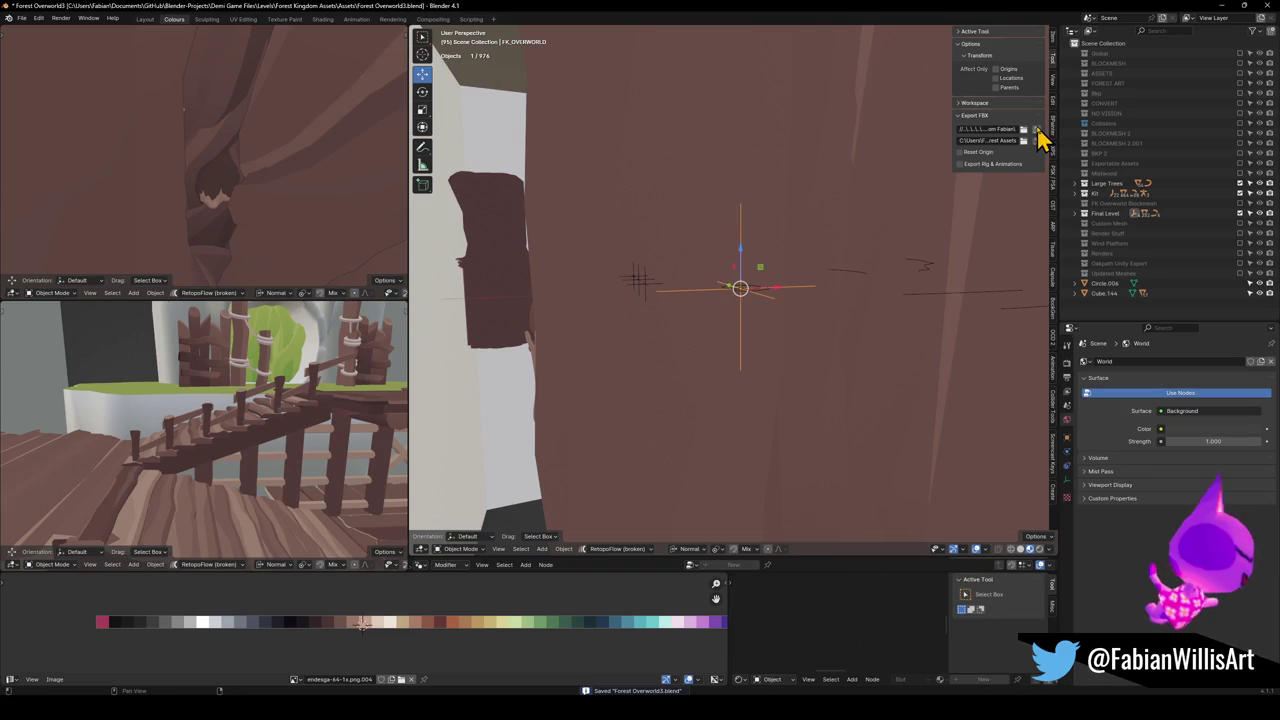
key("shift+bracketright")
key("alt+Tab")
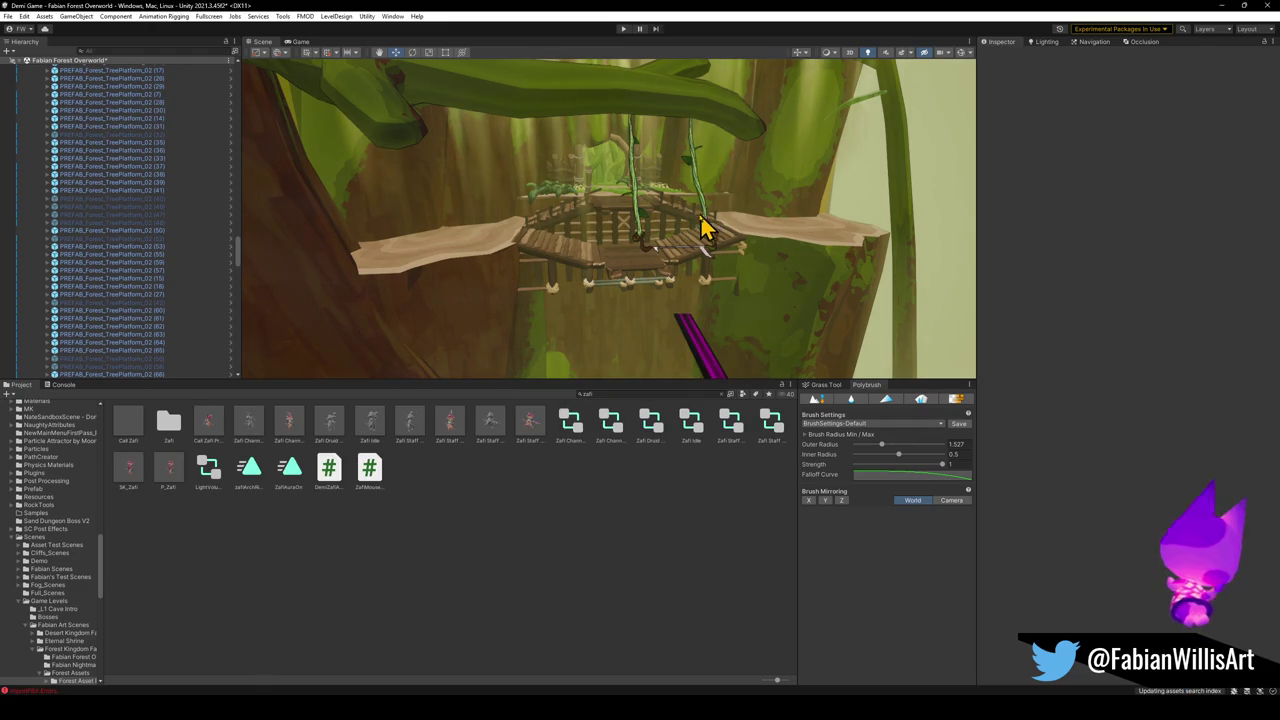
Select the tree platform by the bridge and raise it slightly
mouse_move(675, 272)
left_mouse_down()
mouse_move(646, 240)
mouse_move(546, 246)
mouse_move(674, 257)
mouse_move(708, 293)
mouse_move(608, 294)
left_mouse_up()
left_click(575, 285)
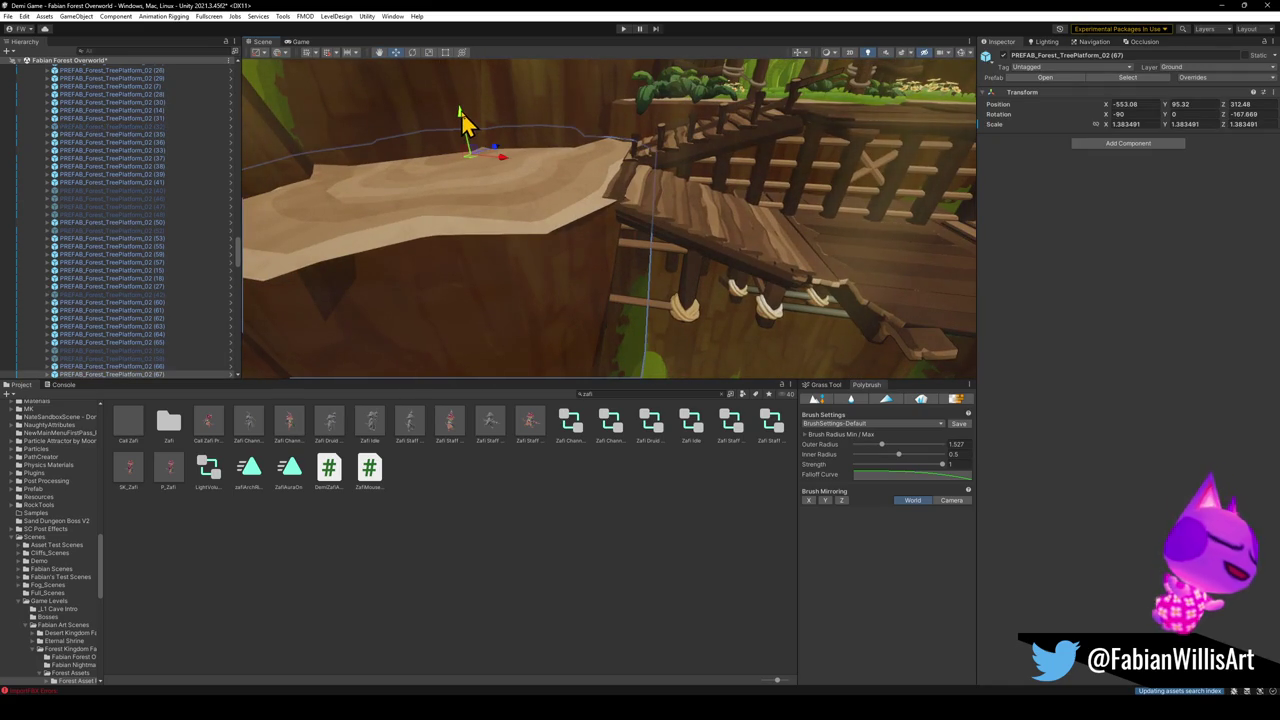
left_click_drag(460, 120, 460, 119)
key("ctrl+z")
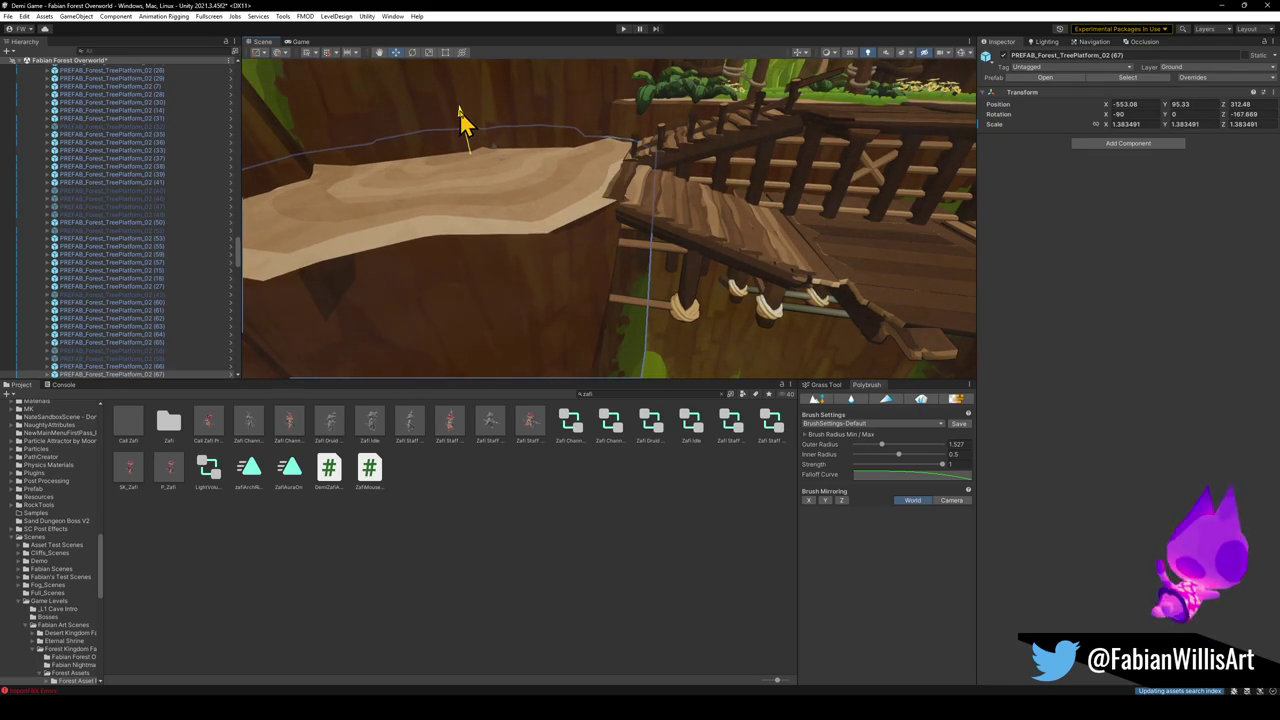
key("ctrl+y")
mouse_move(460, 120)
left_mouse_down()
mouse_move(606, 200)
mouse_move(551, 191)
mouse_move(560, 203)
mouse_move(592, 157)
mouse_move(579, 128)
mouse_move(597, 131)
left_mouse_up()
key("e")
key("w")
Select the TreePlatform_02 beside the stairs and raise it to Position Y 95.45
mouse_move(563, 200)
left_mouse_down()
mouse_move(666, 211)
mouse_move(605, 185)
left_mouse_up()
mouse_move(523, 177)
left_mouse_down()
mouse_move(526, 109)
mouse_move(574, 114)
mouse_move(586, 166)
left_mouse_up()
left_click(700, 450)
mouse_move(702, 360)
left_mouse_down()
mouse_move(703, 240)
mouse_move(754, 283)
mouse_move(750, 325)
left_mouse_up()
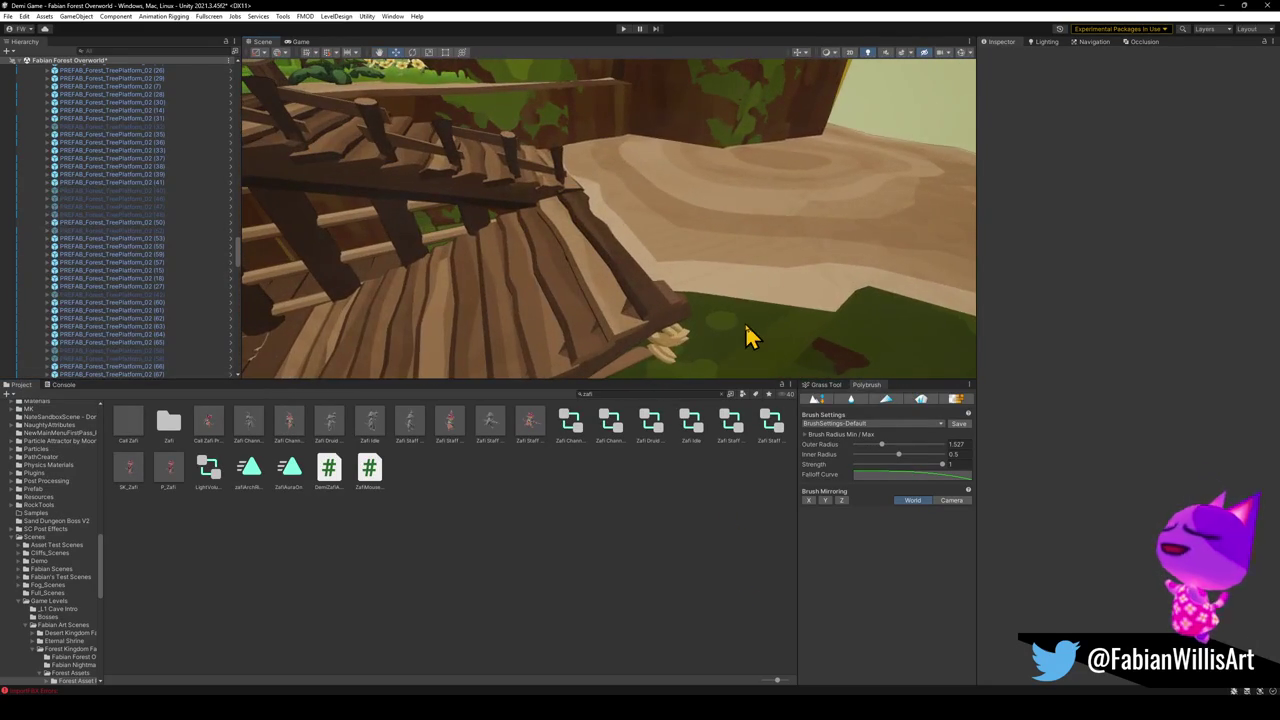
left_click(749, 328)
left_click_drag(778, 130, 773, 160)
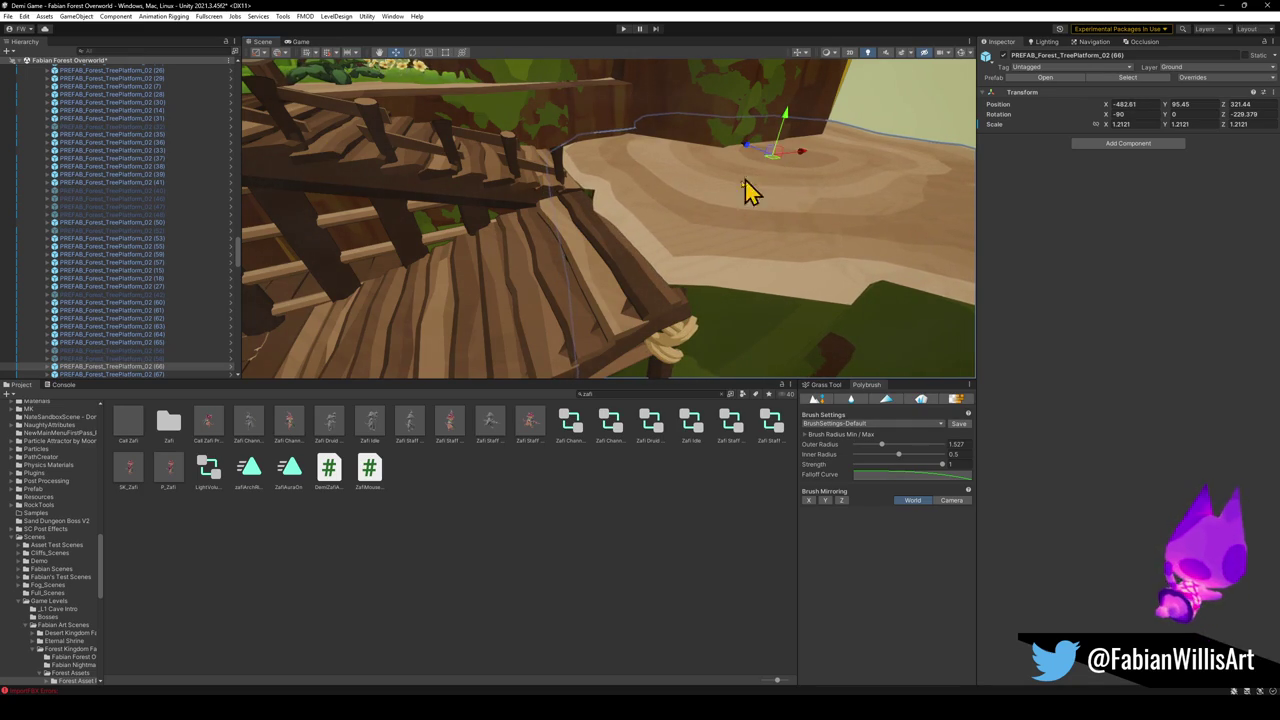
right_click(603, 283)
mouse_move(651, 345)
left_mouse_down()
mouse_move(643, 263)
mouse_move(523, 266)
mouse_move(551, 271)
mouse_move(578, 251)
mouse_move(643, 143)
mouse_move(551, 131)
left_mouse_up()
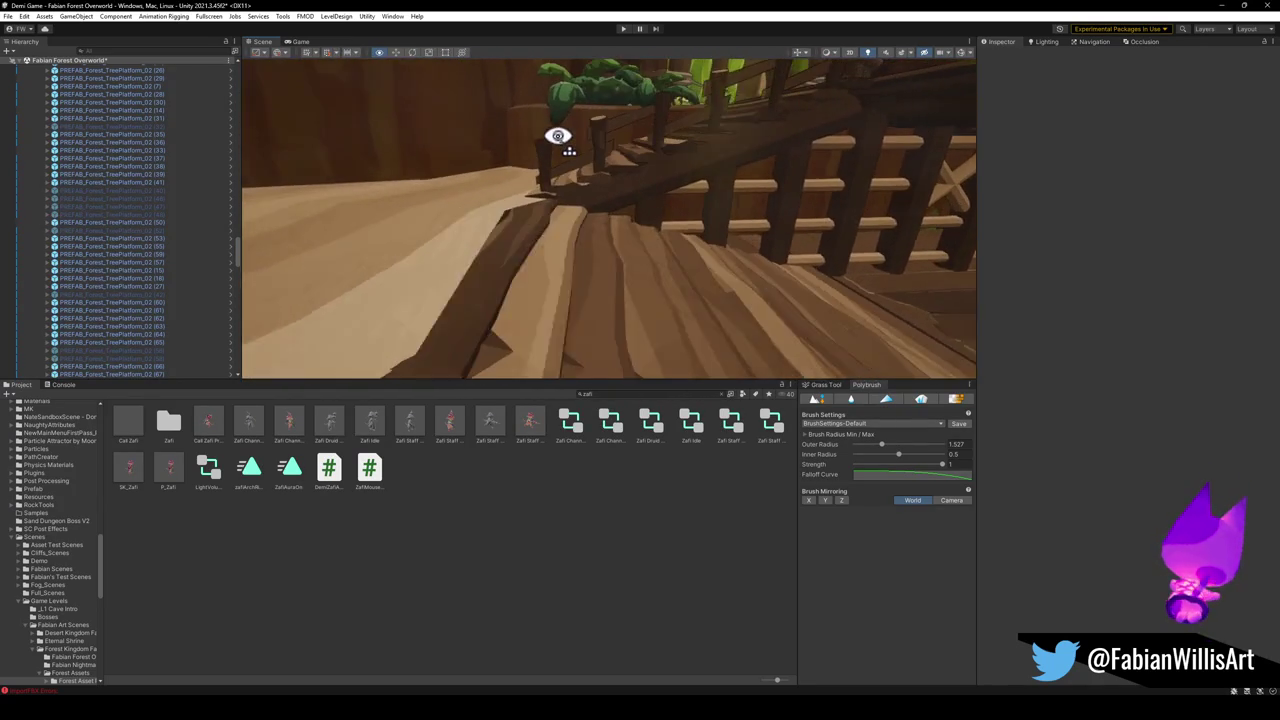
left_click(538, 262)
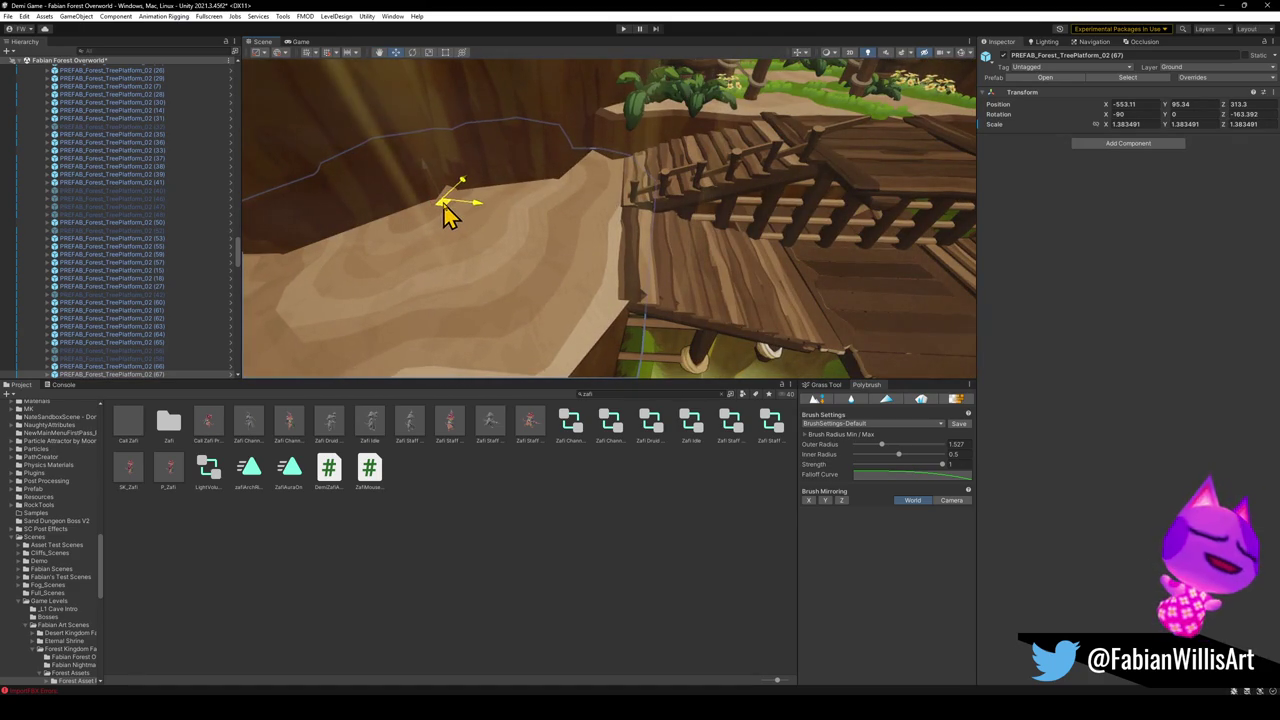
left_click(477, 243)
mouse_move(477, 243)
left_mouse_down()
mouse_move(631, 289)
mouse_move(763, 266)
mouse_move(666, 257)
mouse_move(659, 274)
left_mouse_up()
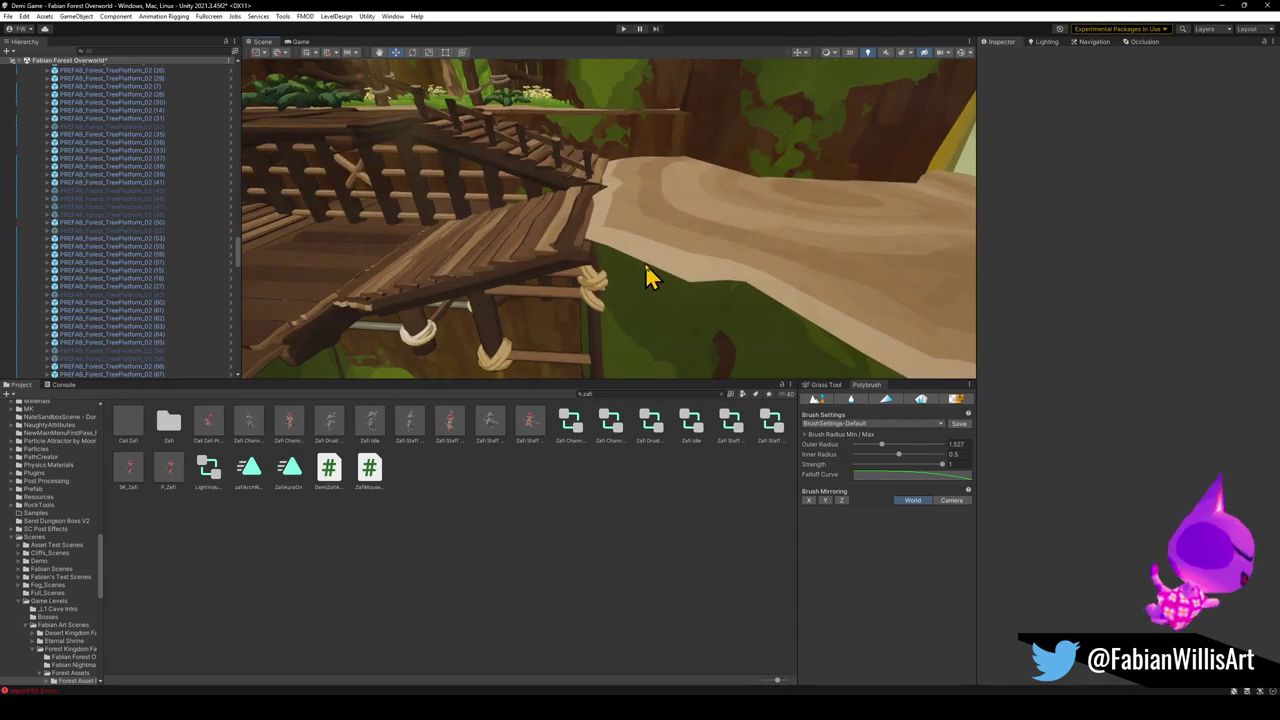
left_click(646, 270)
mouse_move(818, 172)
left_mouse_down()
mouse_move(814, 189)
mouse_move(818, 163)
mouse_move(700, 171)
mouse_move(826, 138)
mouse_move(849, 171)
mouse_move(816, 167)
mouse_move(790, 197)
mouse_move(804, 156)
mouse_move(792, 200)
mouse_move(805, 158)
left_mouse_up()
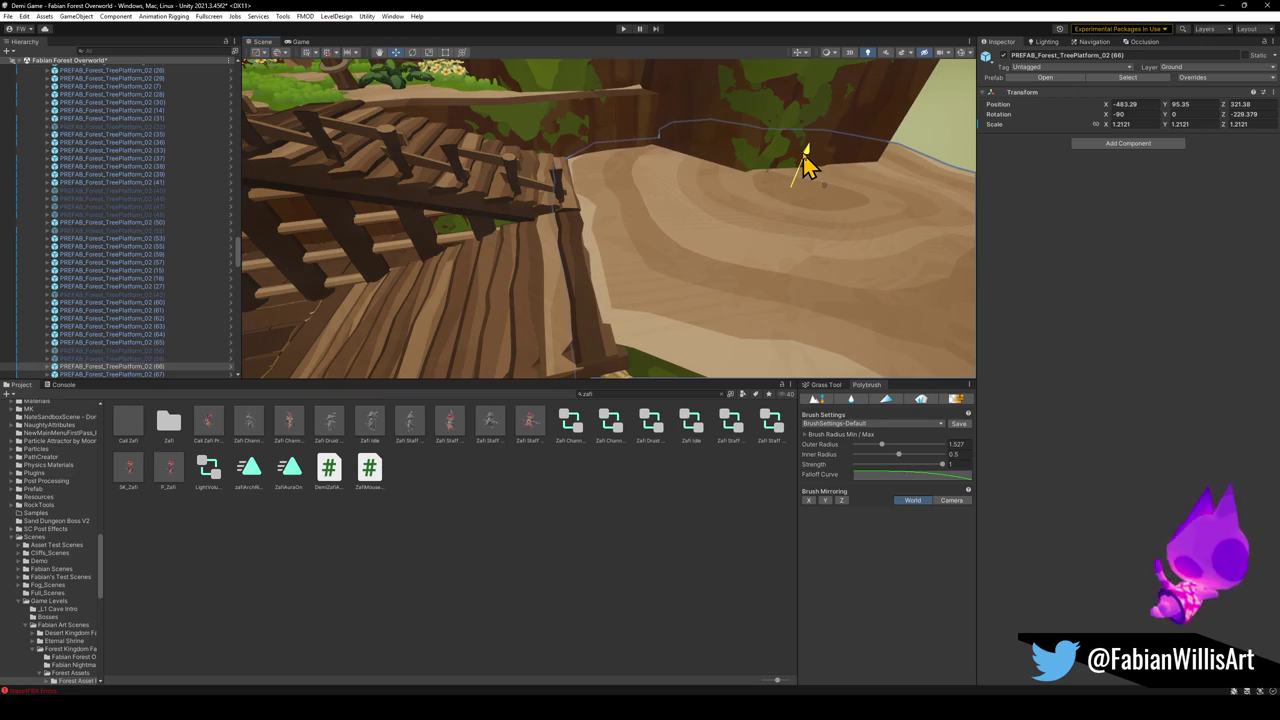
mouse_move(668, 336)
left_mouse_down()
mouse_move(563, 251)
mouse_move(680, 291)
mouse_move(685, 305)
mouse_move(686, 229)
mouse_move(543, 194)
mouse_move(623, 154)
mouse_move(634, 129)
mouse_move(594, 131)
mouse_move(604, 151)
mouse_move(640, 140)
left_mouse_up()
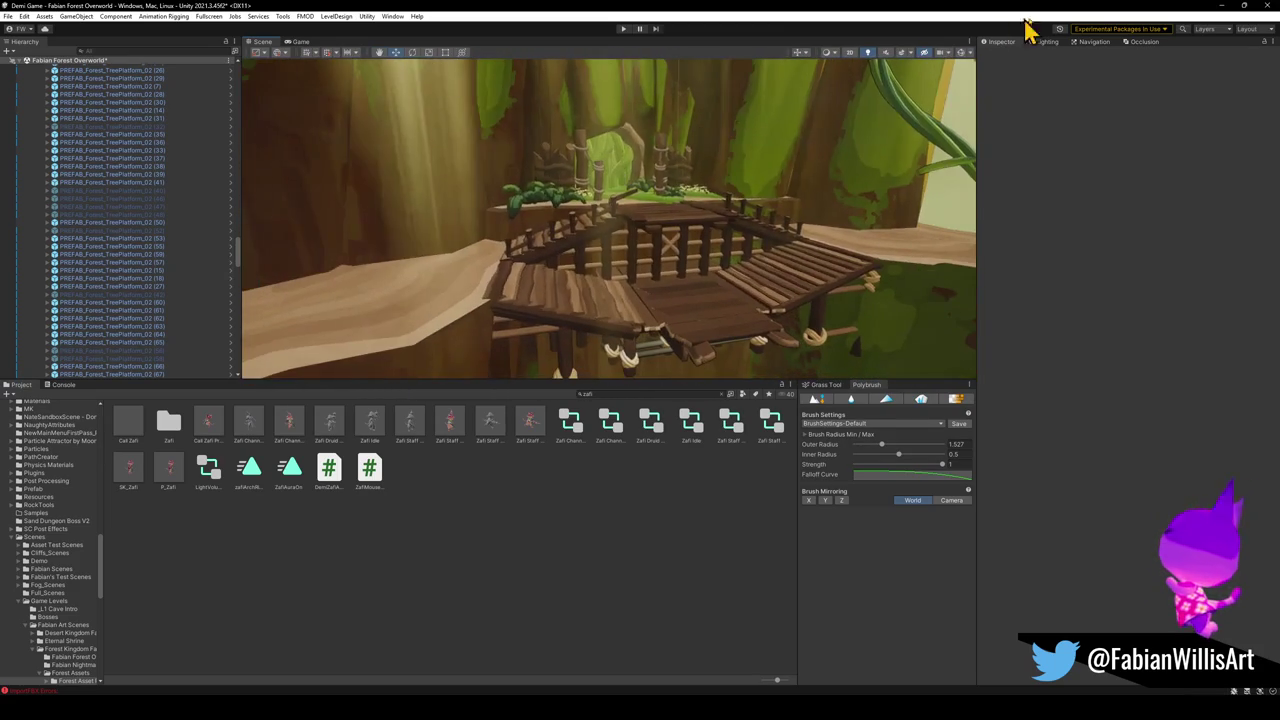
left_click(1221, 6)
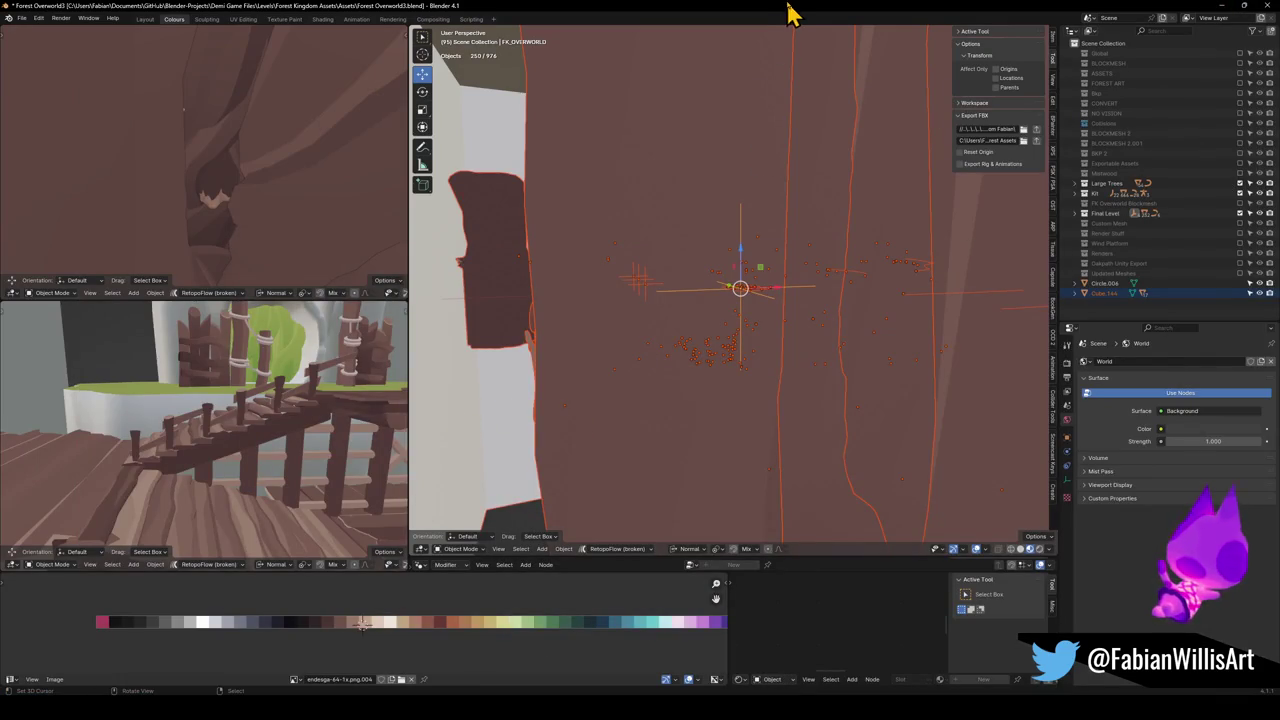
Link the railing's Wood material onto the rope rod under the bridge
key("alt+a")
key("shift+grave")
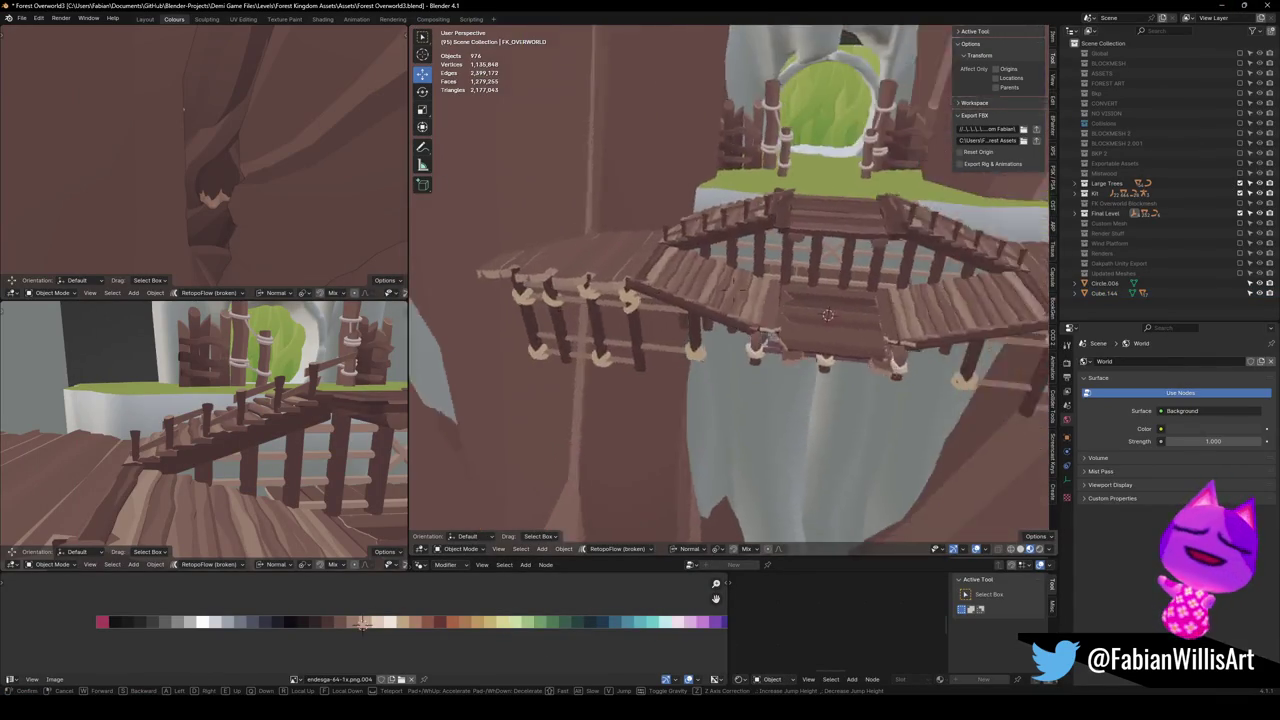
left_click(727, 309)
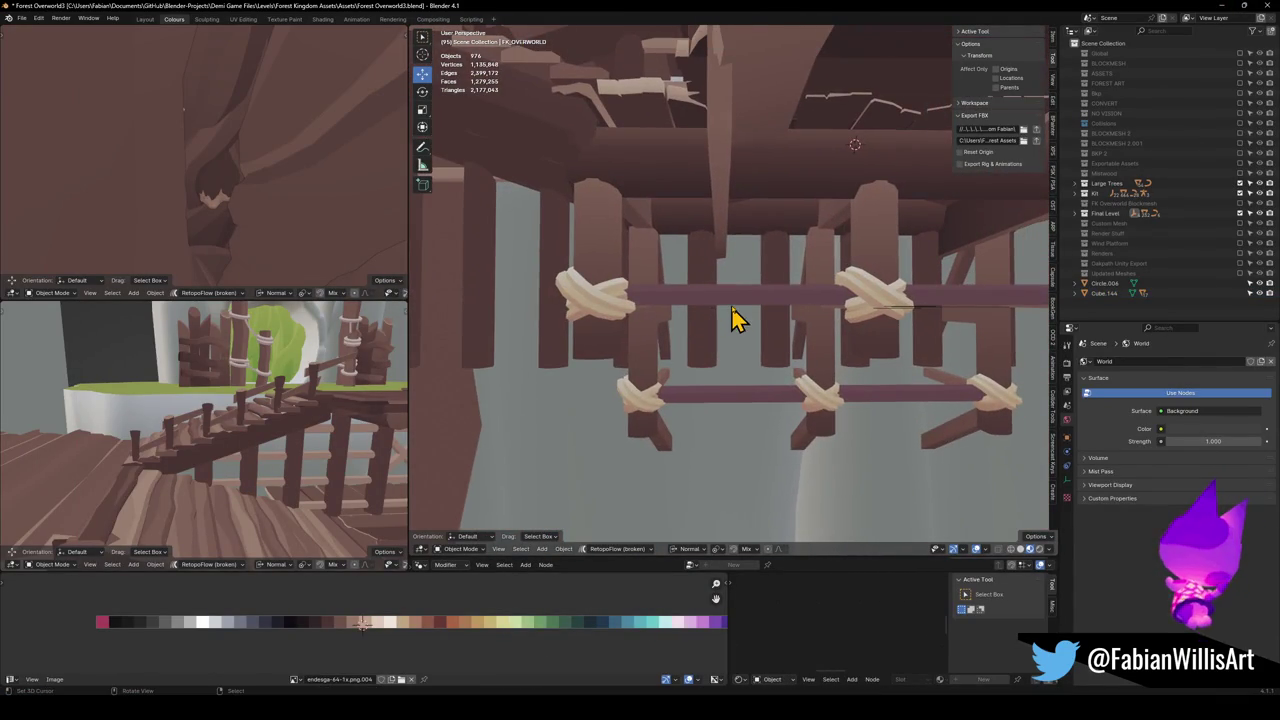
left_click(734, 300)
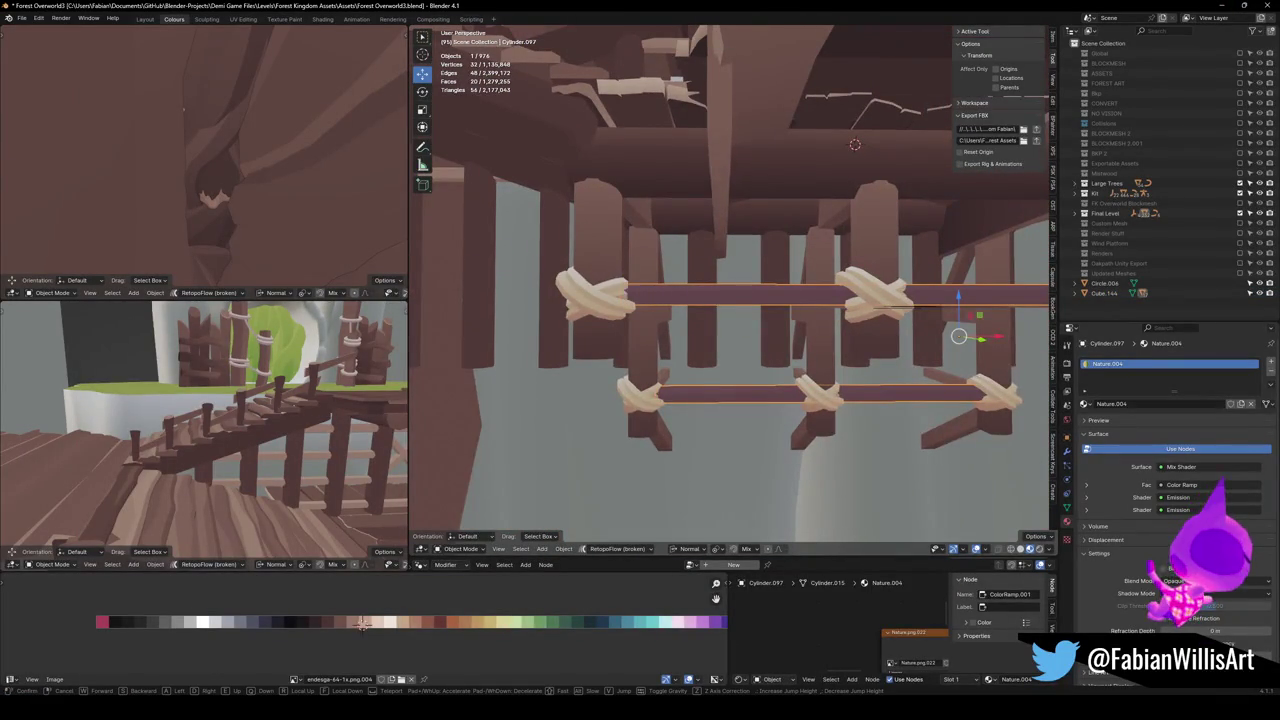
key("shift+grave")
left_click(622, 287)
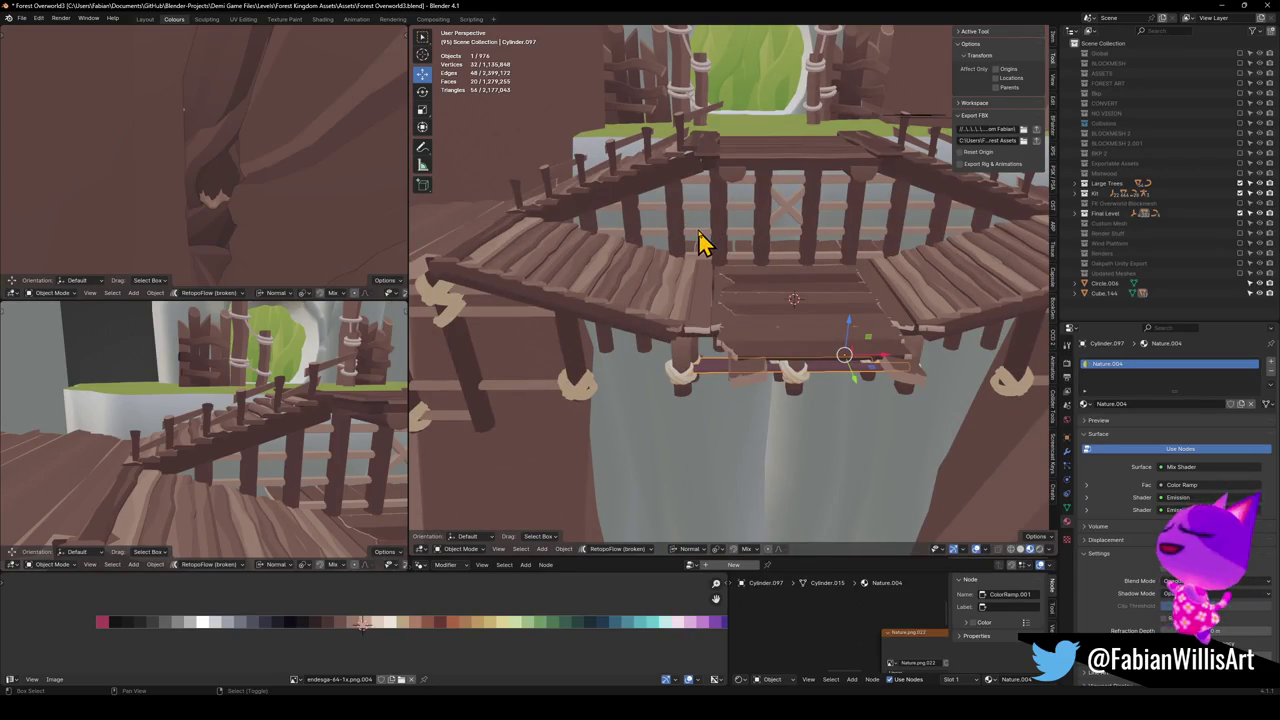
left_click(700, 242, "shift")
key("q")
left_click(702, 258)
Shift the rod's UVs along X onto the palette's wood colour
key("shift+grave")
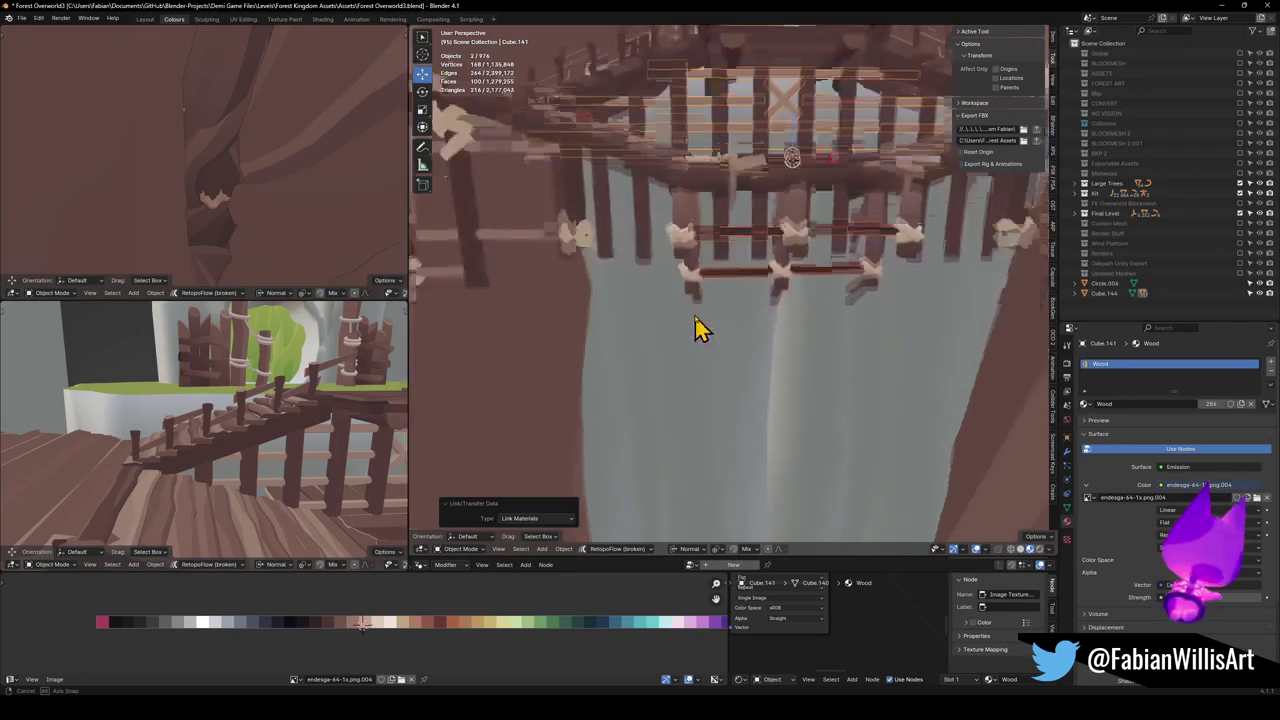
left_click(737, 234)
left_click(737, 222)
key("Tab")
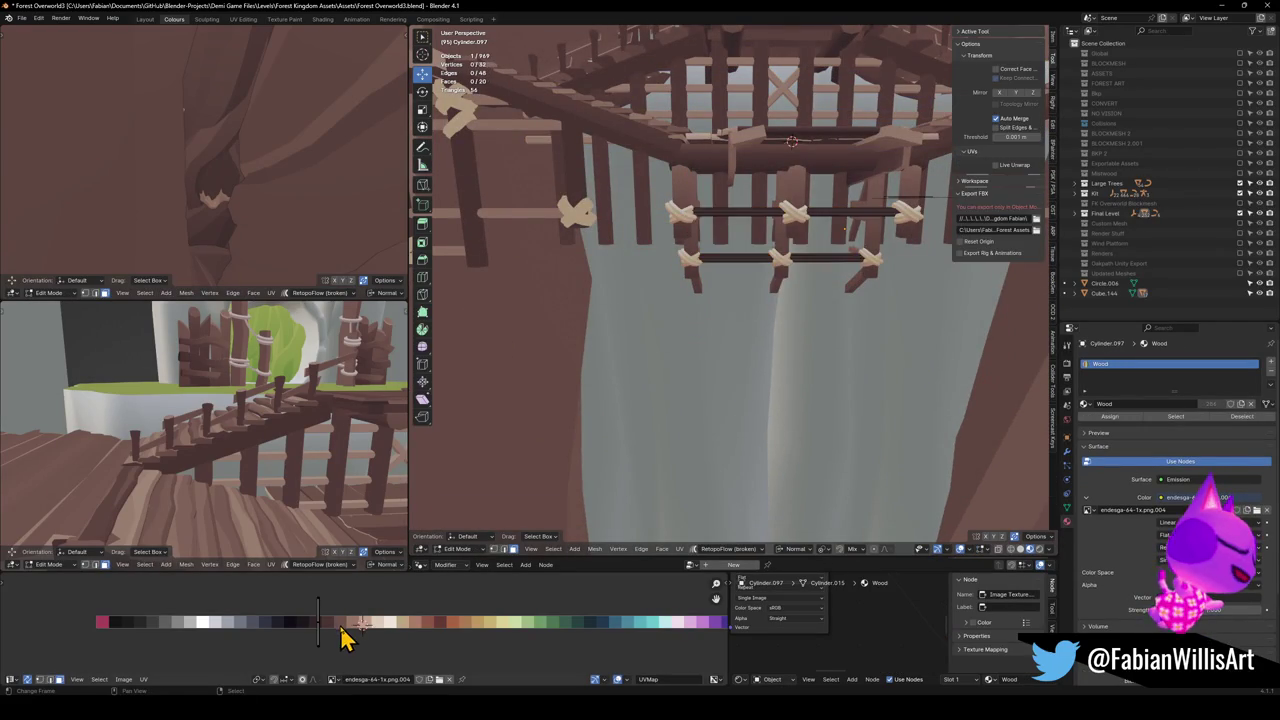
key("g")
key("x")
left_click(364, 625)
key("Tab")
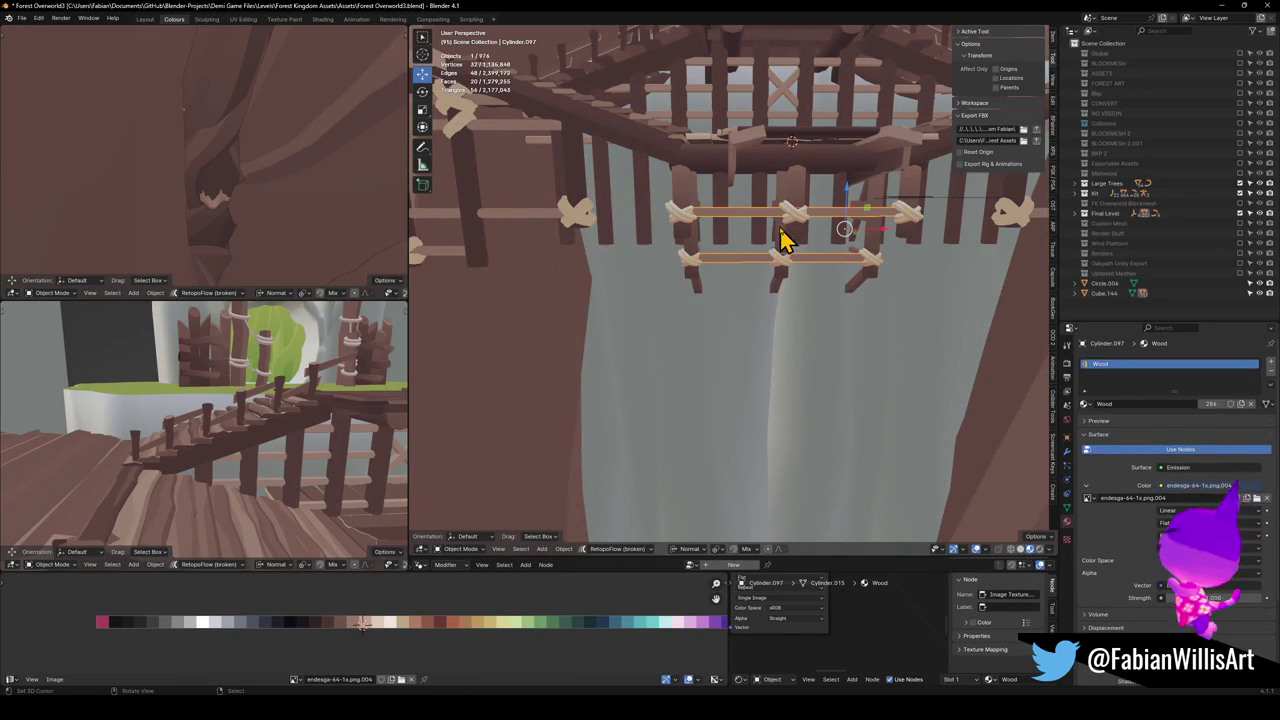
key("alt+a")
Select the lower horizontal rod, upright posts, stairs and other bridge pieces
mouse_move(790, 235)
left_mouse_down()
mouse_move(771, 294)
mouse_move(685, 410)
left_mouse_up()
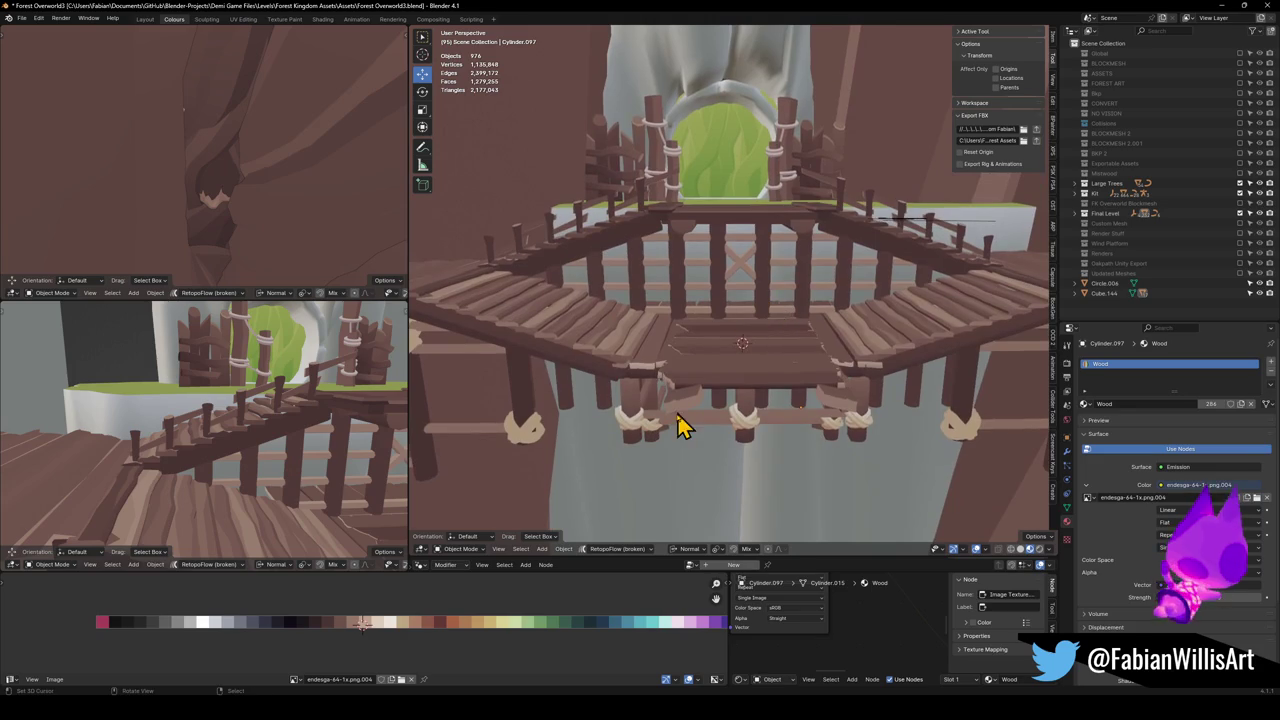
left_click(689, 414)
left_click(643, 434)
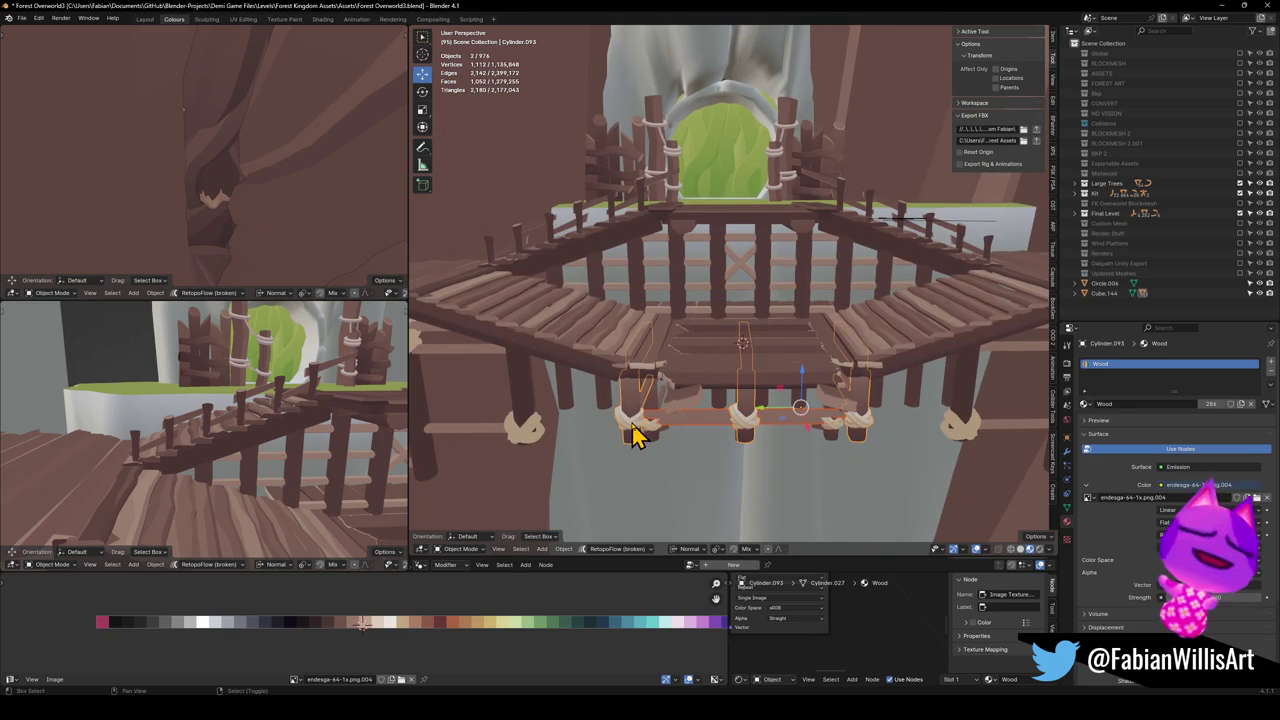
left_click(640, 376, "shift")
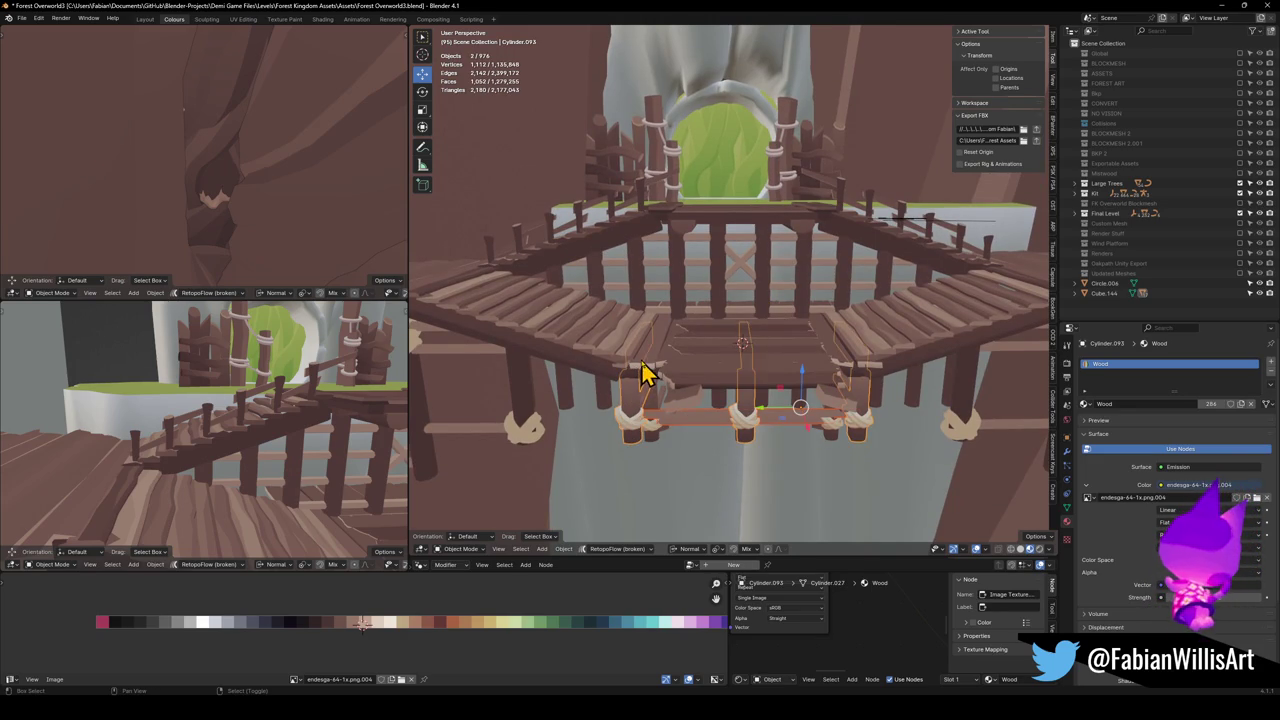
left_click(693, 366, "shift")
left_click(697, 390, "shift")
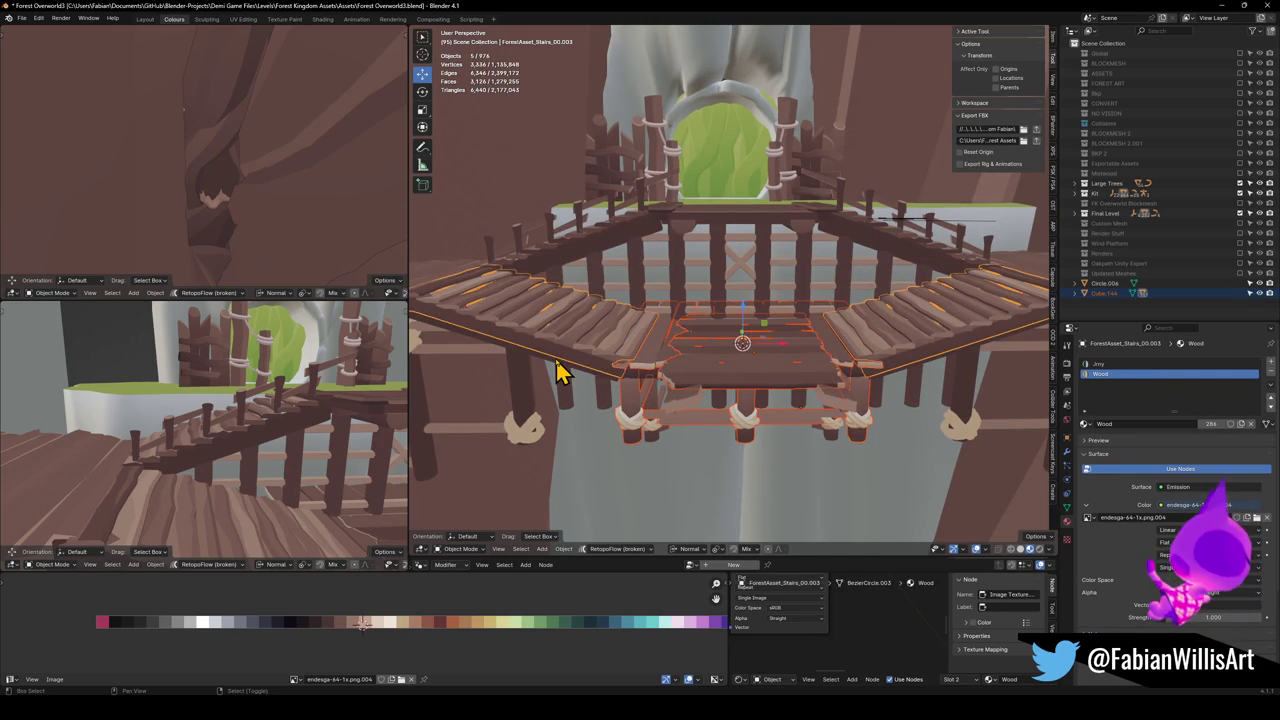
left_click(523, 405, "shift")
left_click(528, 400, "shift")
left_click_drag(528, 400, 590, 422)
left_click_drag(717, 357, 689, 386)
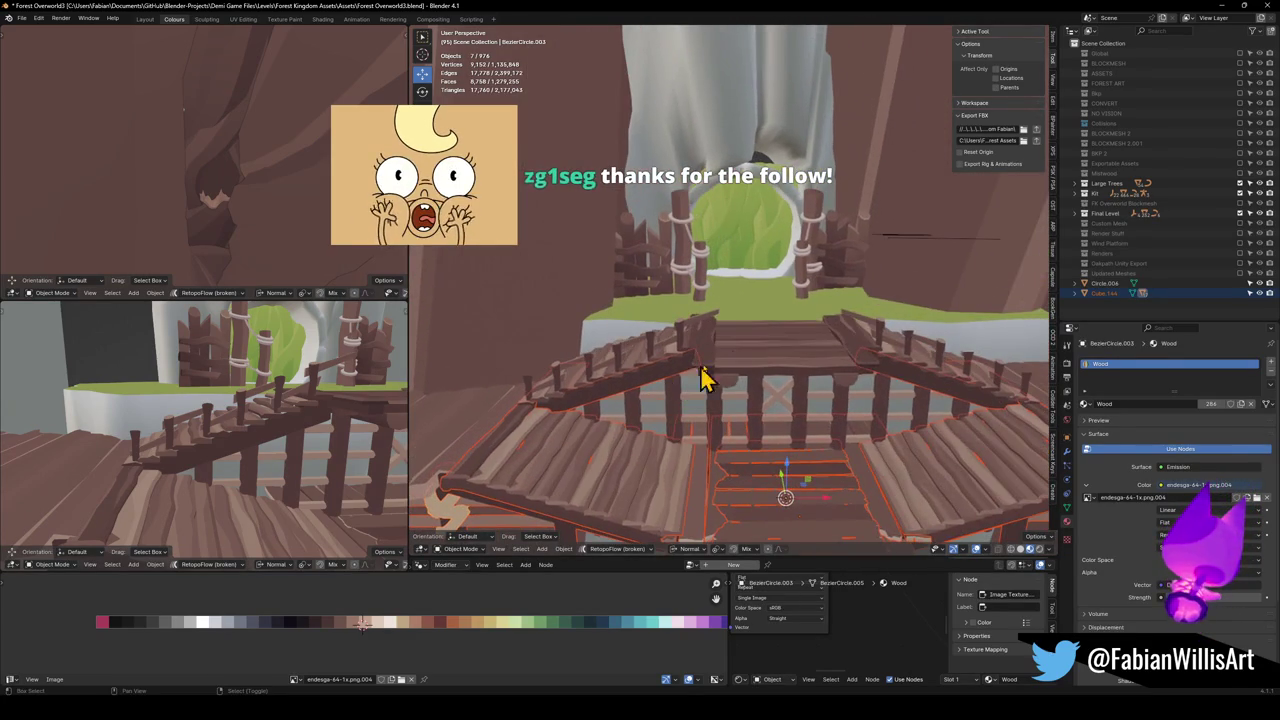
Add the top platform and left staircase to the selection and adjust a stair piece
left_click(734, 363, "shift")
left_click(686, 366, "shift")
left_click(684, 364, "shift")
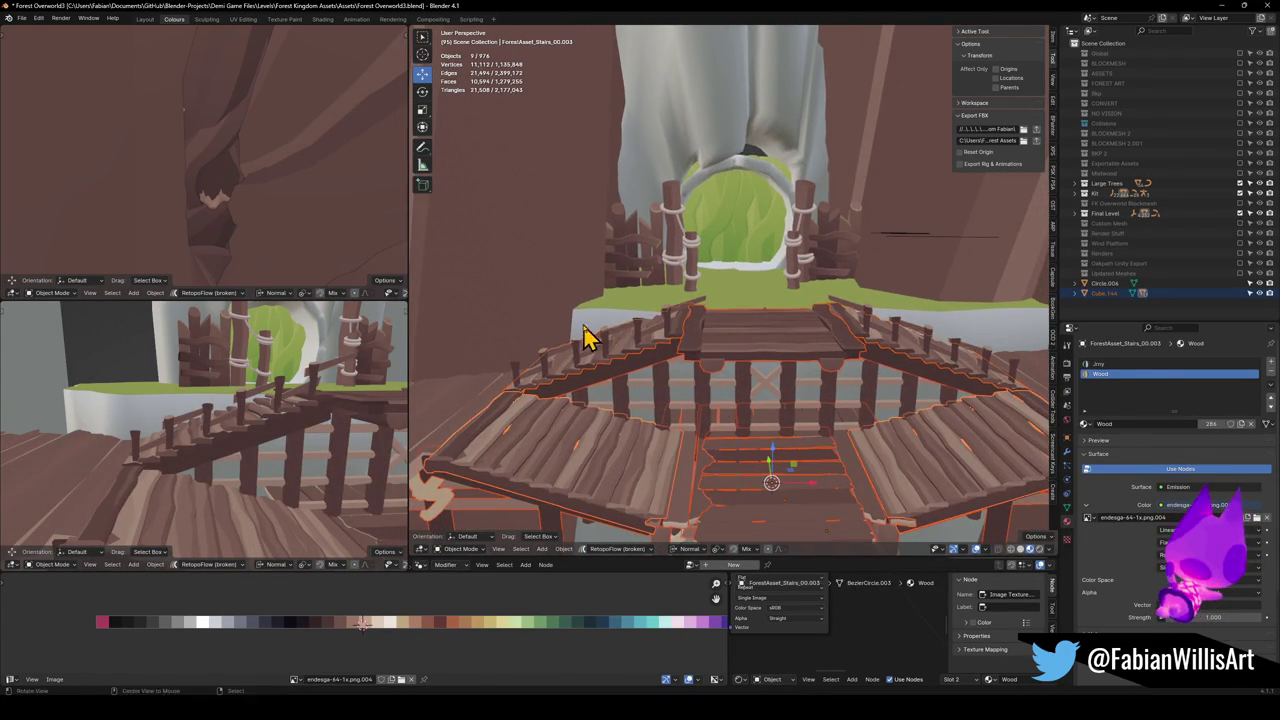
scroll(586, 337, "up", 5)
left_click(749, 406)
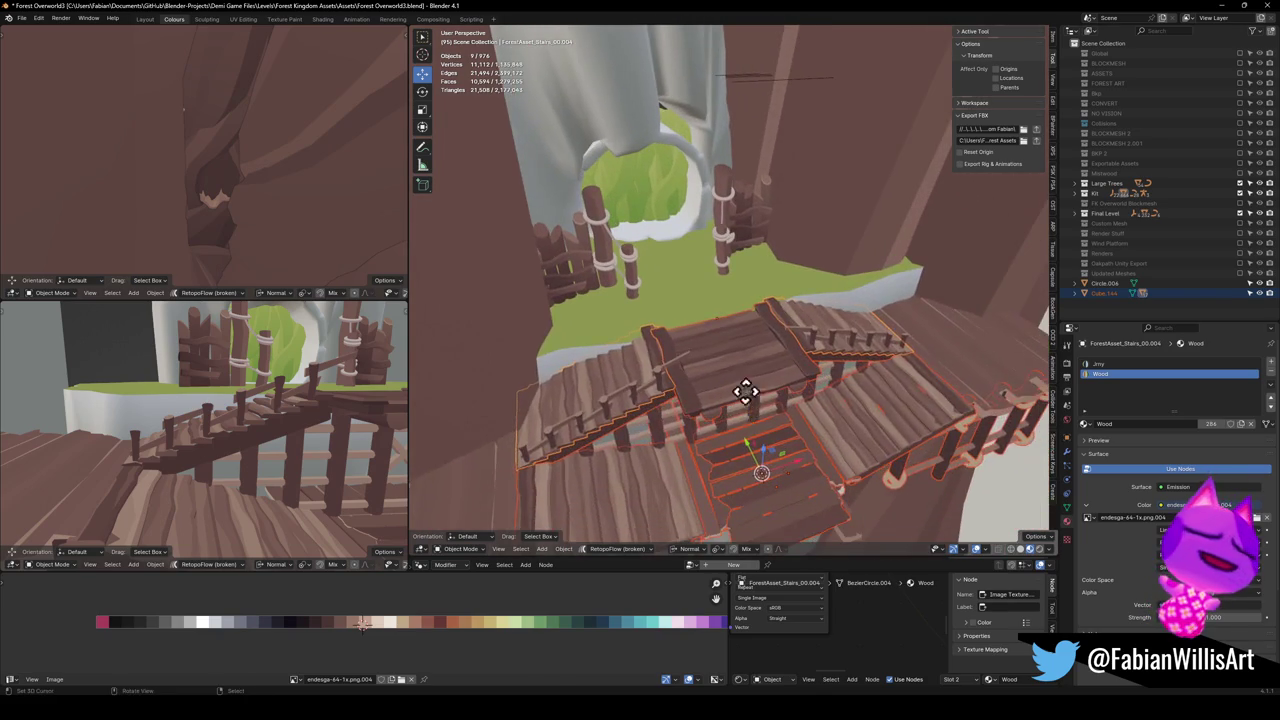
key("g")
left_click(805, 508)
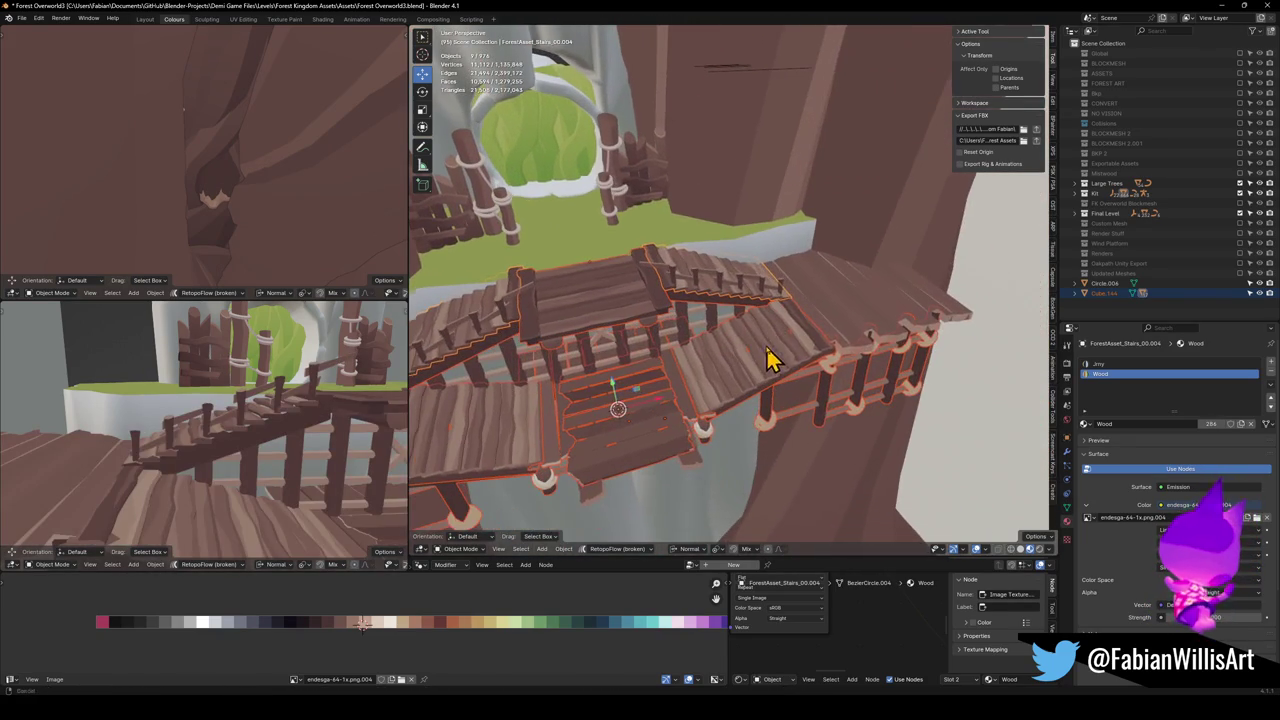
scroll(805, 335, "down", 2)
scroll(760, 370, "down", 2)
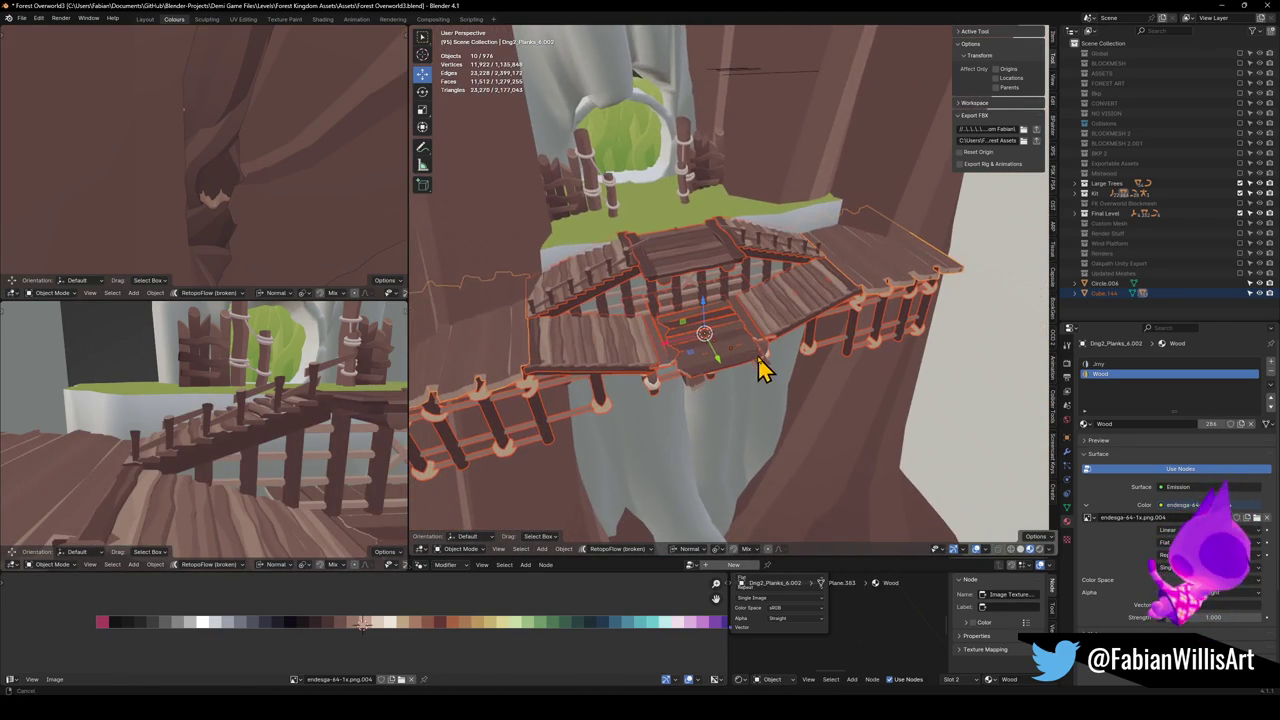
Convert the currently selected pieces to mesh, undoing an accidental join
key("q")
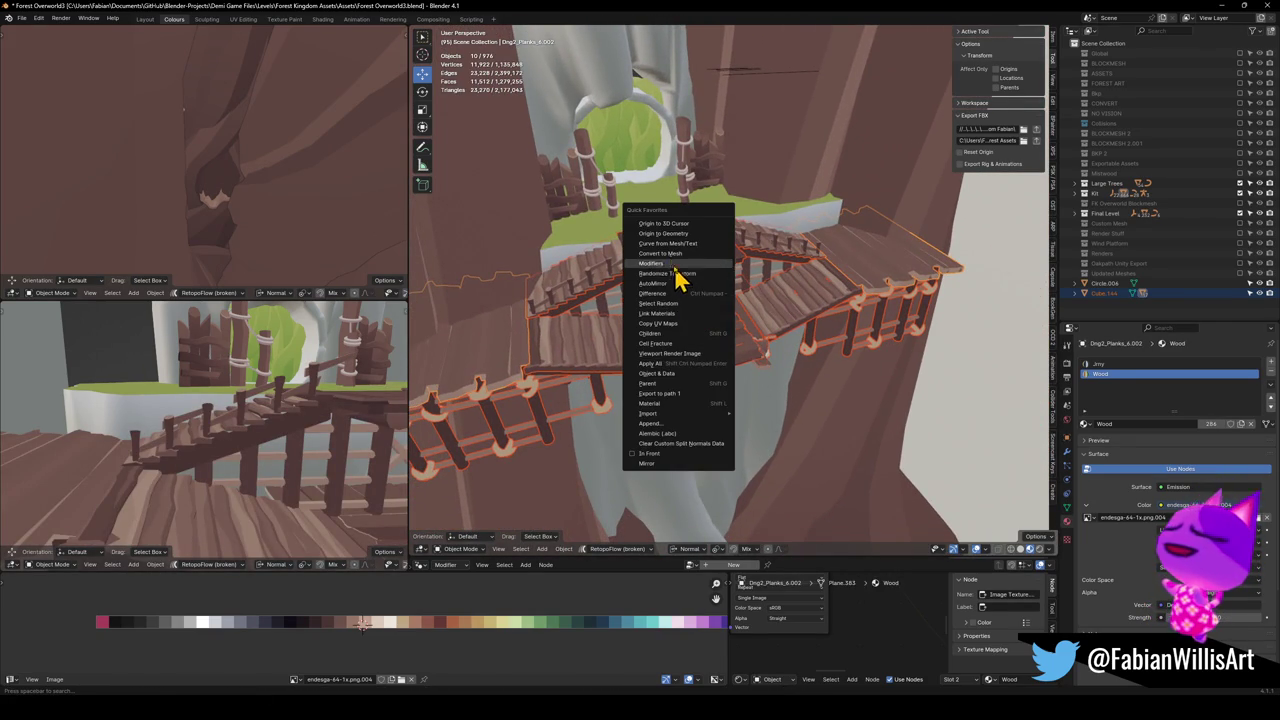
left_click(668, 255)
key("ctrl+j")
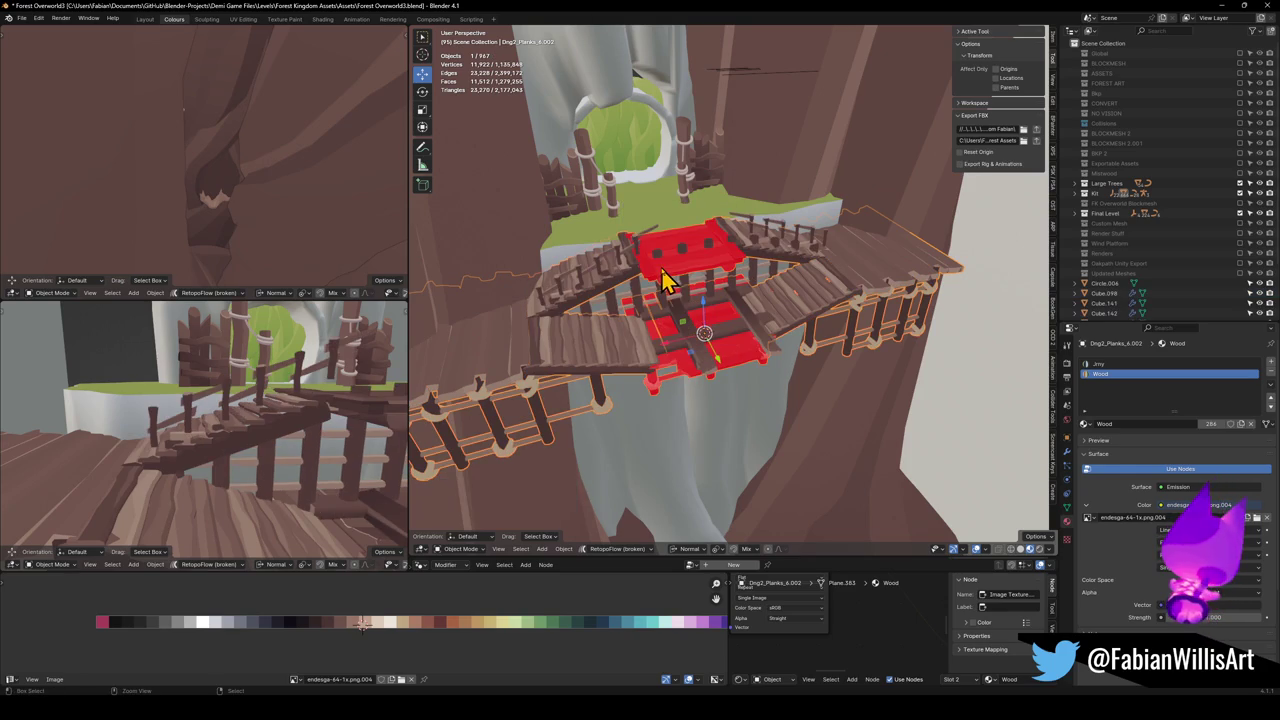
key("ctrl+z")
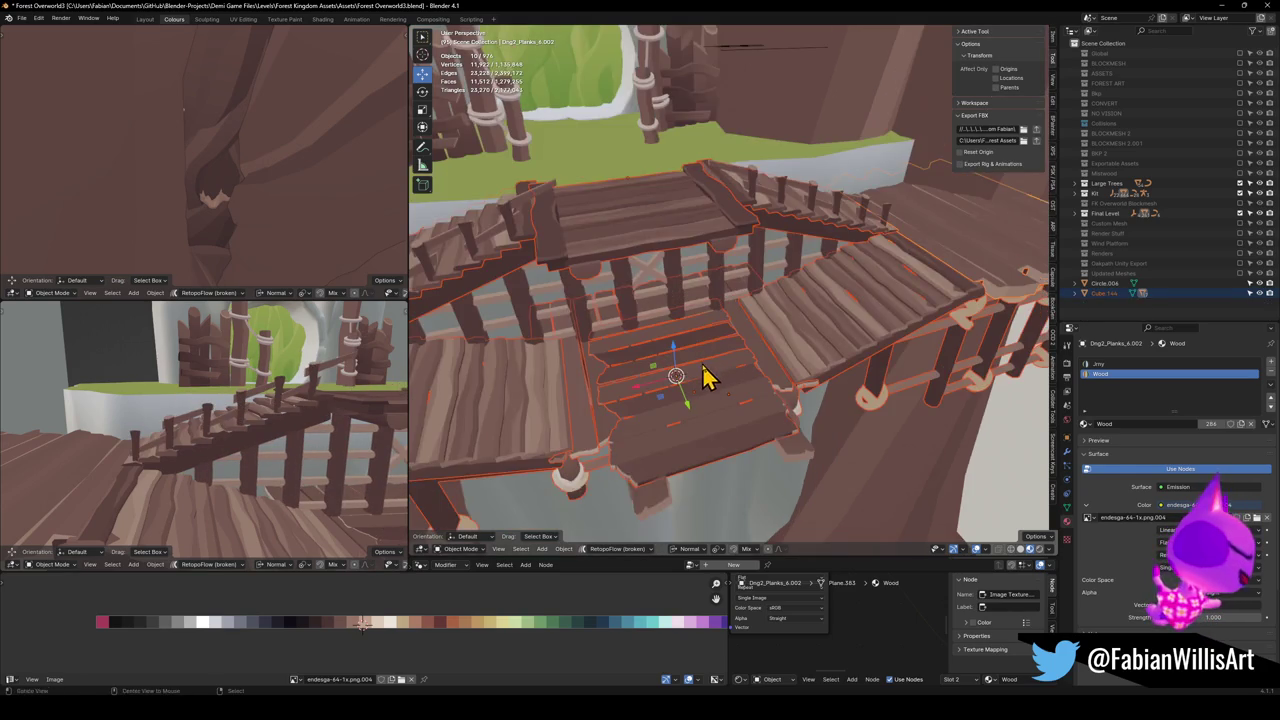
Join plank pieces Cube.207 and Cube.150 under the bridge platform into one object
left_click(688, 338)
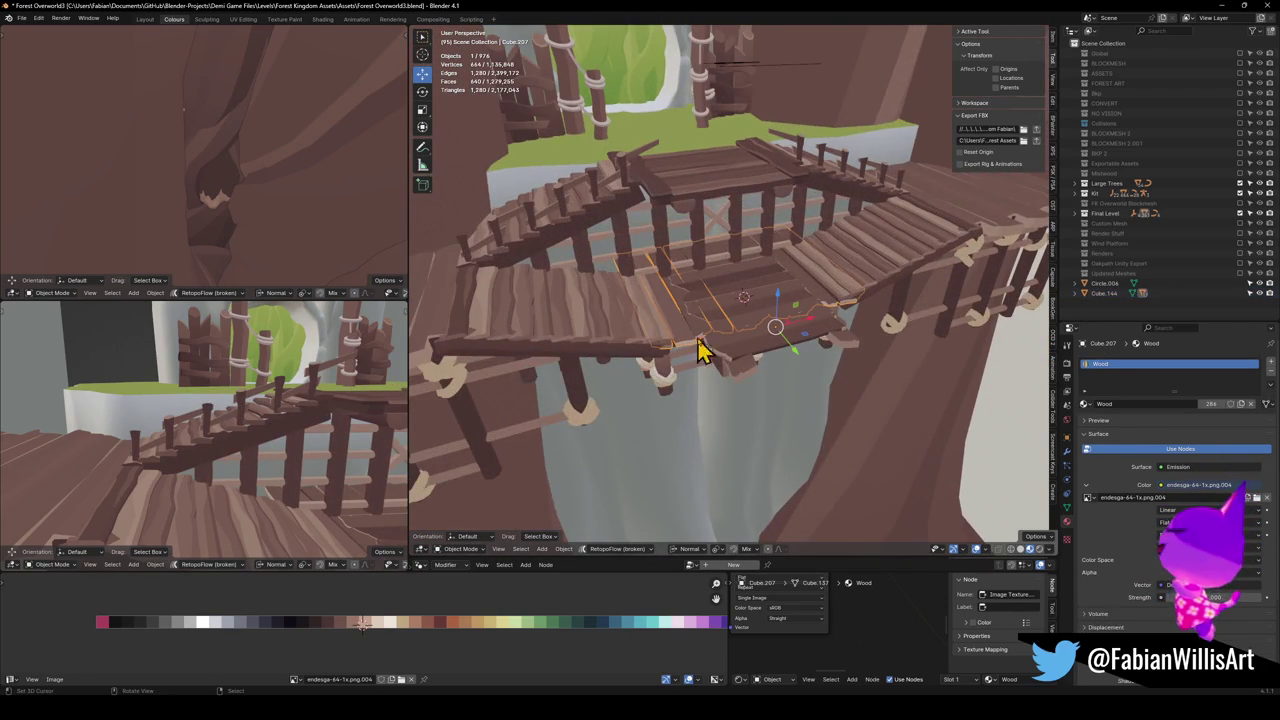
left_click(749, 372, "shift")
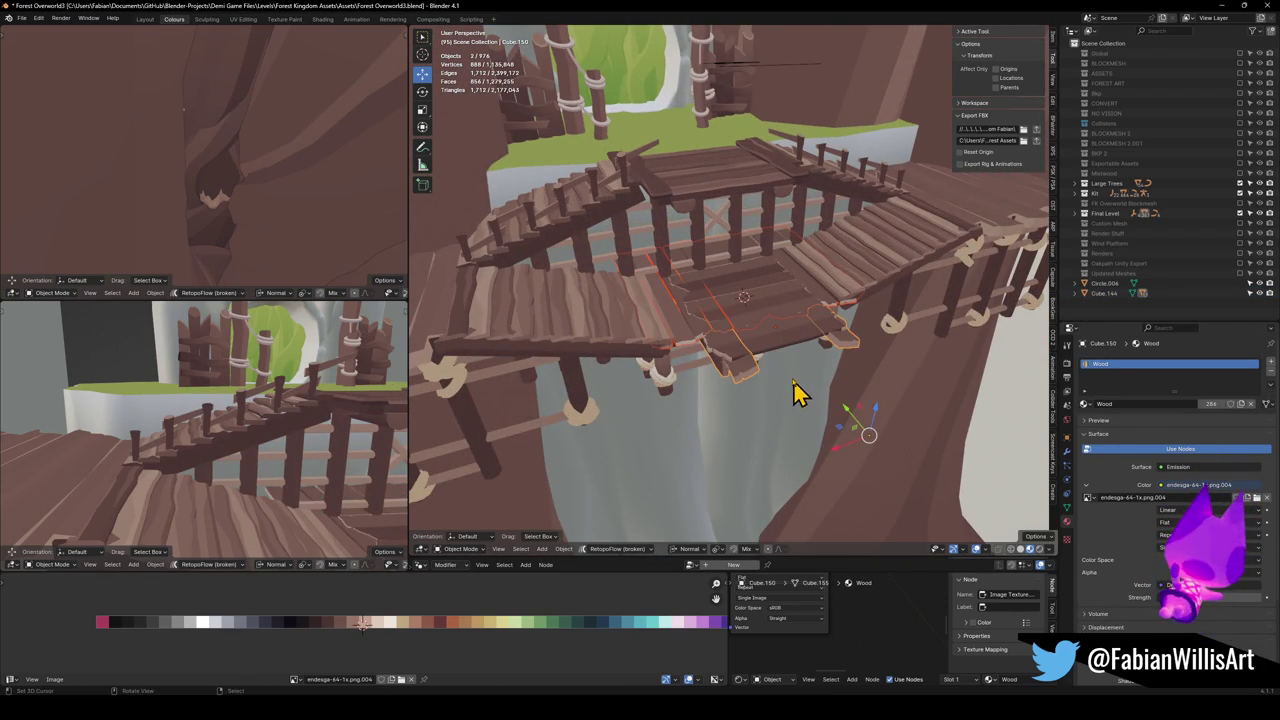
key("ctrl+j")
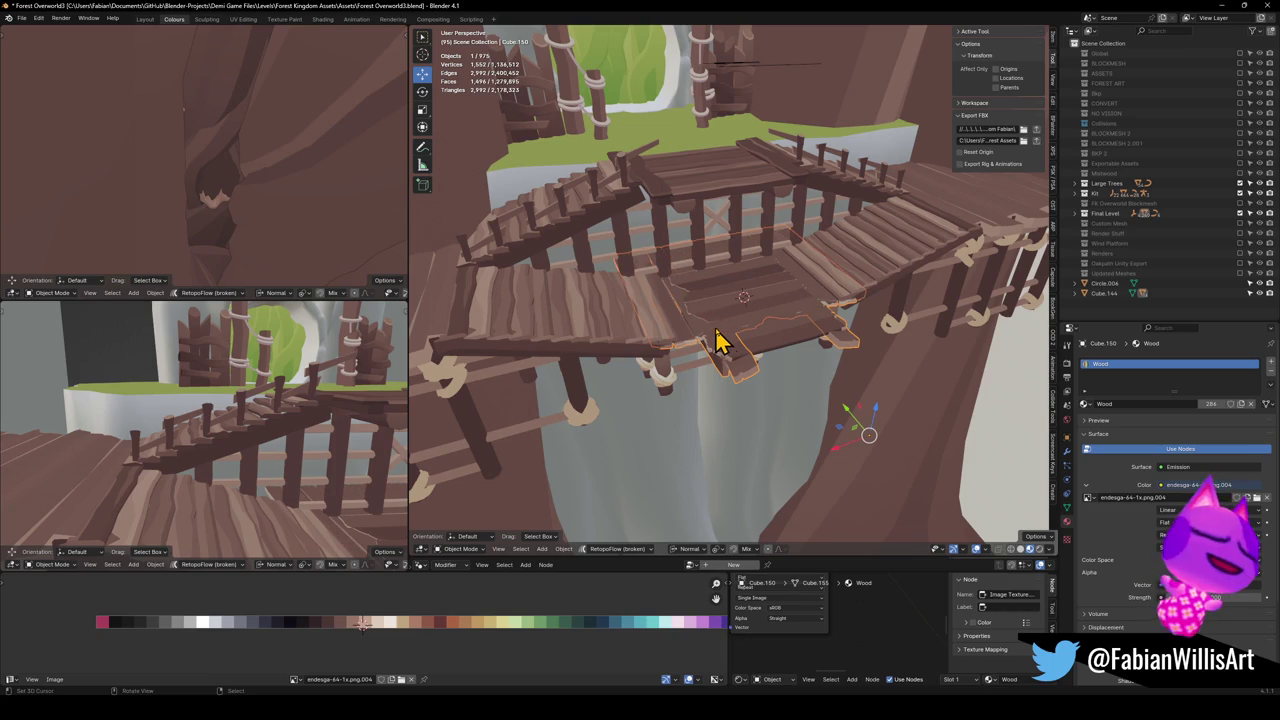
key("ctrl+z")
key("ctrl+j")
Convert the flat stair planks and the diagonal stair piece from curves to mesh
left_click(637, 336)
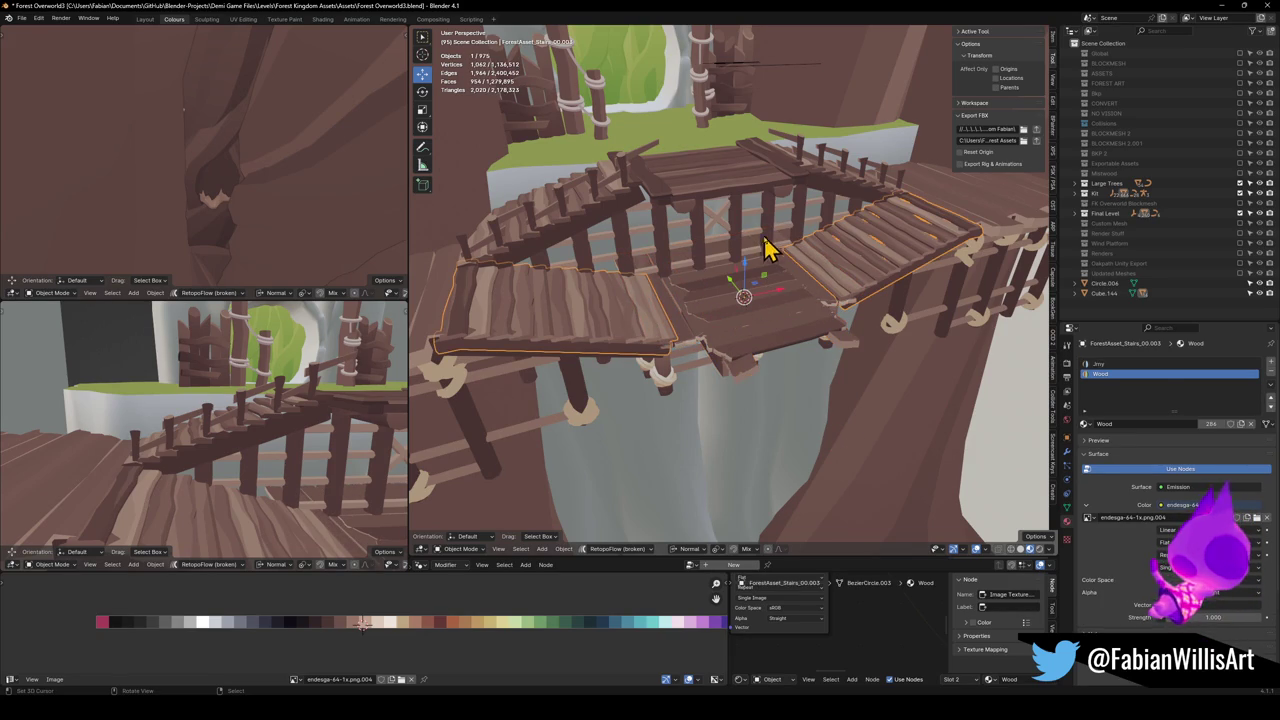
key("q")
left_click(725, 263)
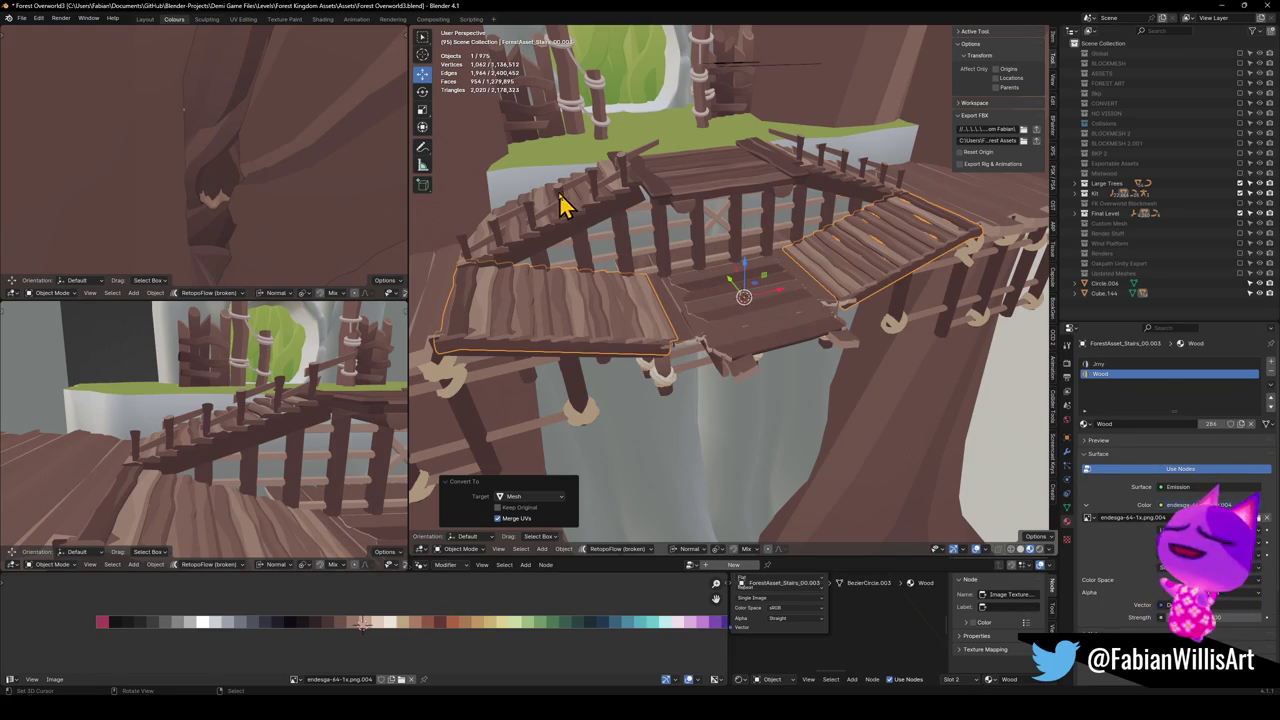
key("q")
left_click(547, 236)
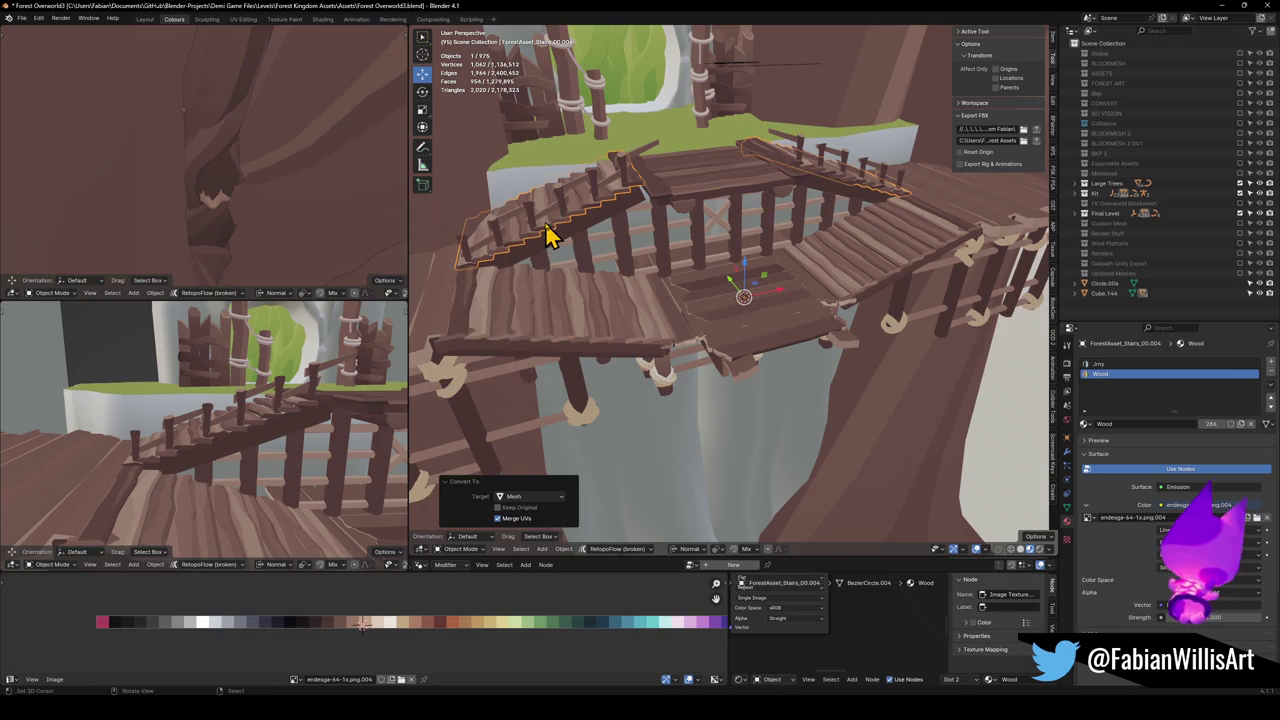
key("q")
left_click(549, 222)
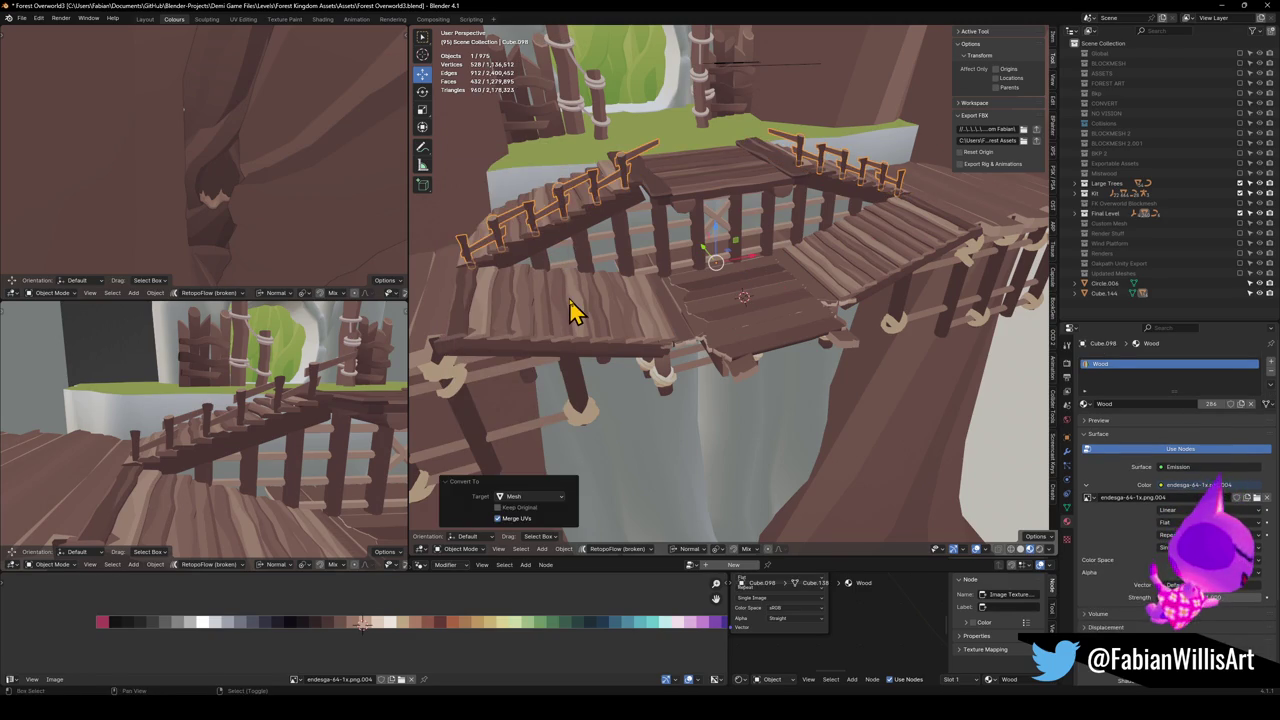
Select the stair planks together with railing Cube.141 and bring up the object's command list
left_click(570, 310)
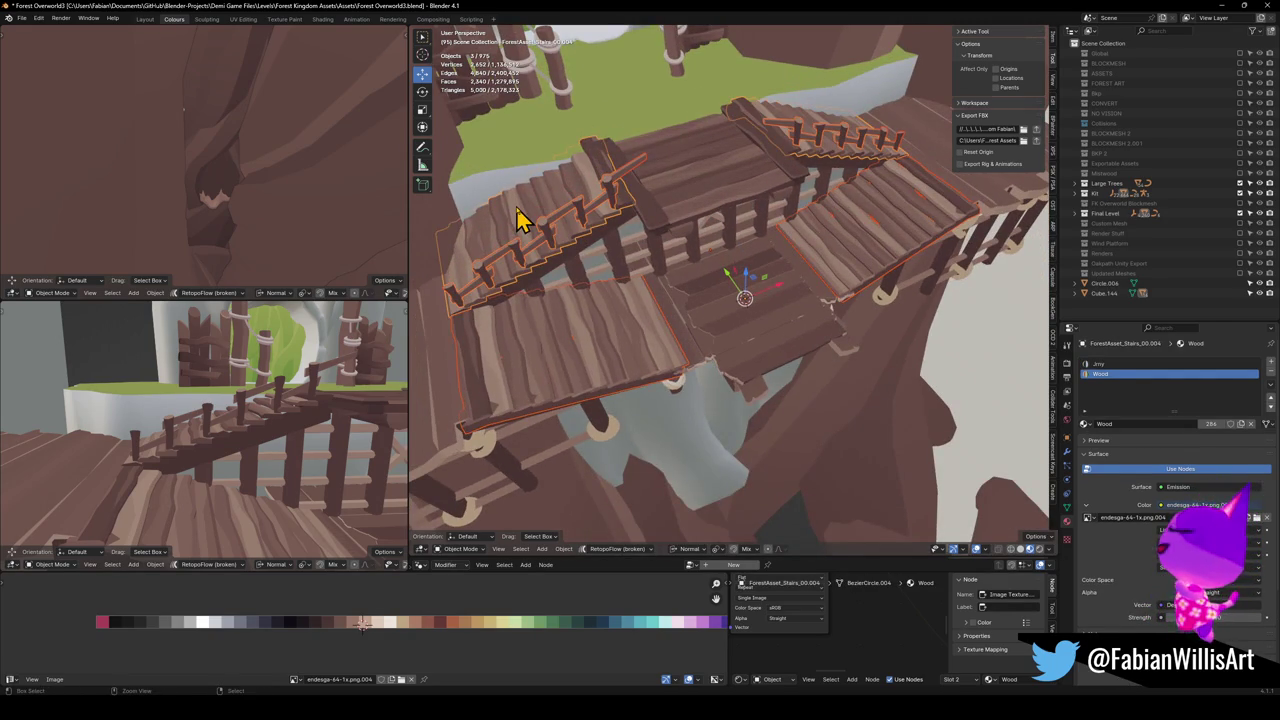
left_click(558, 282)
left_click(658, 262)
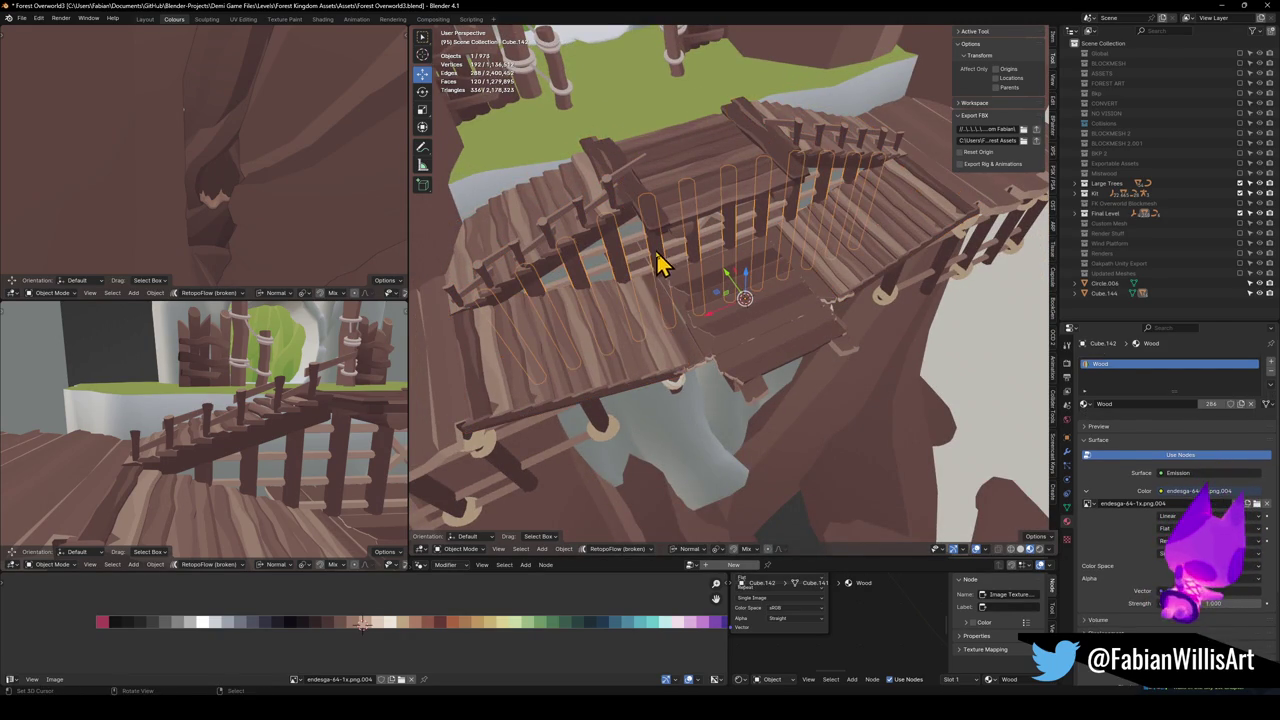
key("ctrl+z")
right_click(680, 253)
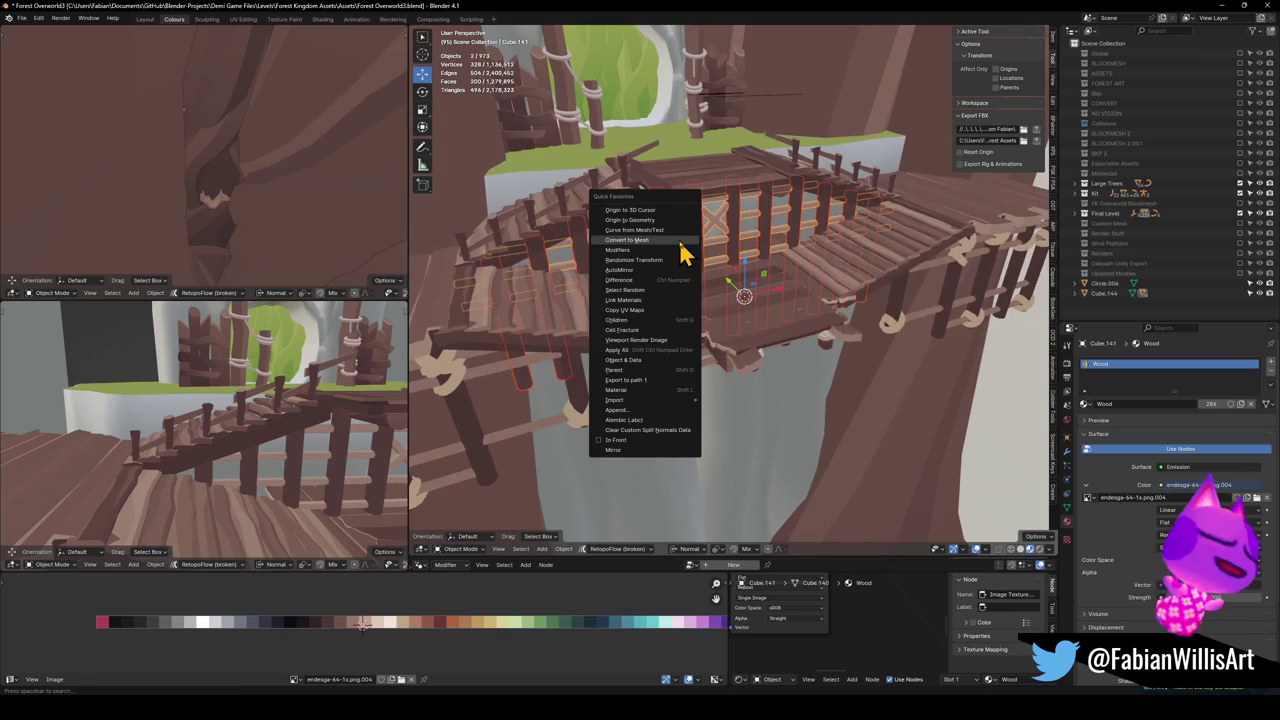
Convert the railing posts to mesh, join them, and recalculate their normals outside
left_click(682, 252)
key("ctrl+j")
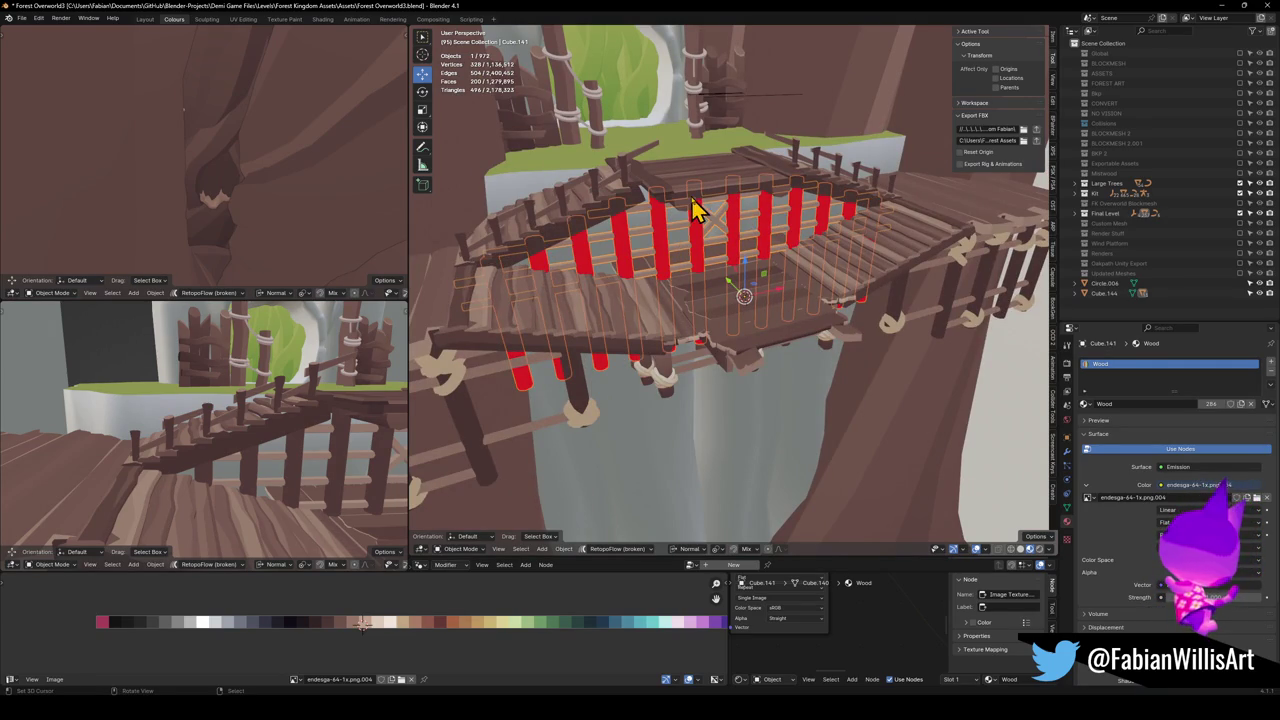
key("Tab")
key("a")
key("alt+n")
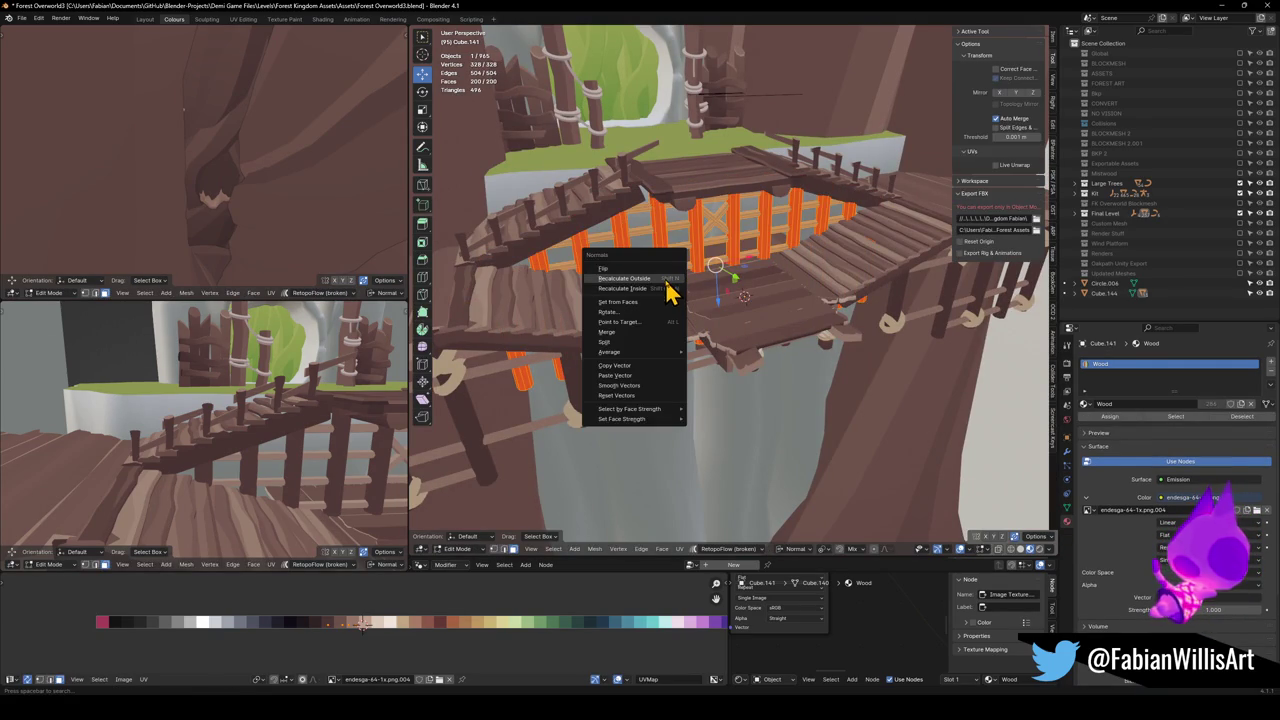
left_click(678, 280)
key("Tab")
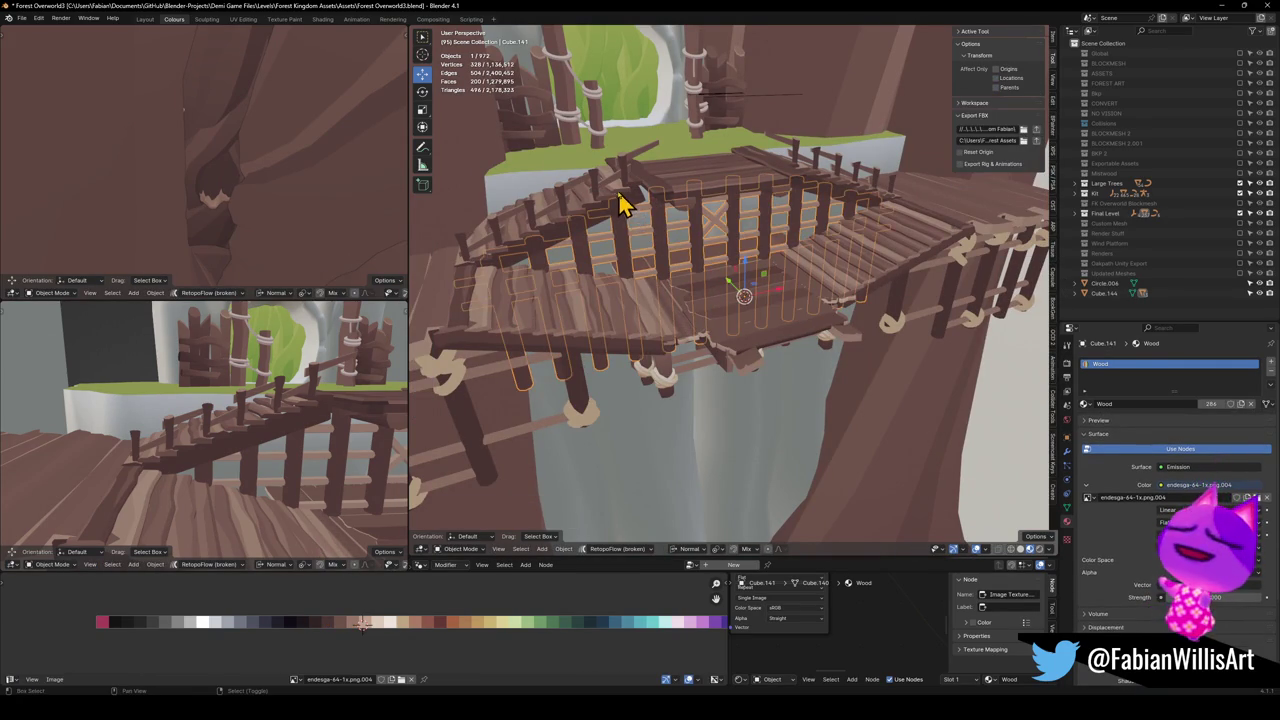
Convert the top platform to a mesh, undoing a premature join into the stairs
left_click(617, 195, "shift")
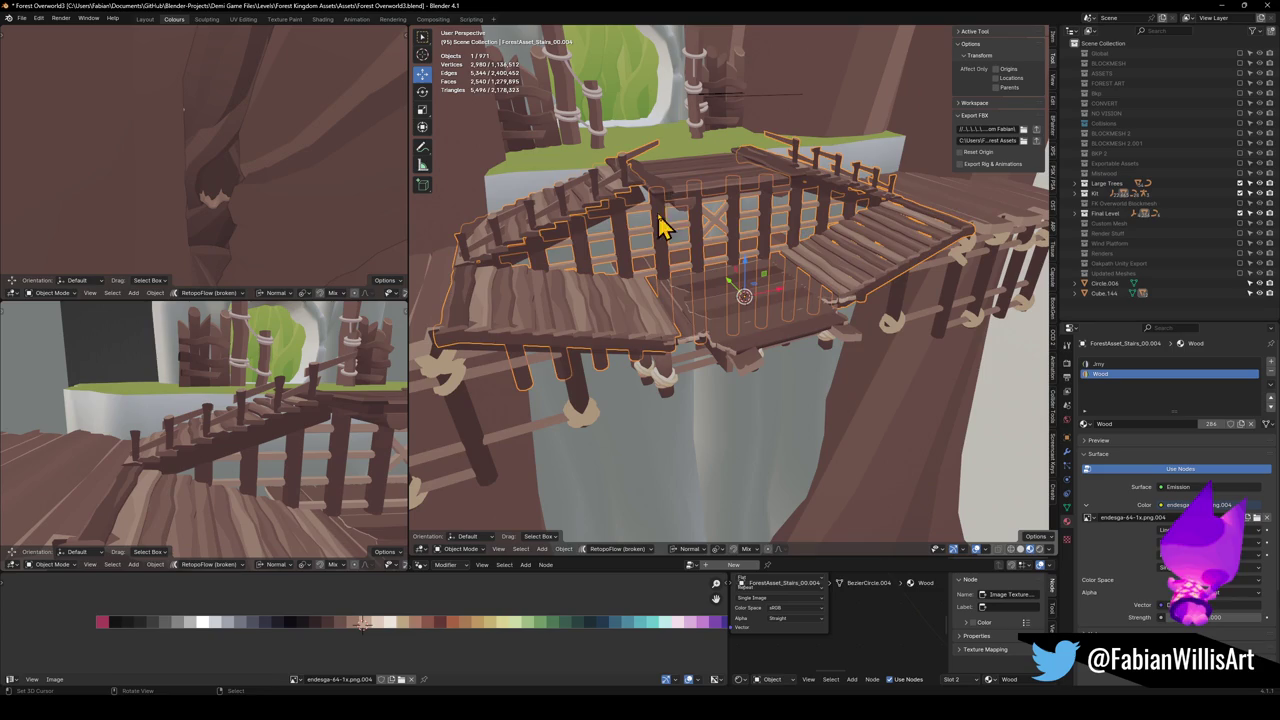
left_click(680, 194)
key("q")
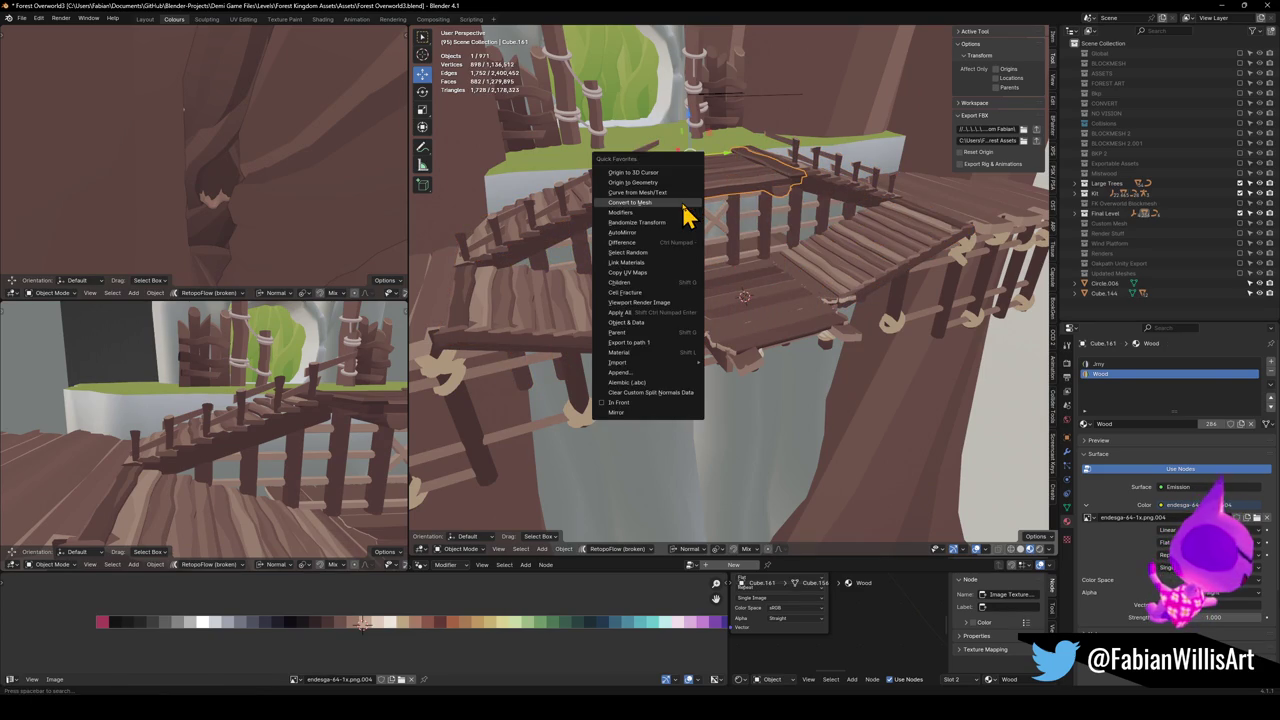
left_click(684, 204)
left_click(668, 250, "shift")
key("ctrl+j")
key("ctrl+z")
left_click(697, 200)
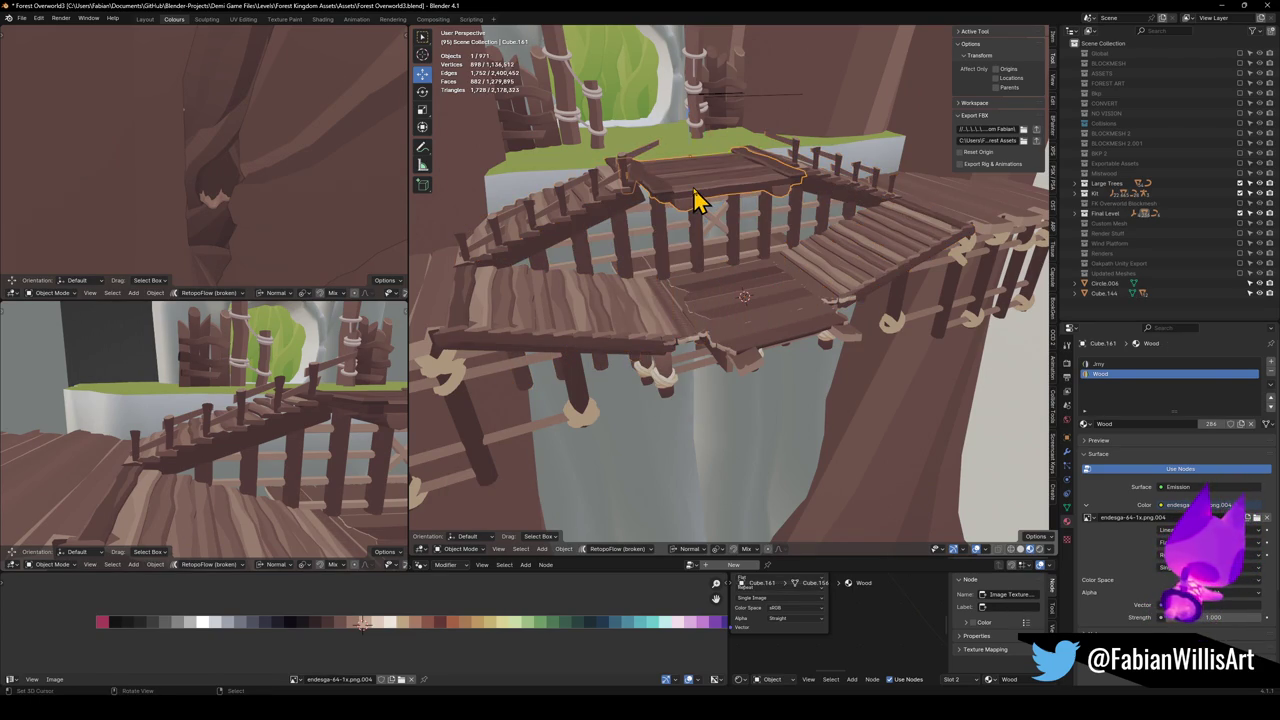
Recalculate the top platform's normals outward and join it into the stairs
key("q")
left_click(694, 200)
key("Tab")
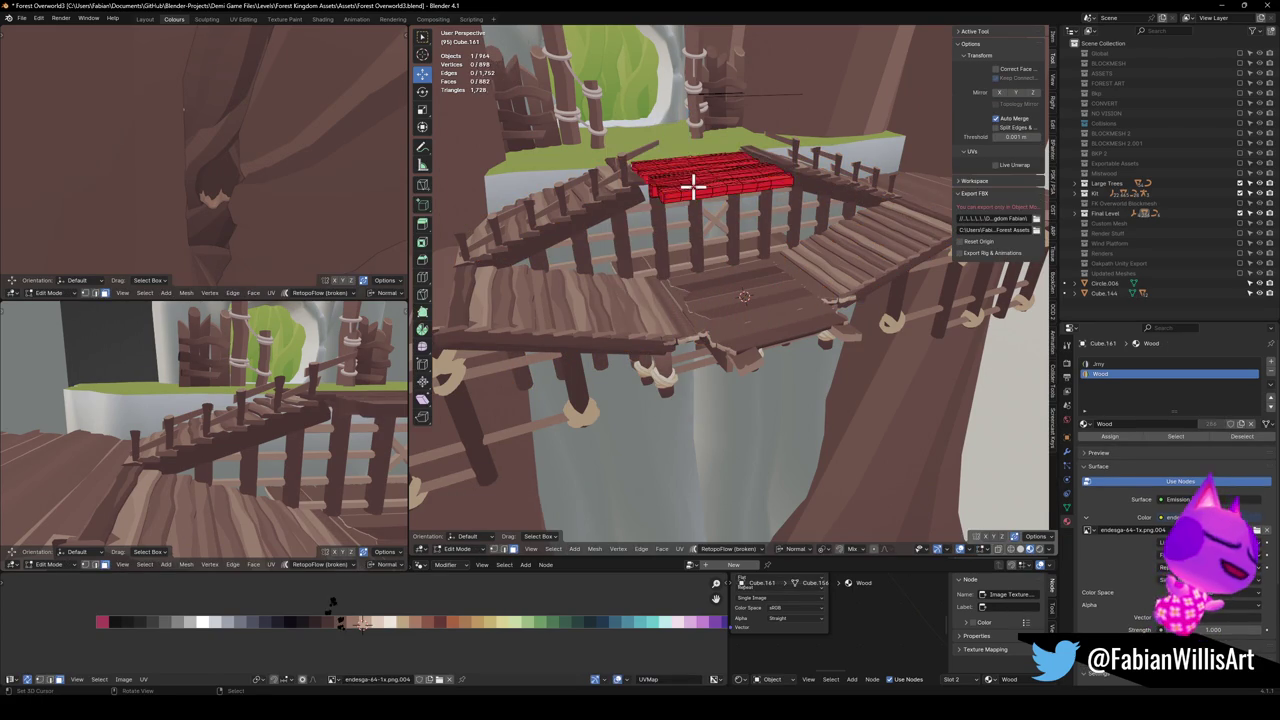
key("a")
key("alt+n")
left_click(693, 185)
key("Tab")
left_click(663, 243, "shift")
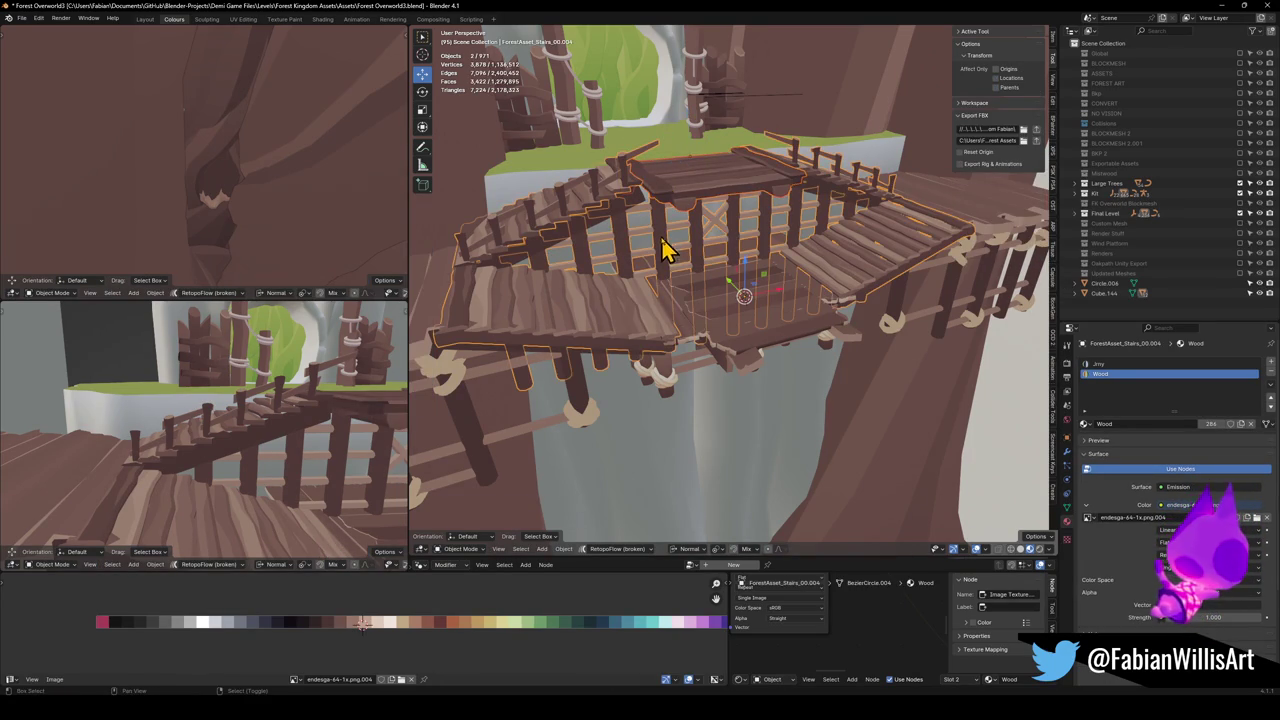
key("ctrl+j")
Convert the side rail piece to mesh and join it into the stairs
key("r")
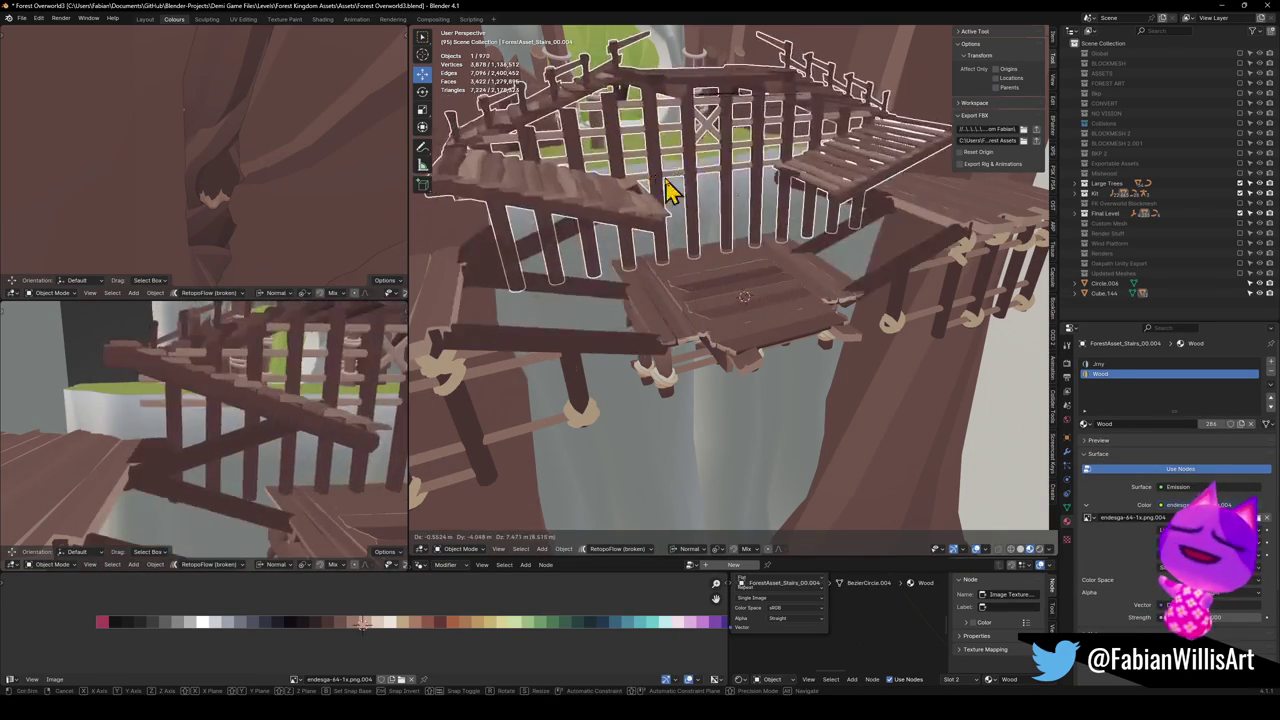
key("Escape")
left_click(530, 372)
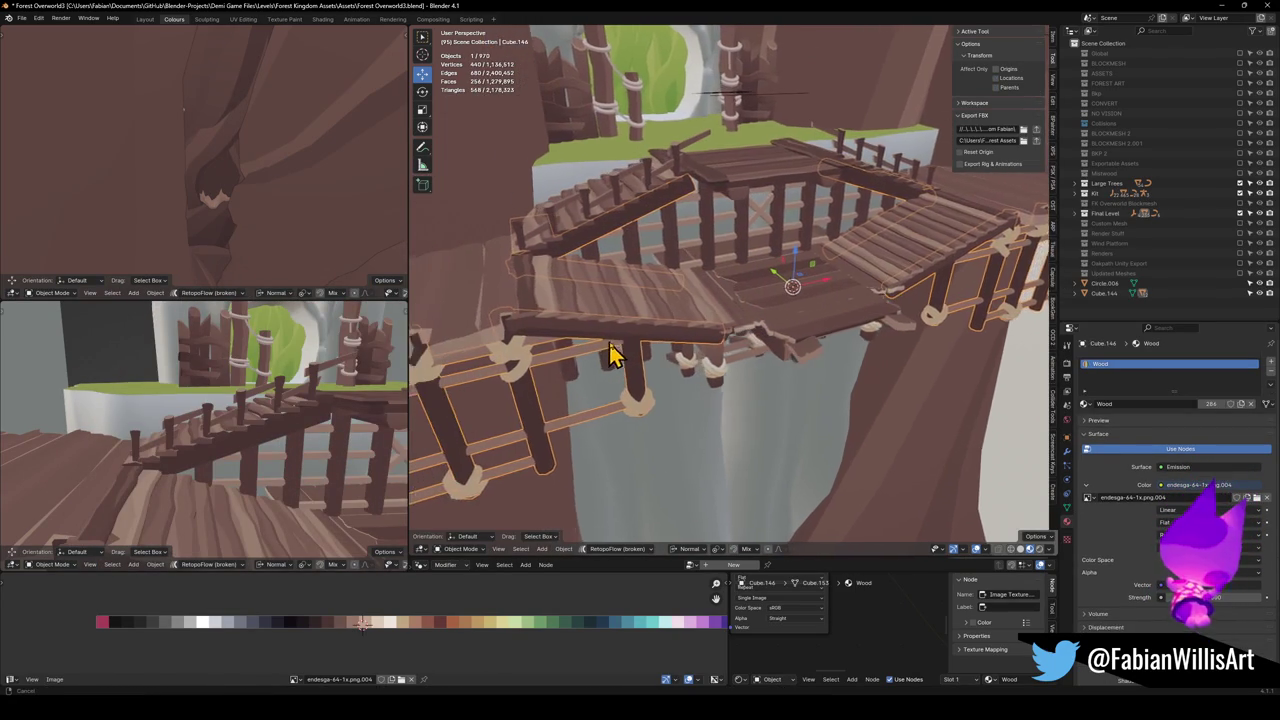
key("q")
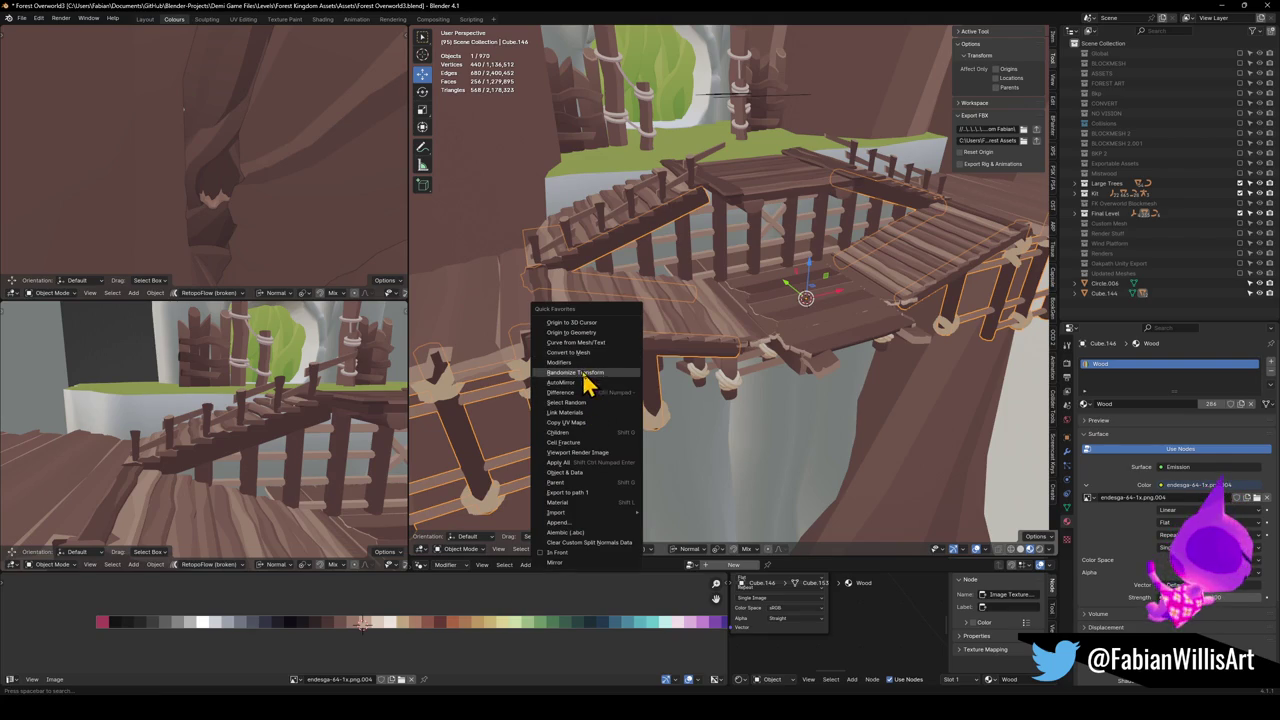
left_click(572, 353)
left_click(593, 316, "shift")
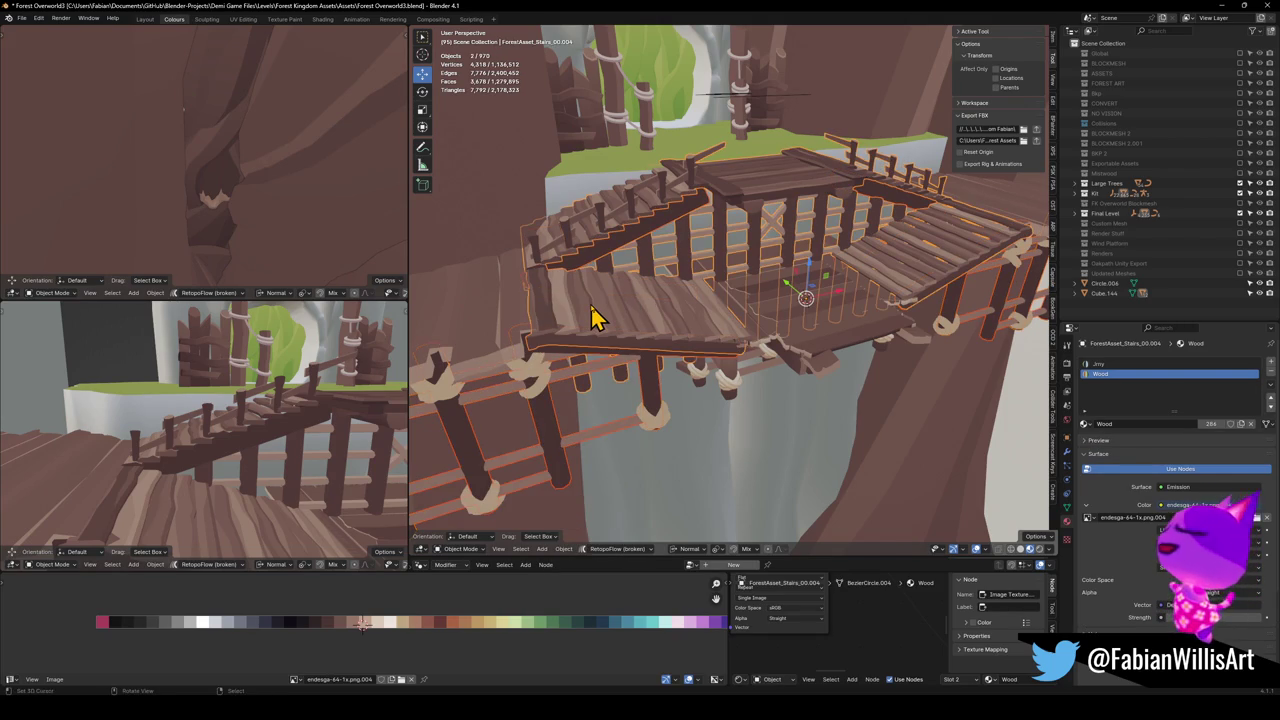
key("ctrl+j")
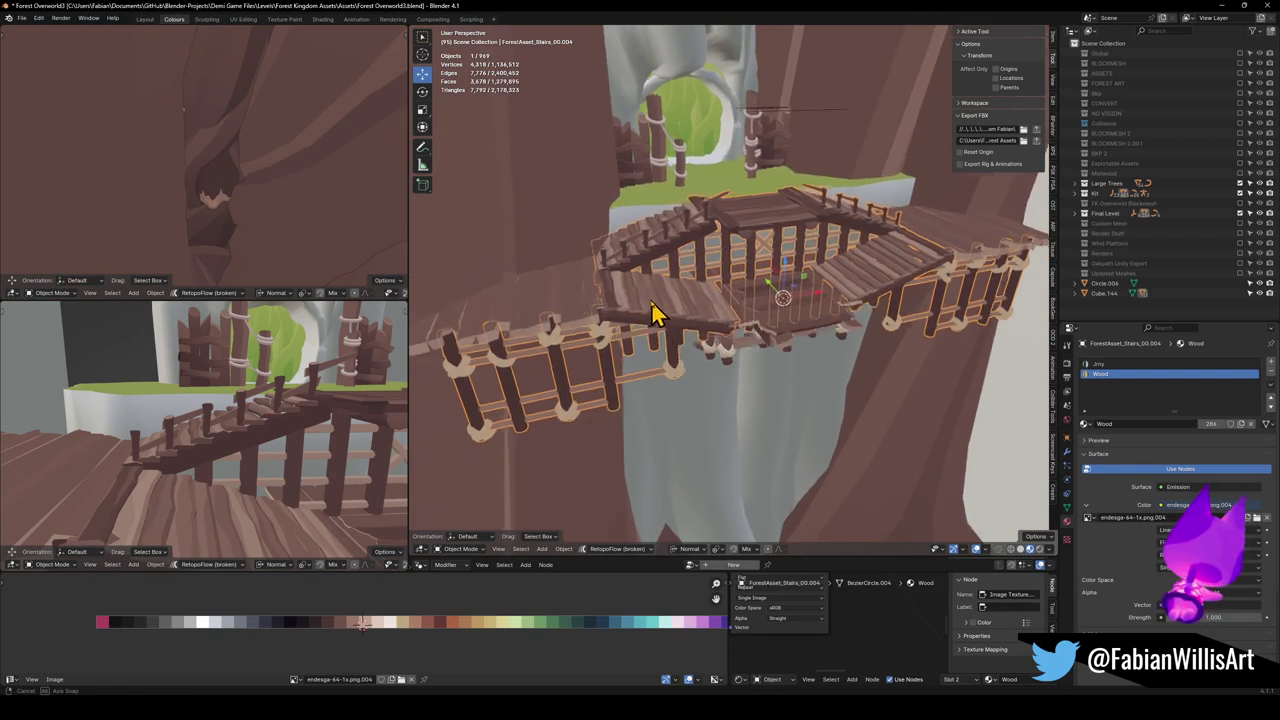
Convert the rope curve to mesh and join it into ForestAsset_Stairs_00.004
key("Delete")
key("ctrl+z")
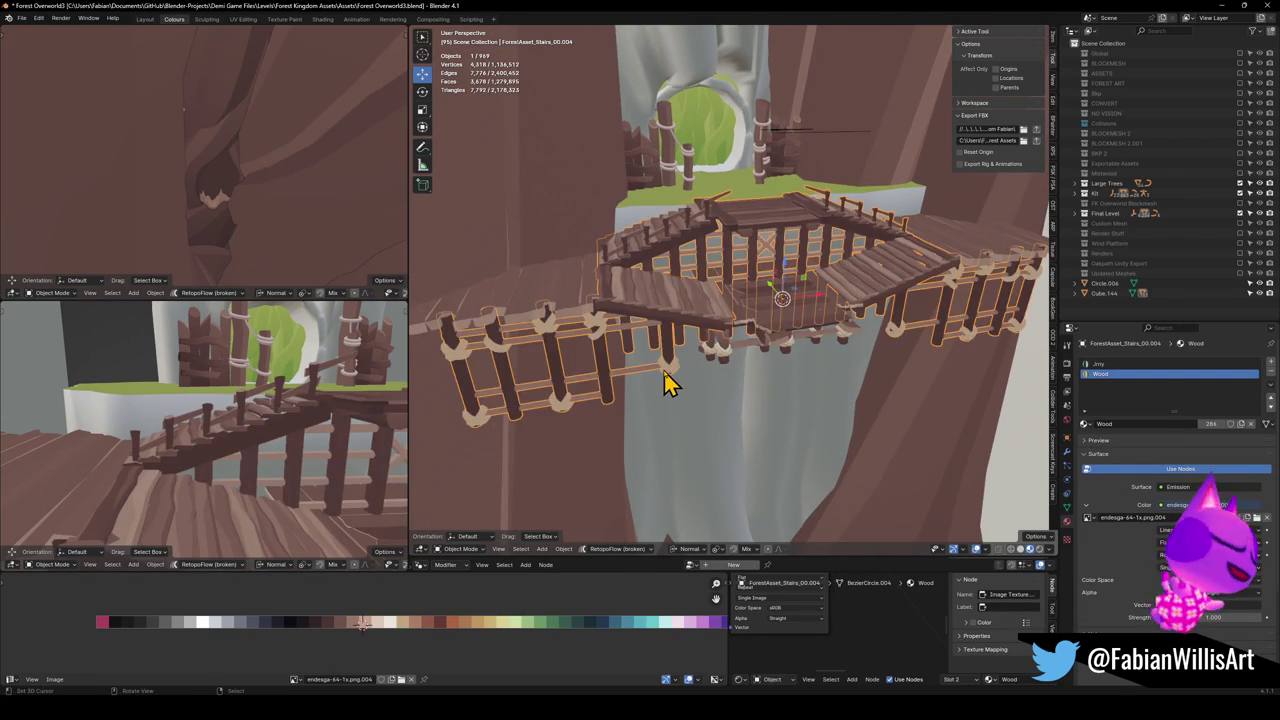
key("ctrl+alt+z")
left_click(665, 352)
left_click(665, 352, "shift")
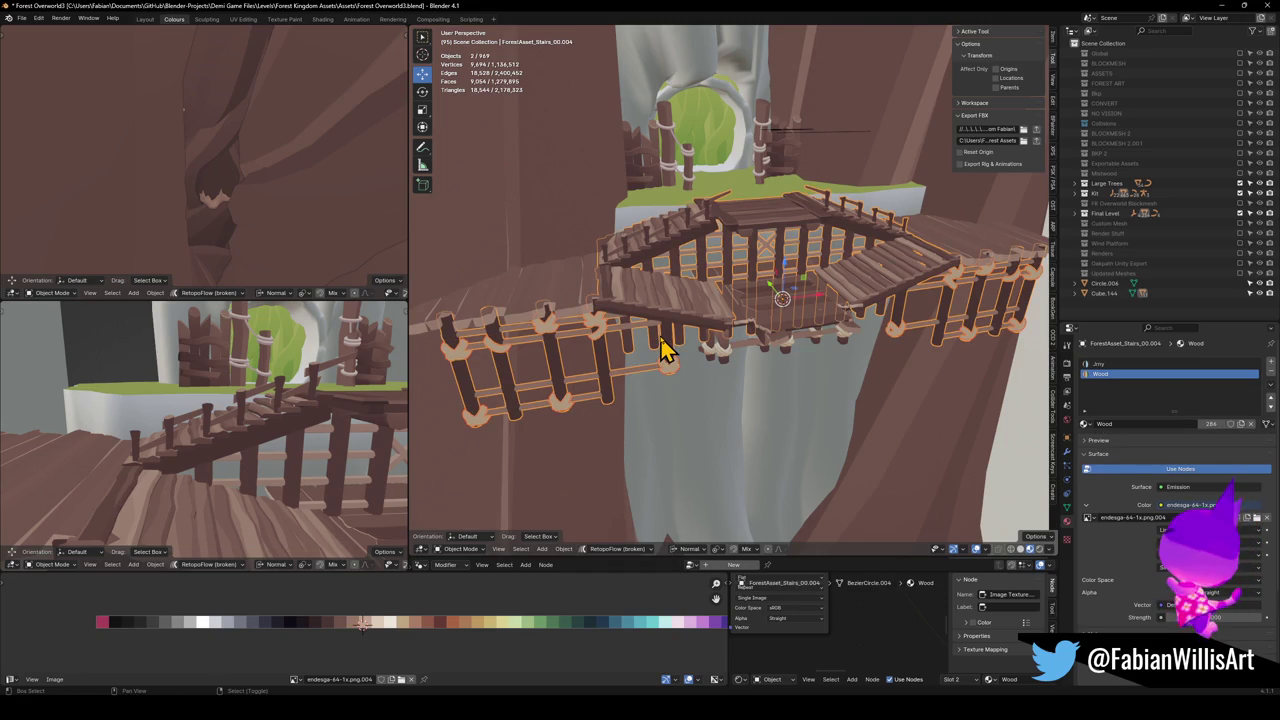
key("ctrl+j")
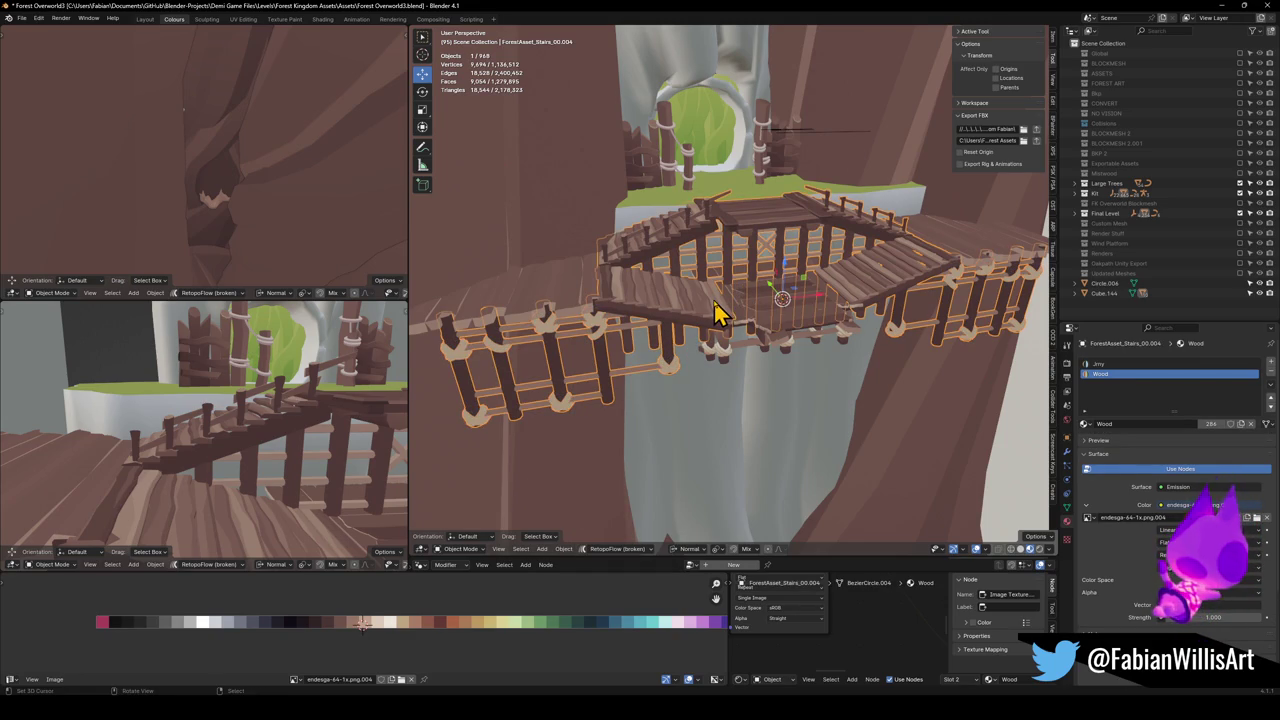
Hide the joined stairs and select the lower plank platform beneath
key("Delete")
scroll(716, 325, "up", 5)
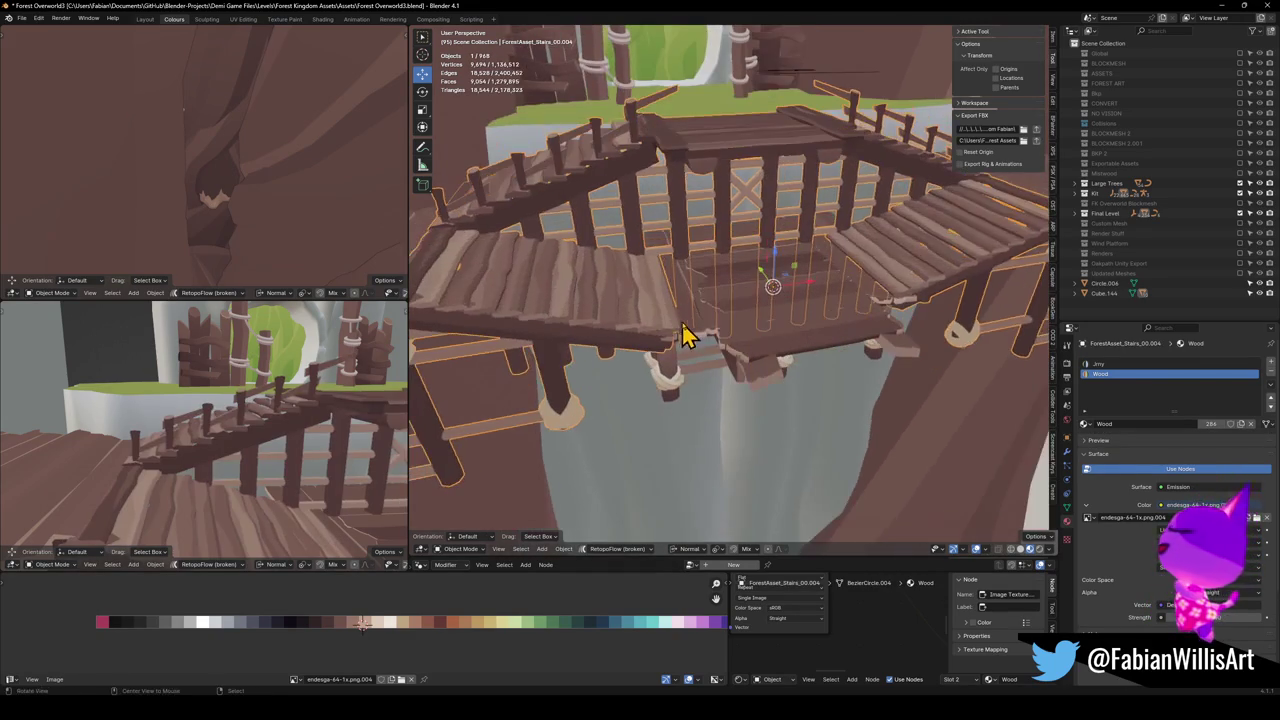
left_click(698, 340)
Nudge the plank platform, then test-delete a plank strip in Edit Mode and undo it
key("g")
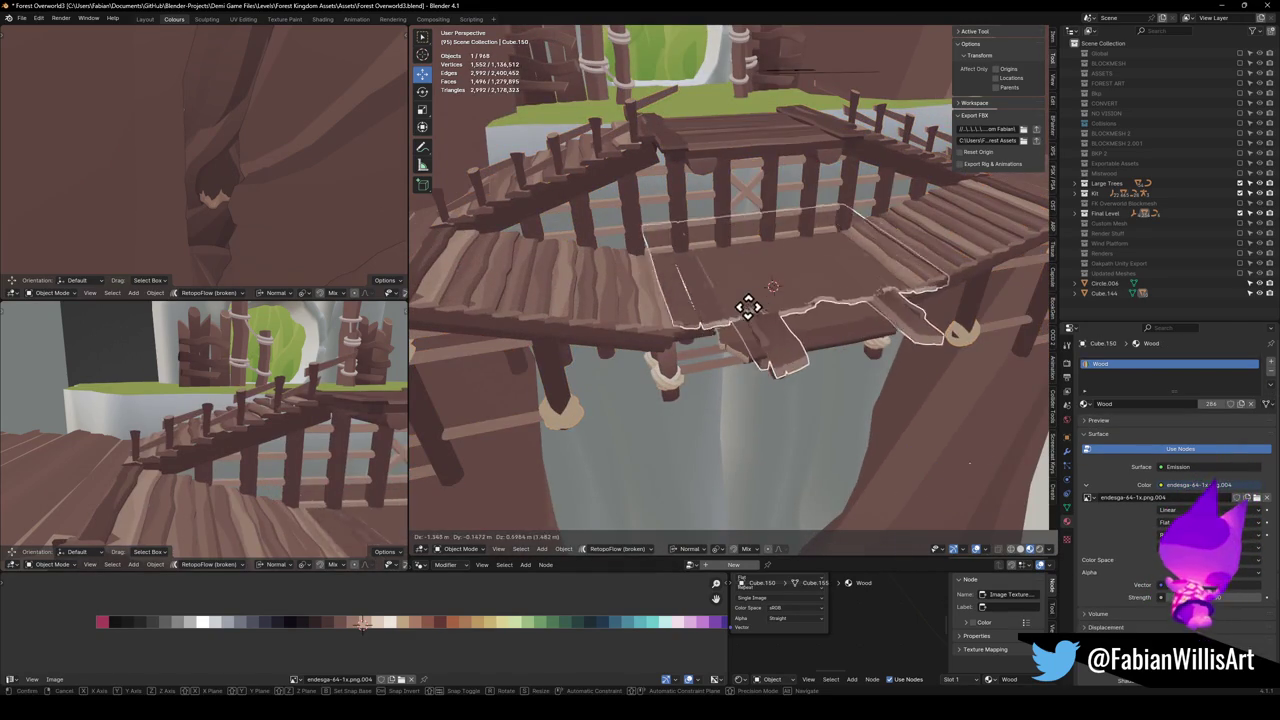
left_click(765, 290)
key("Tab")
scroll(711, 297, "up", 4)
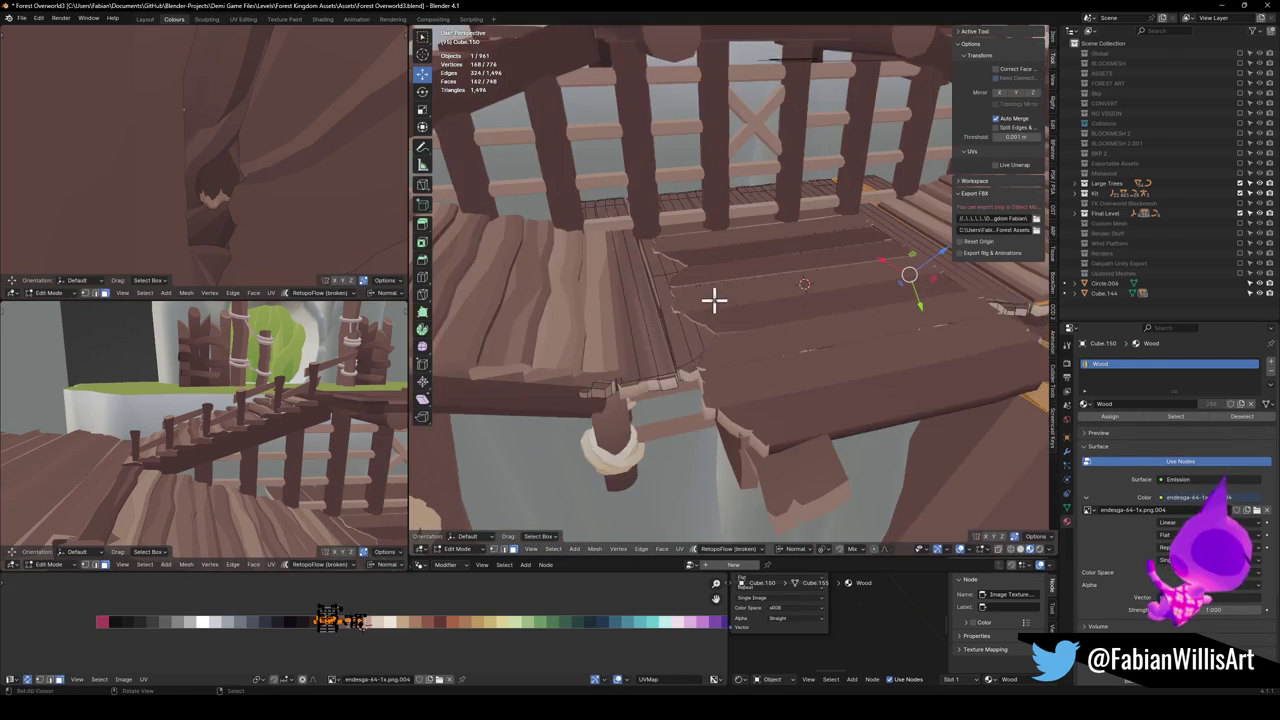
key("alt+a")
key("l")
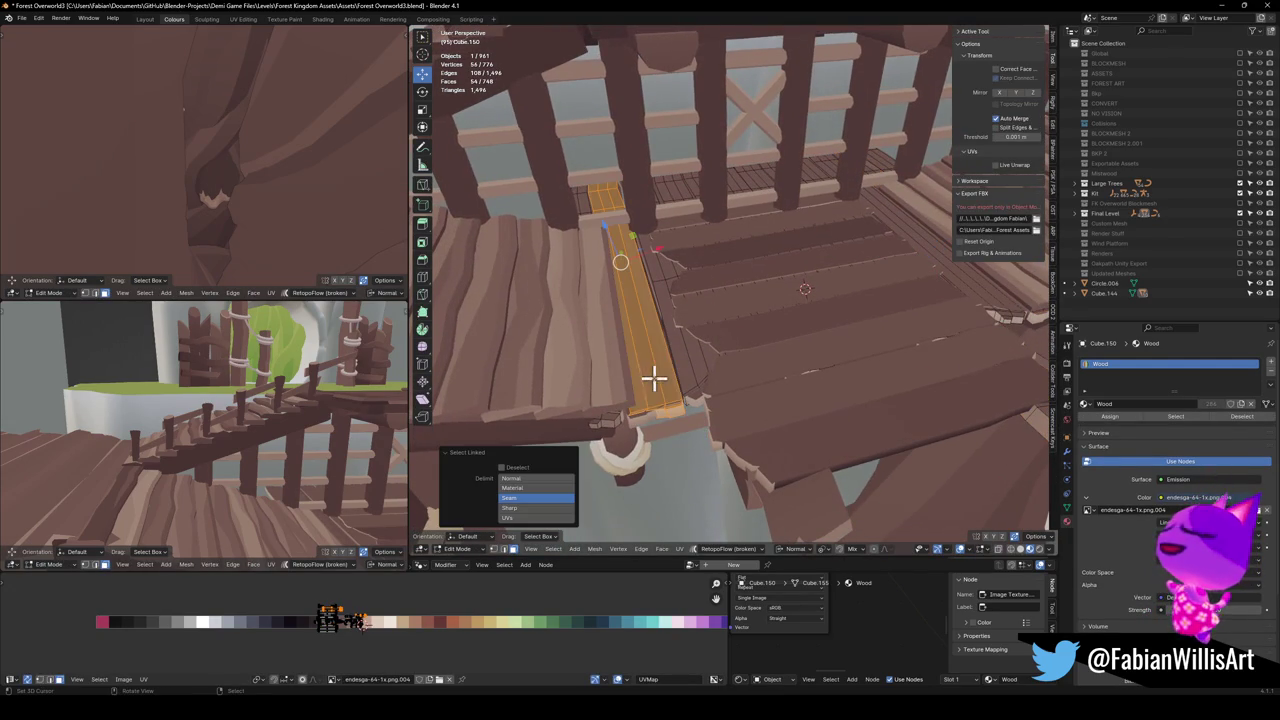
key("x")
left_click(686, 366)
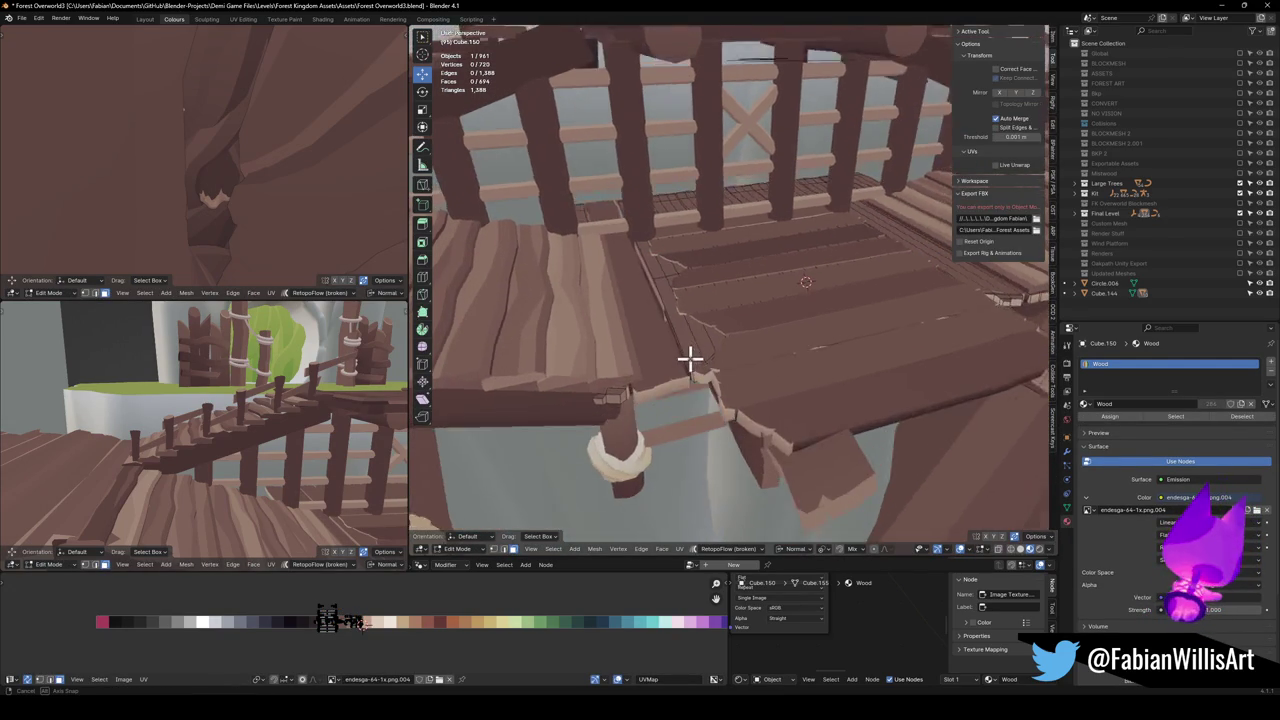
key("ctrl+z")
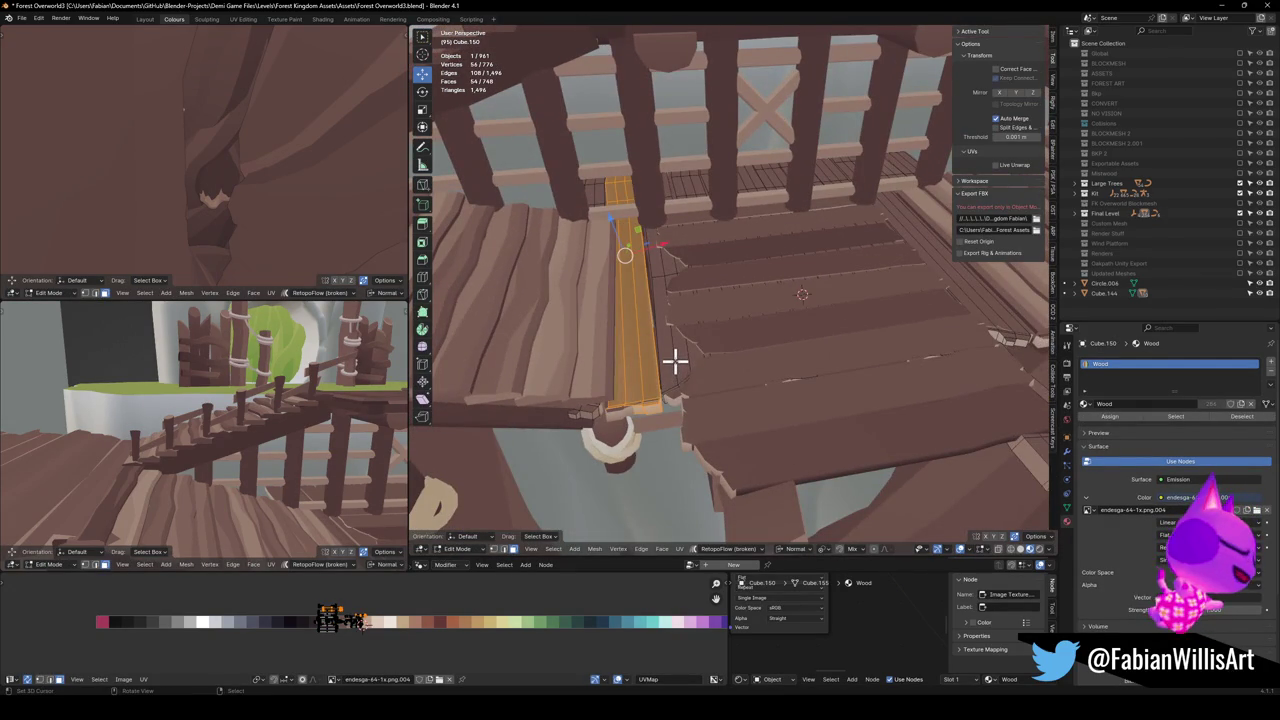
Isolate Cube.150 in Local View and toggle its Mirror modifier's viewport display off and on
key("KP_Divide")
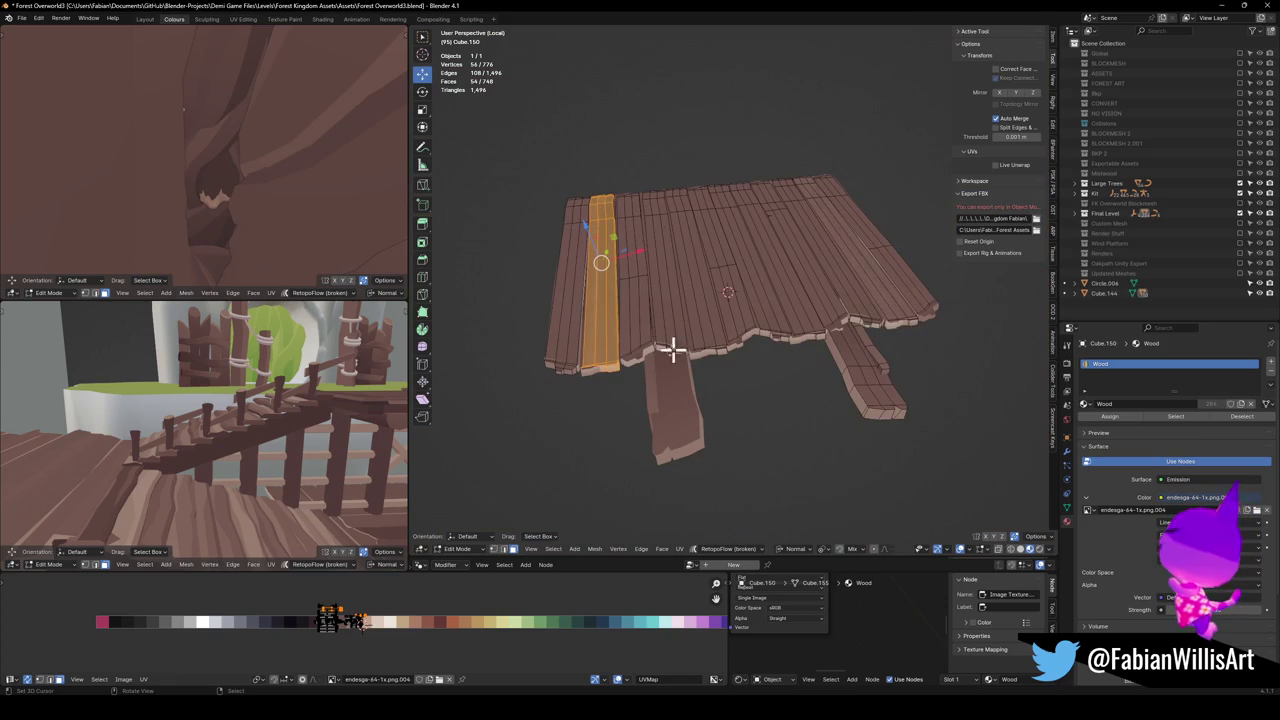
key("Tab")
left_click(1066, 450)
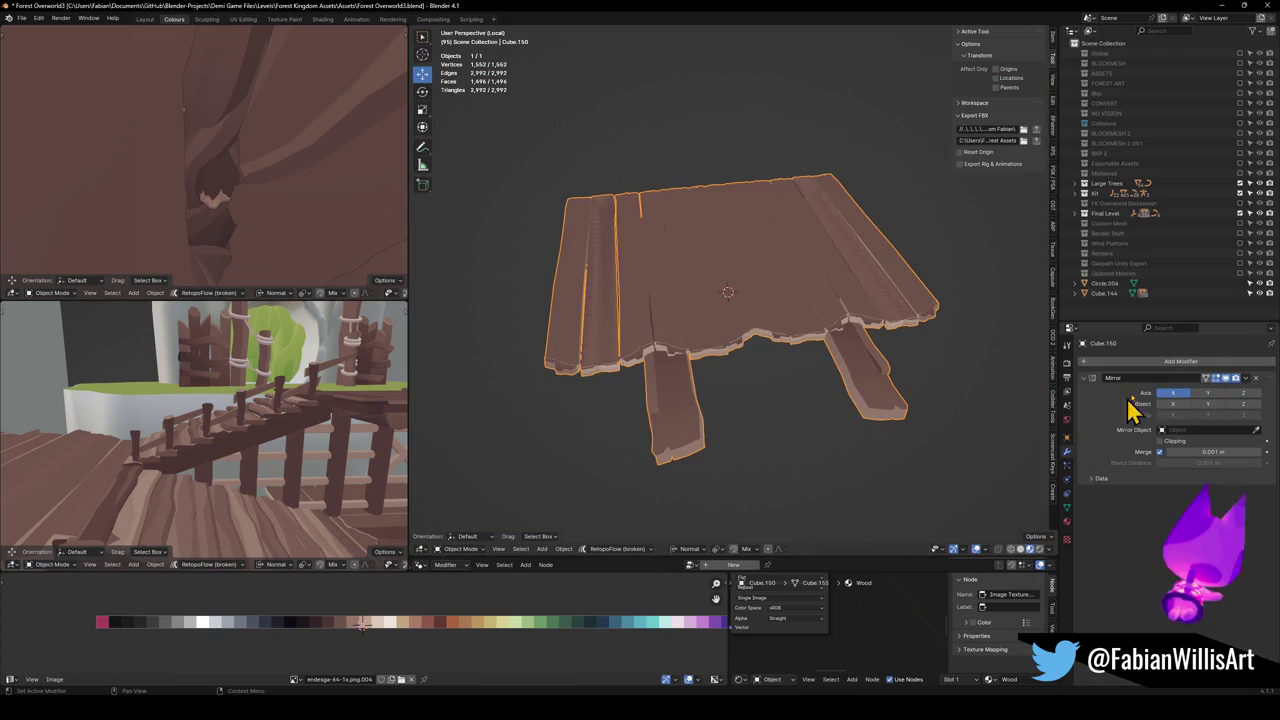
left_click(1228, 379)
left_click(1229, 380)
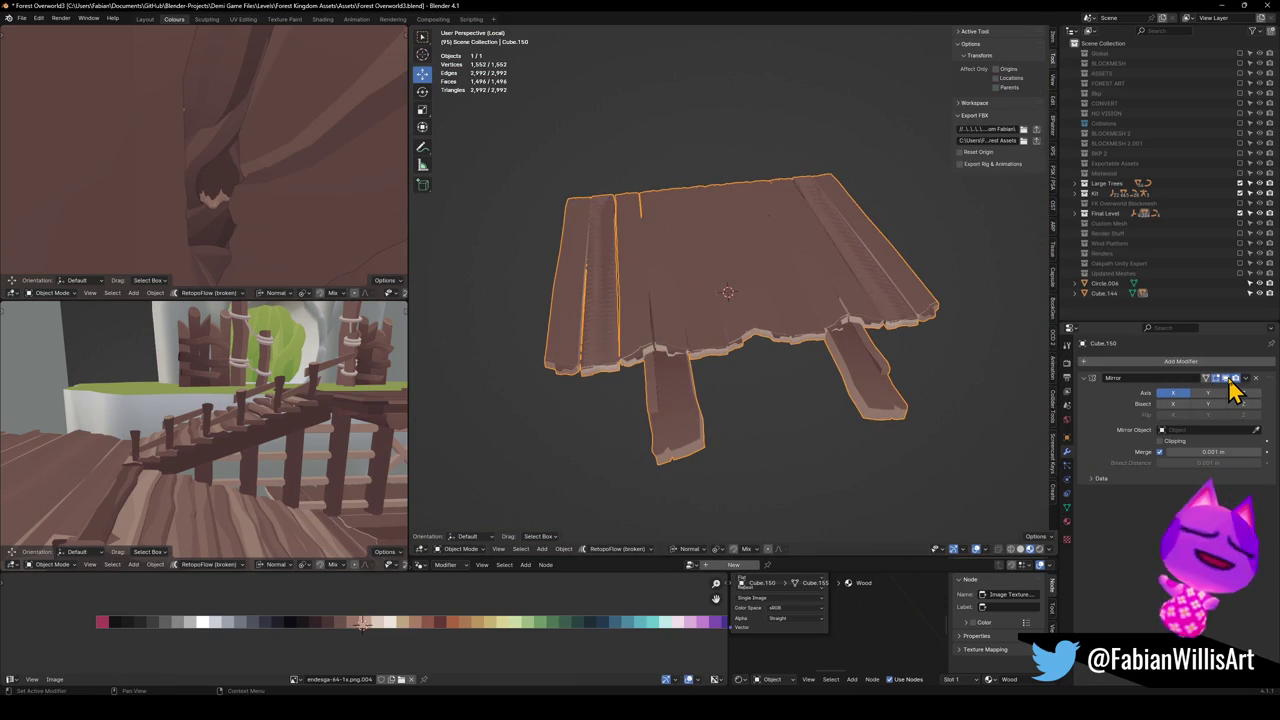
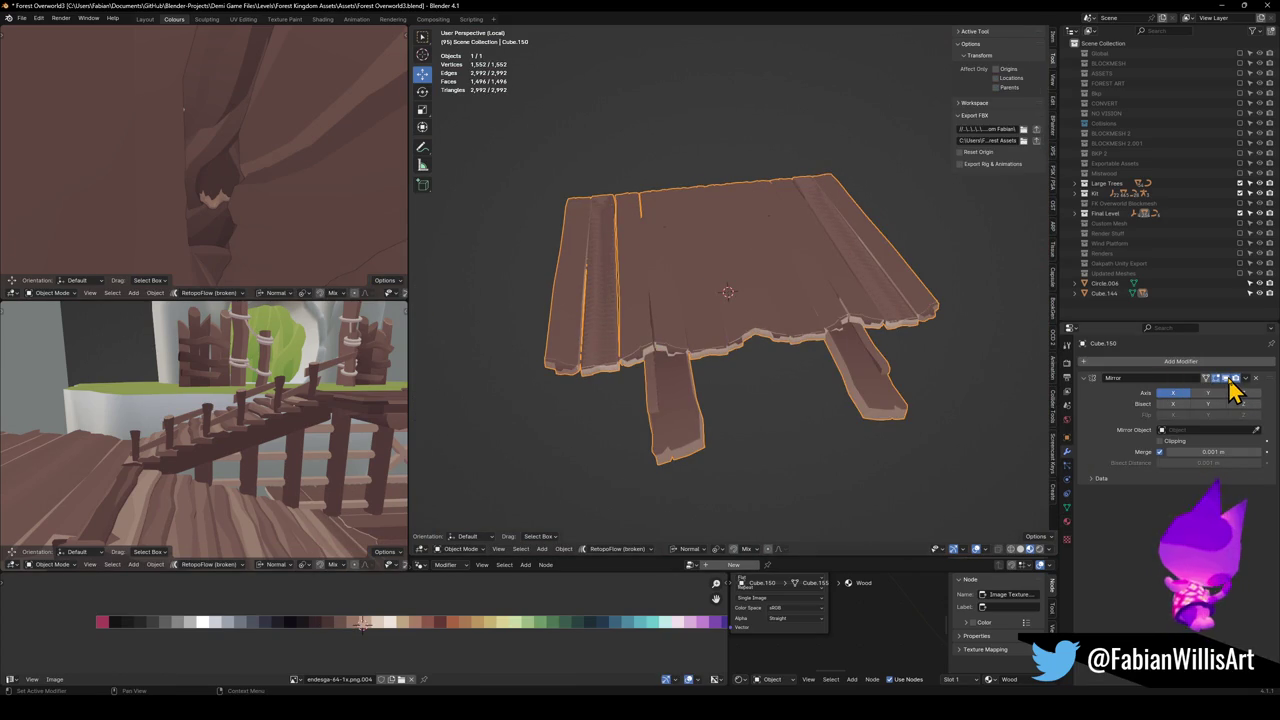
Hide, then remove the Mirror modifier from the planks
left_click(1229, 380)
left_click(1255, 379)
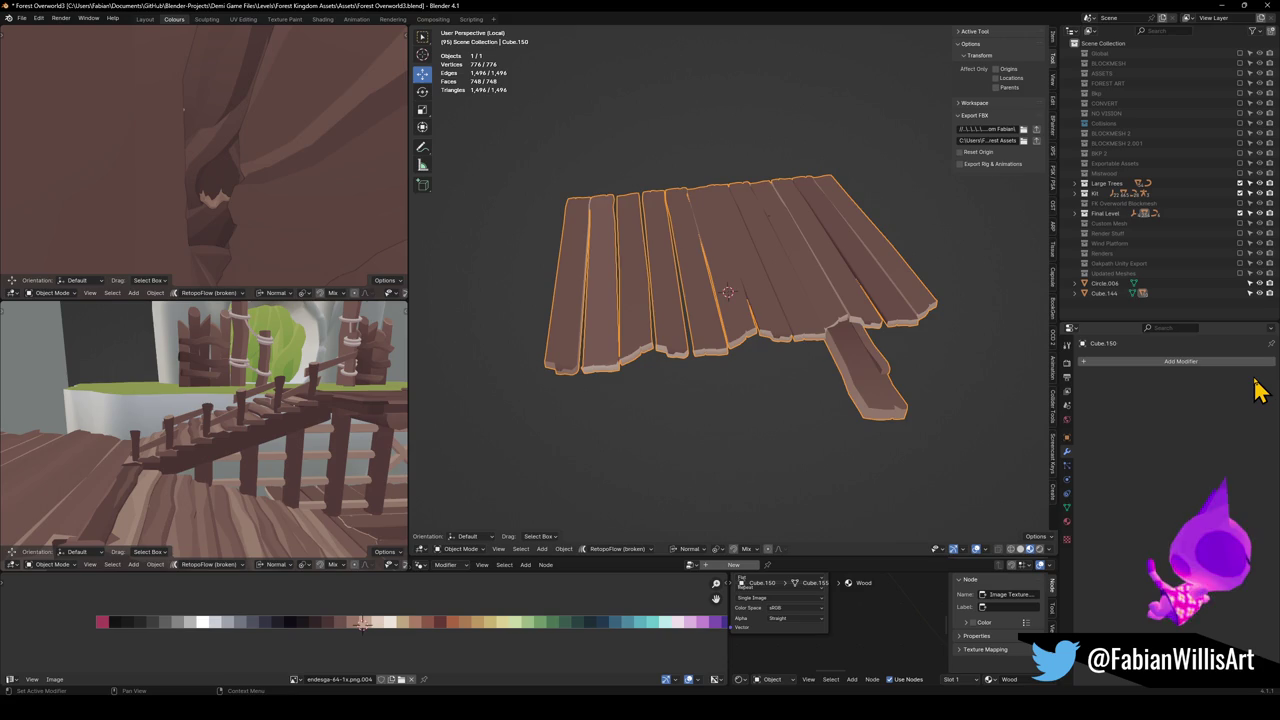
key("Tab")
key("alt+a")
key("Tab")
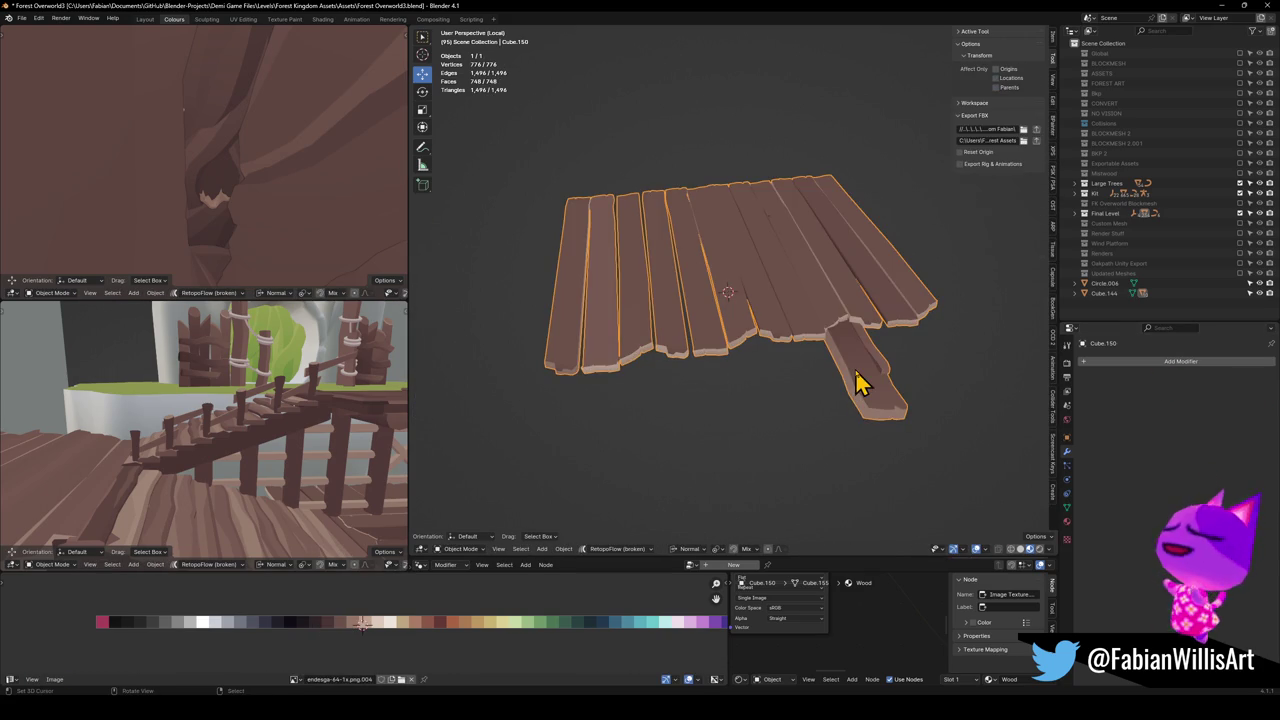
scroll(185, 422, "down", 10)
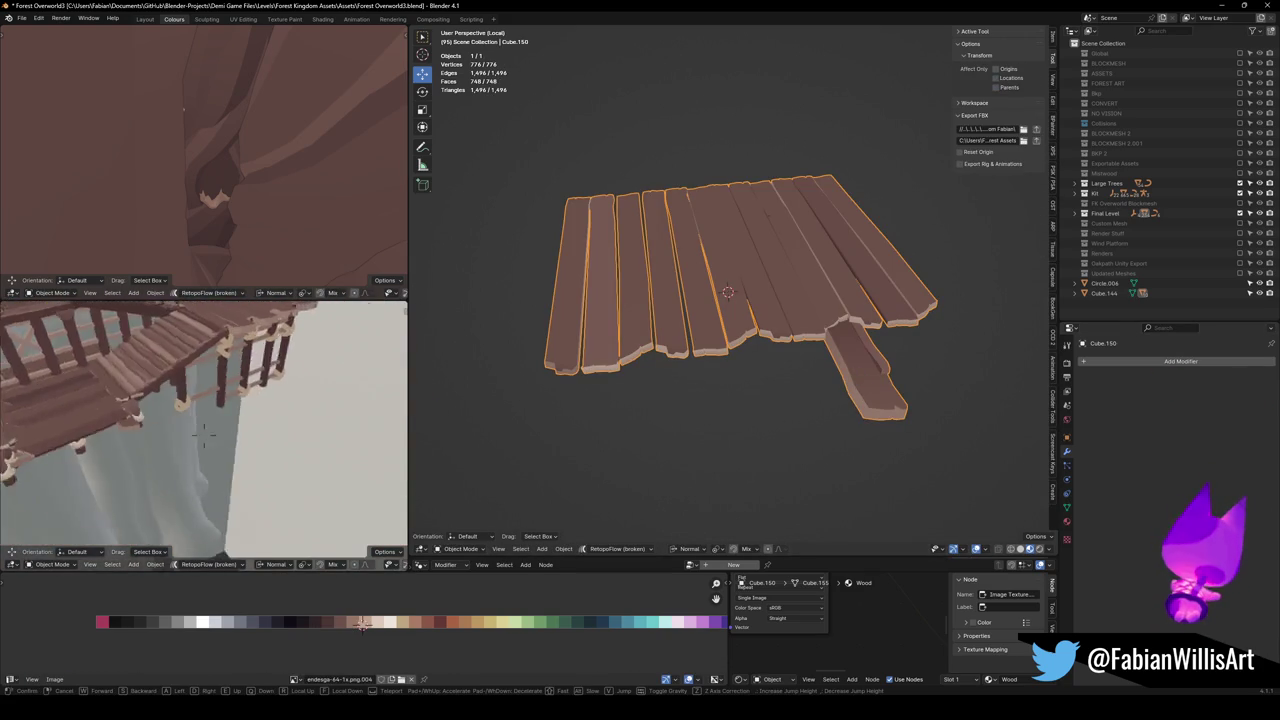
scroll(815, 311, "up", 2)
Separate the long hanging plank into its own object and select it
key("Tab")
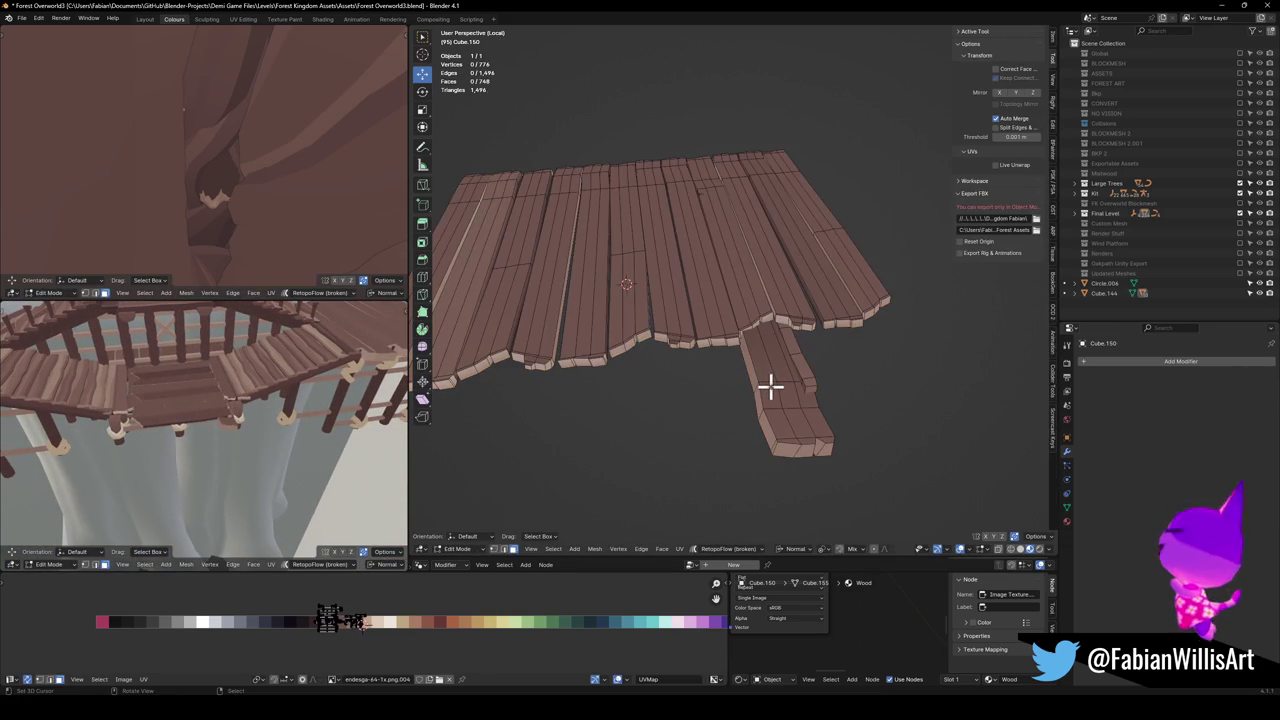
key("l")
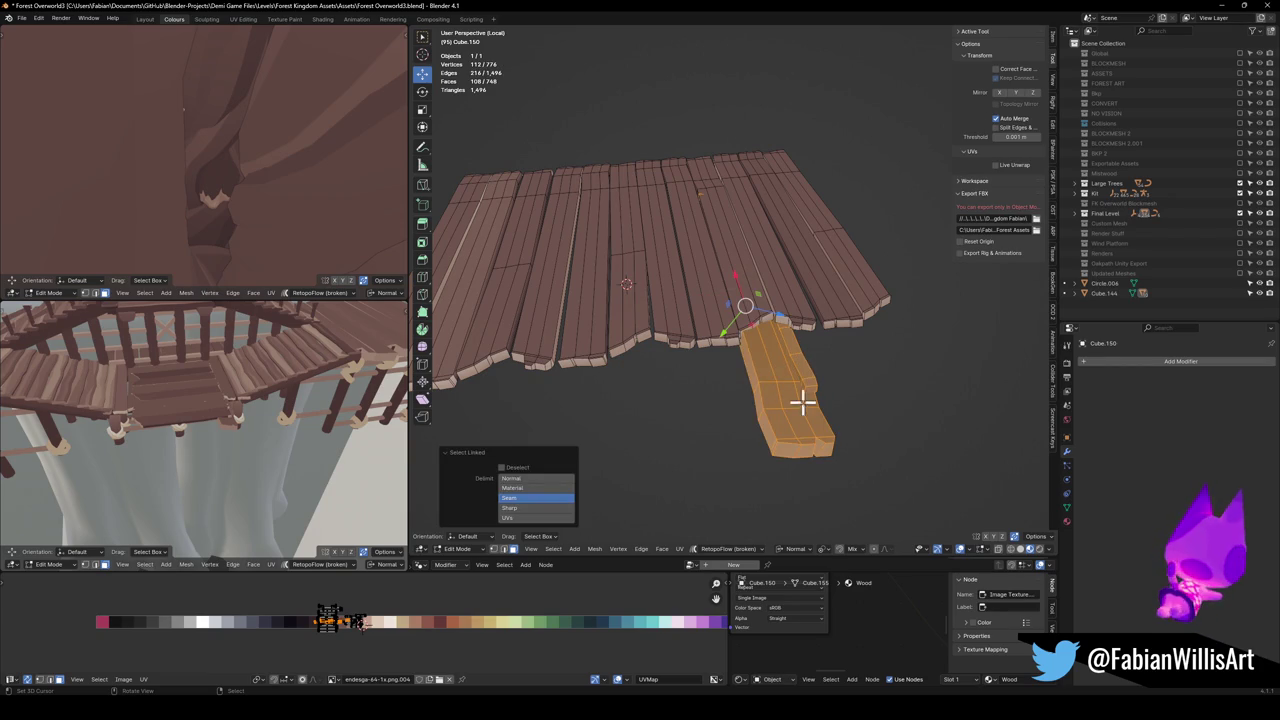
key("p")
left_click(800, 396)
key("Tab")
left_click(785, 398)
Mirror the separated plank into a second leg, then return to the full scene
scroll(760, 355, "down", 4)
scroll(760, 354, "up", 3)
key("q")
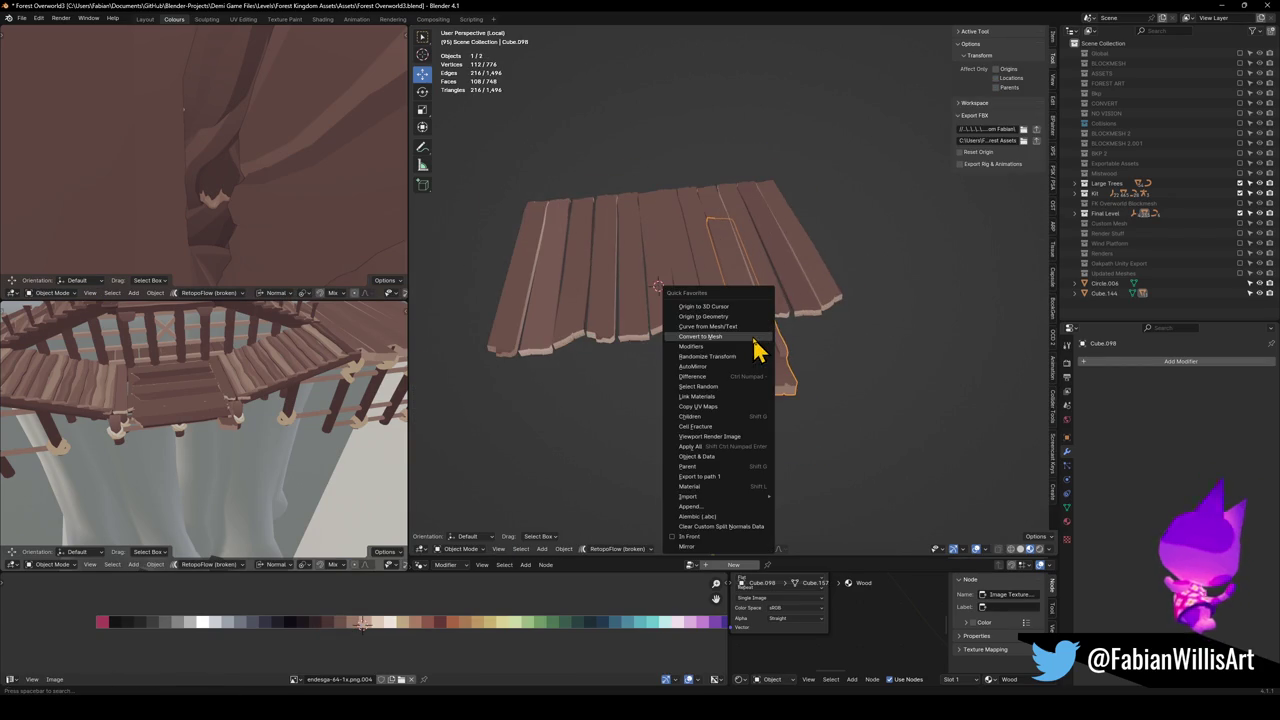
left_click(711, 547)
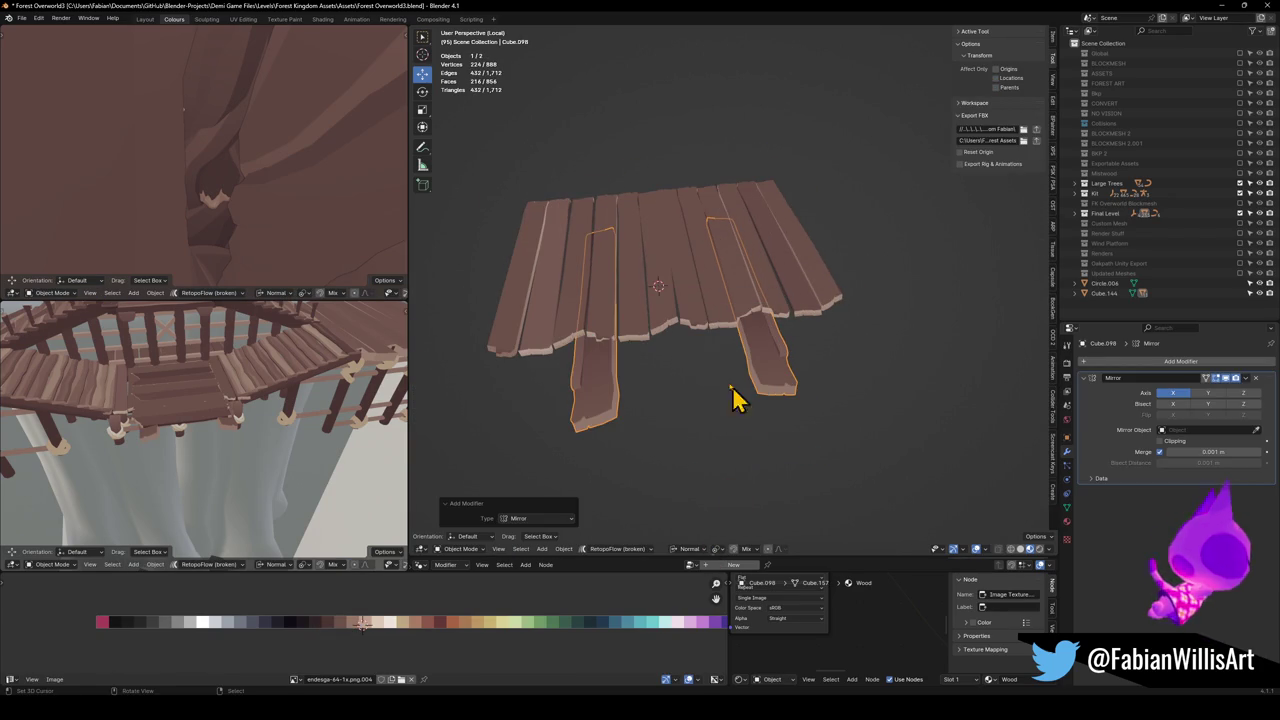
scroll(752, 418, "down", 3)
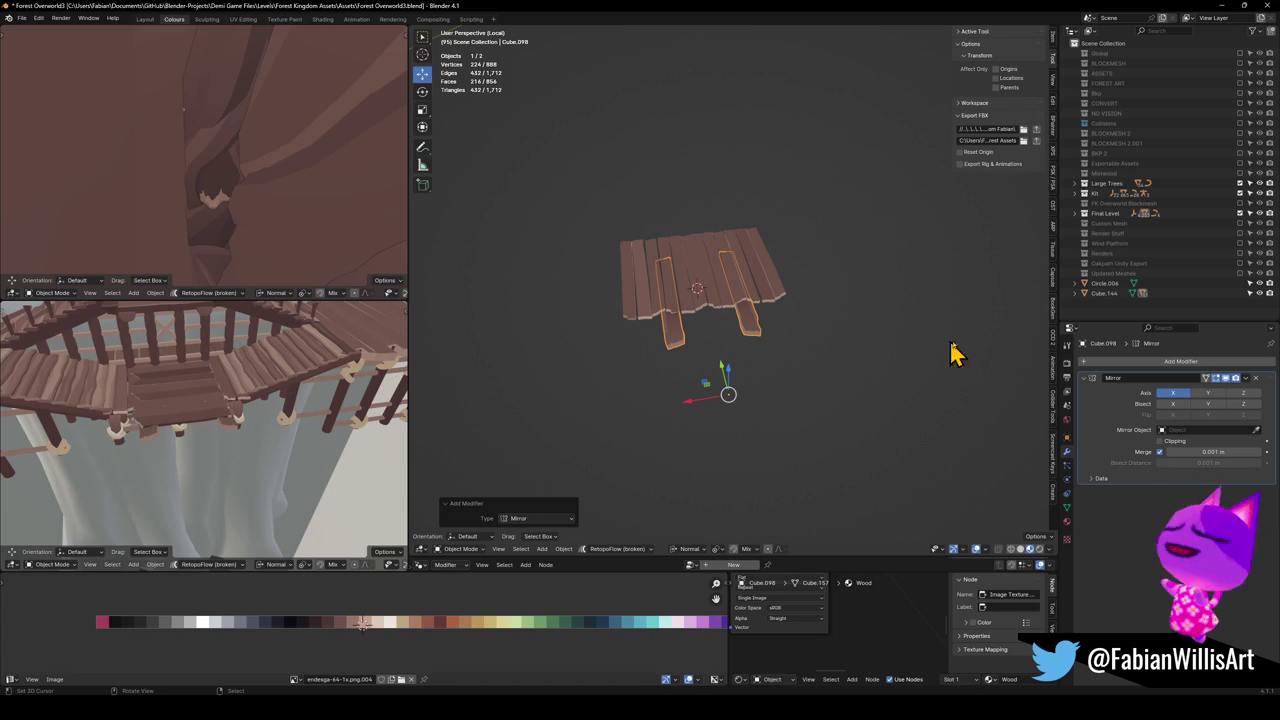
key("KP_Divide")
left_click(771, 351)
Select the beam, the rope lashing pieces and the arrayed Cylinder.104 together
scroll(745, 335, "up", 4)
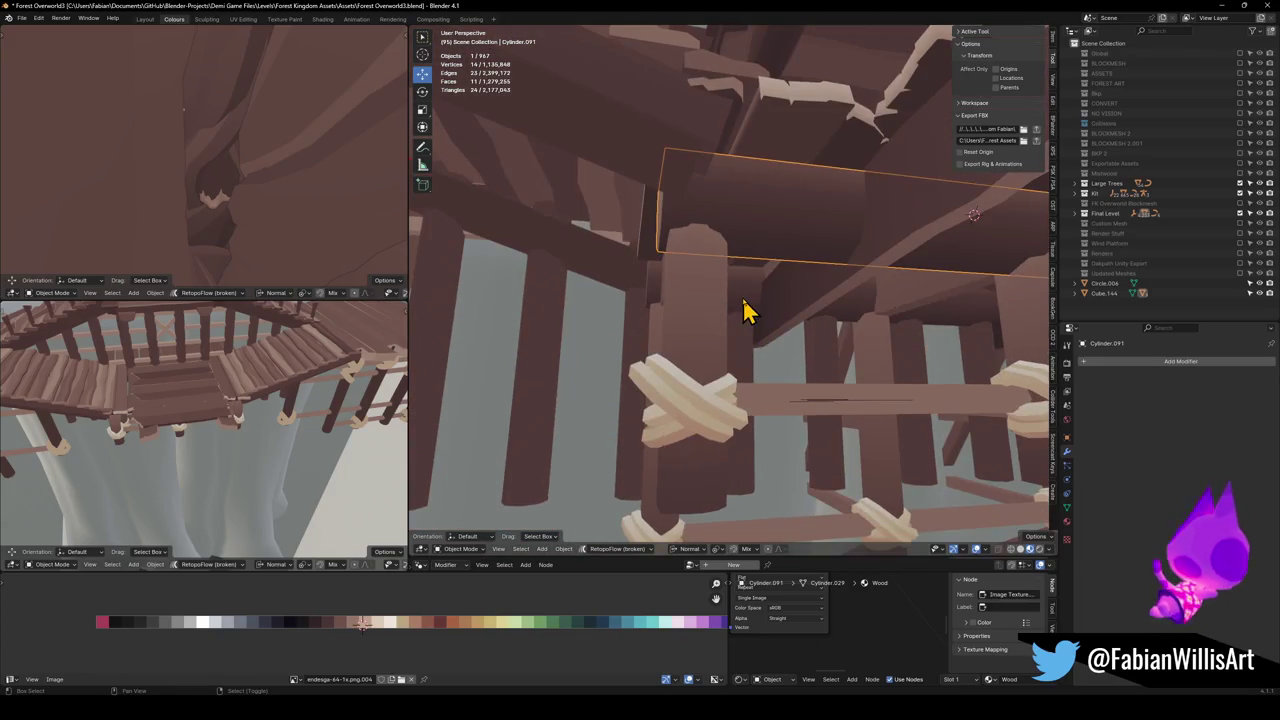
left_click(714, 350, "shift")
key("g")
key("Escape")
key("g")
key("Escape")
mouse_move(680, 417)
left_mouse_down()
mouse_move(700, 400)
mouse_move(620, 402)
left_mouse_up()
left_click(620, 402, "shift")
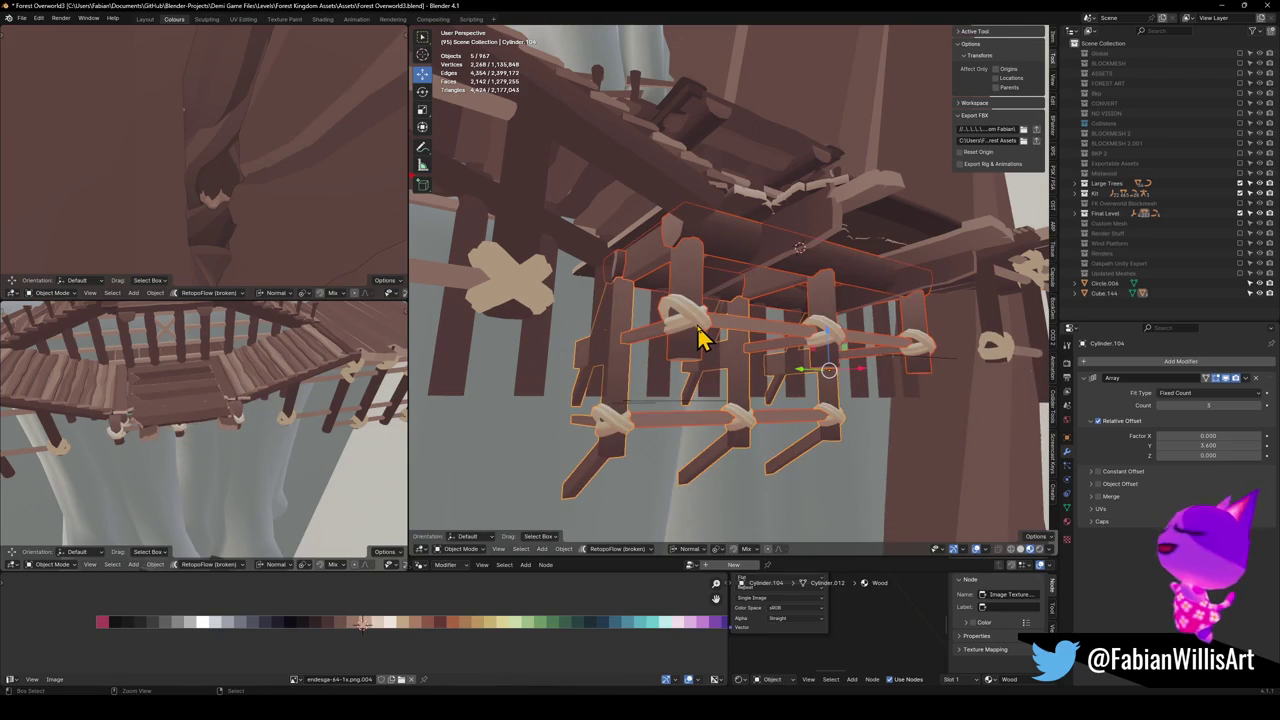
Convert the selected pieces to mesh and join them into one object
key("q")
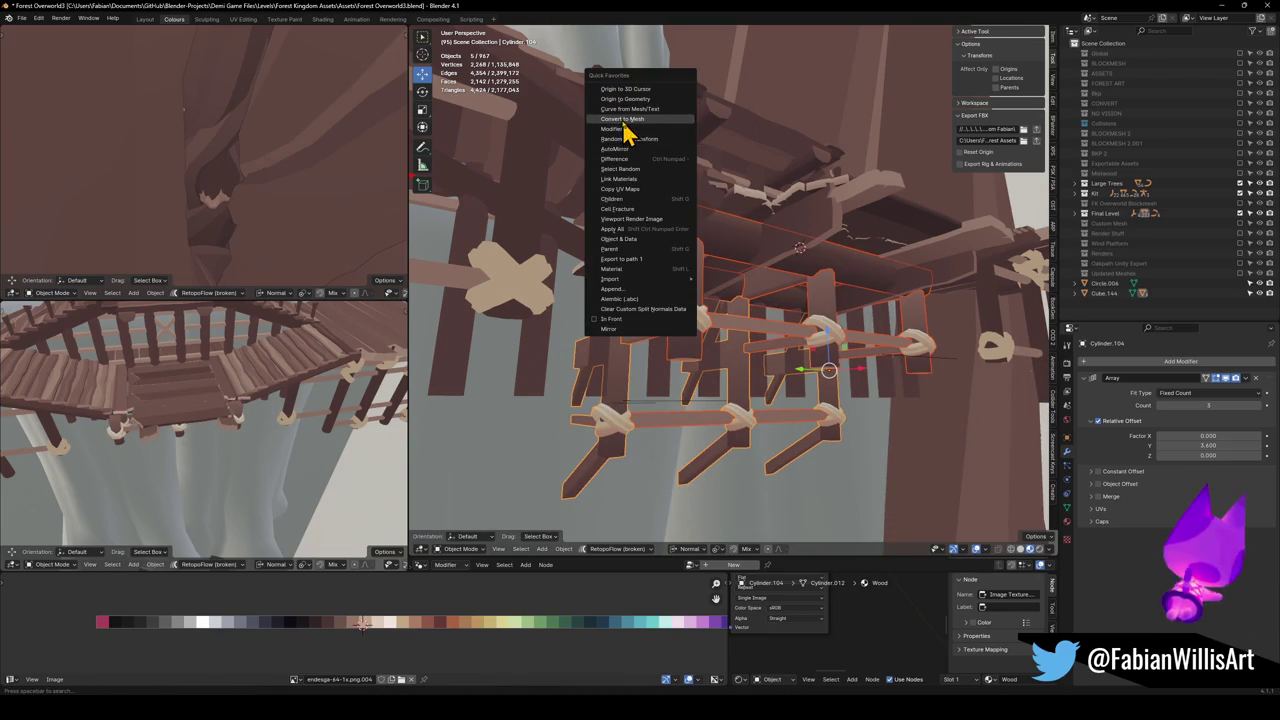
key("Return")
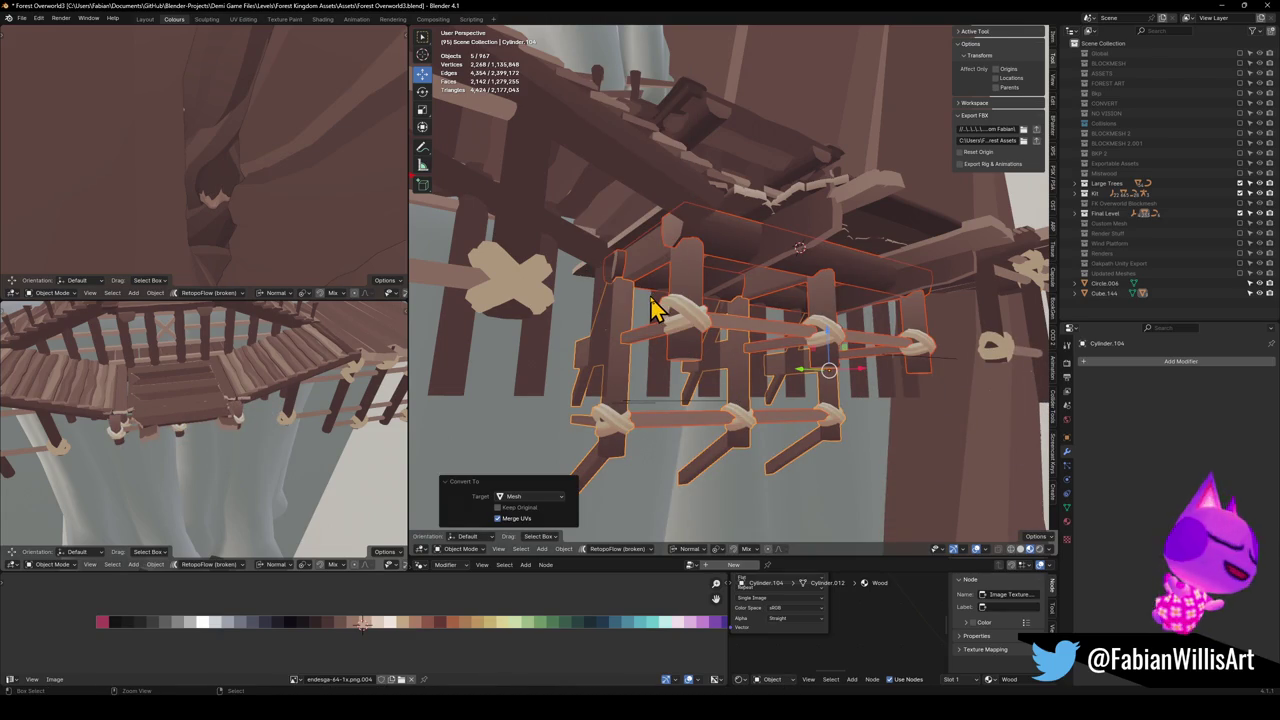
key("ctrl+j")
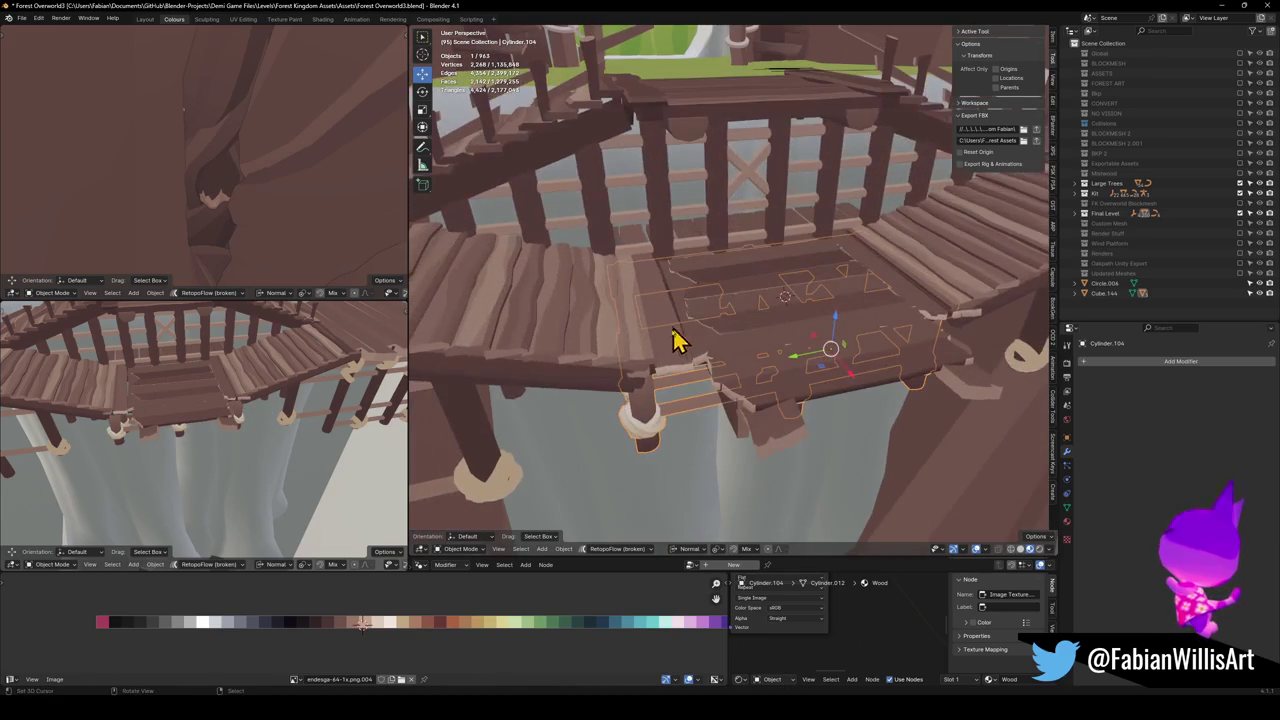
Apply rotation and scale to the joined support piece
left_click(670, 350, "shift")
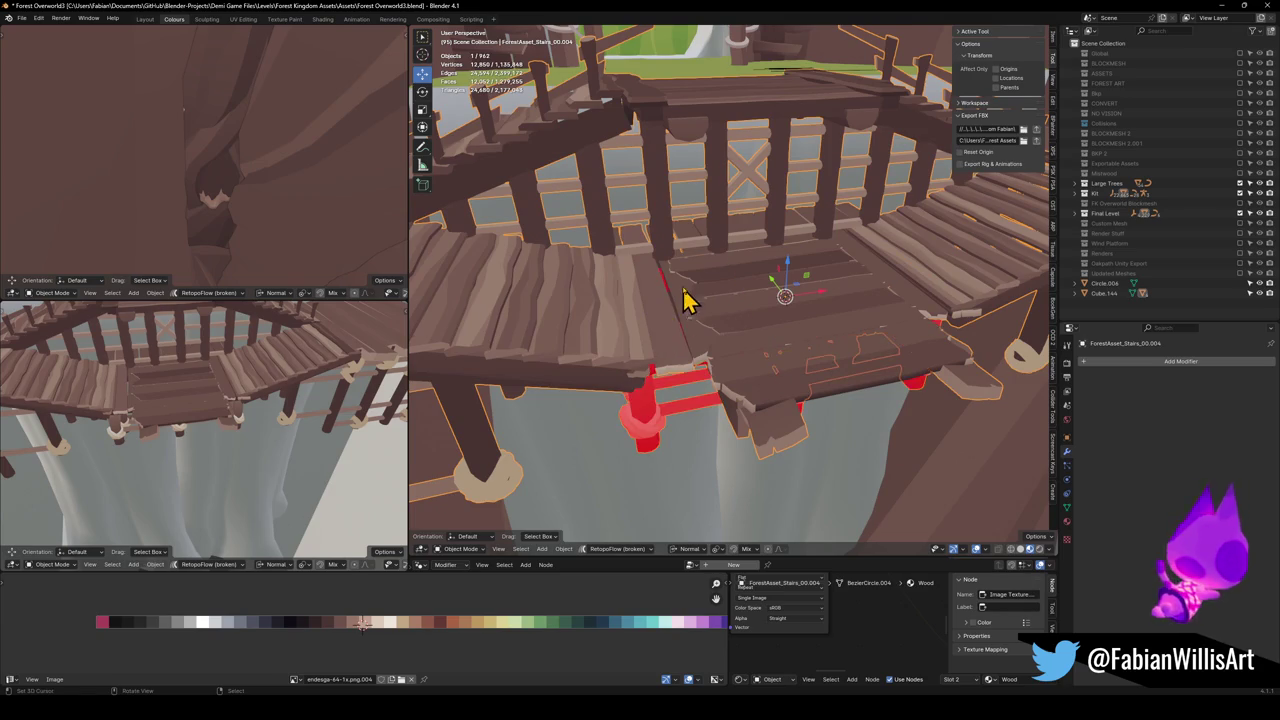
scroll(686, 286, "down", 2)
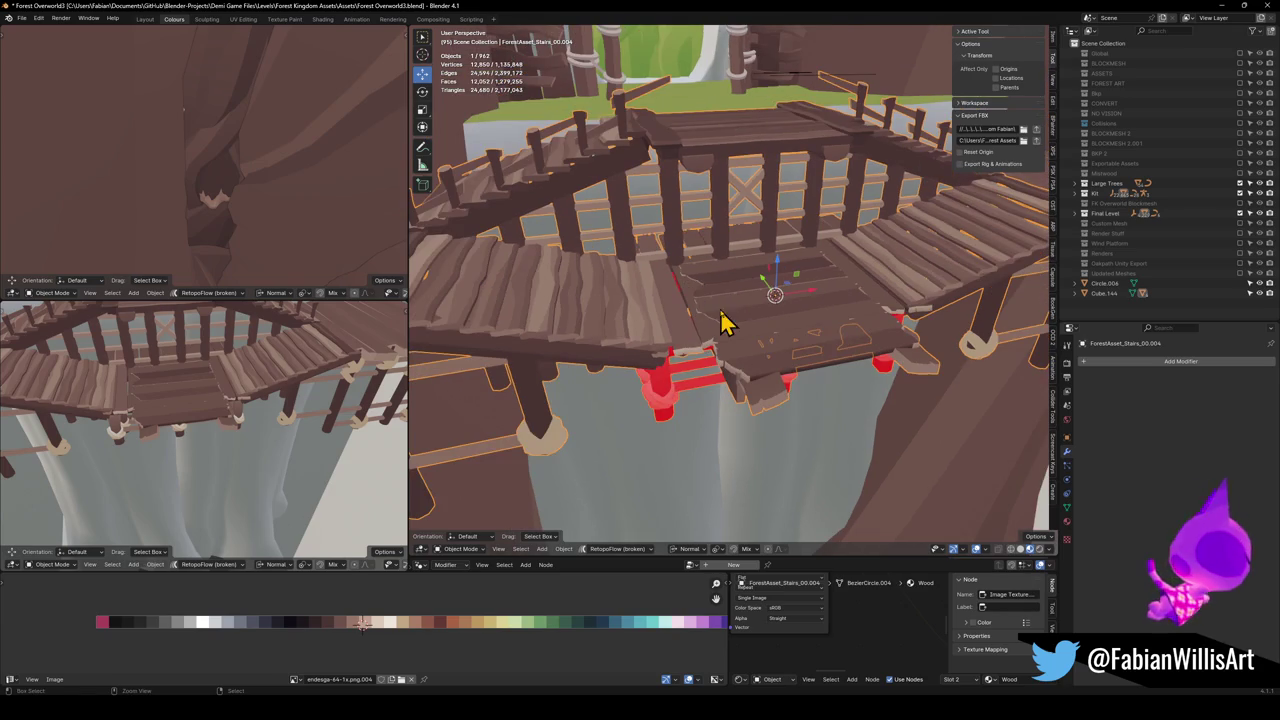
left_click(662, 408)
key("ctrl+a")
left_click(657, 399)
Recalculate the support piece's normals outside and join it into ForestAsset_Stairs_00.004
key("Tab")
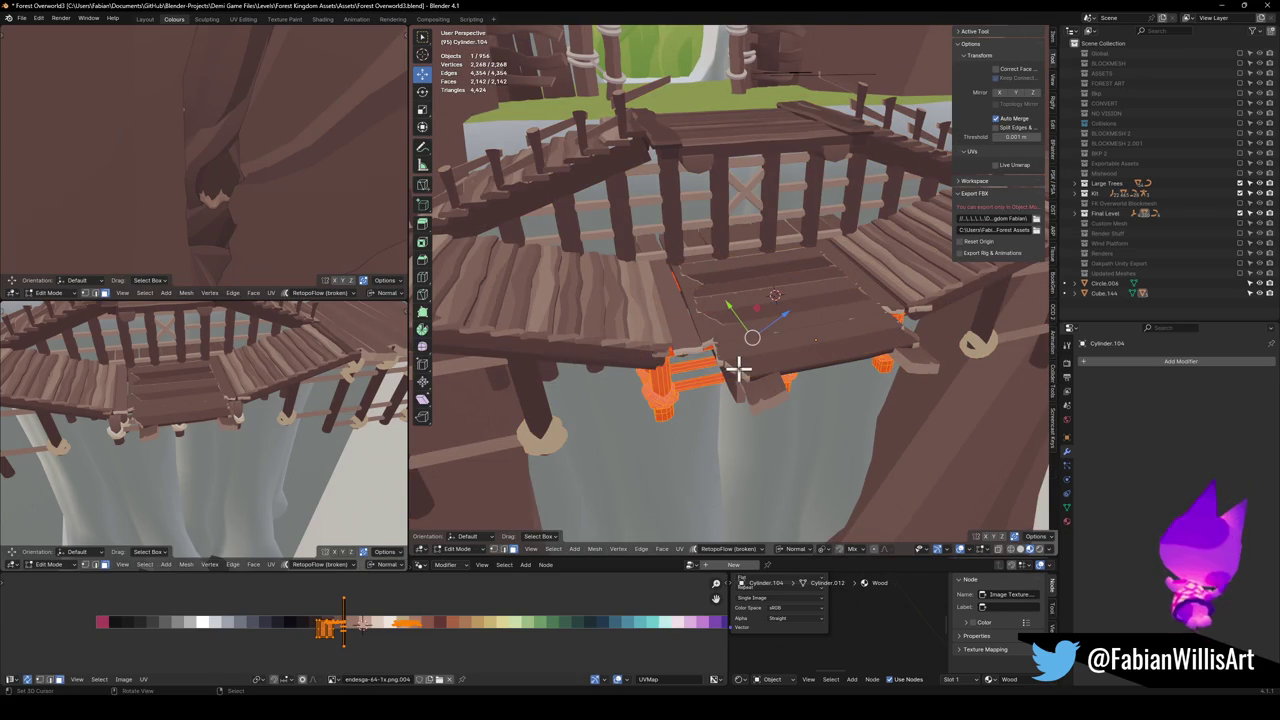
key("alt+n")
left_click(729, 380)
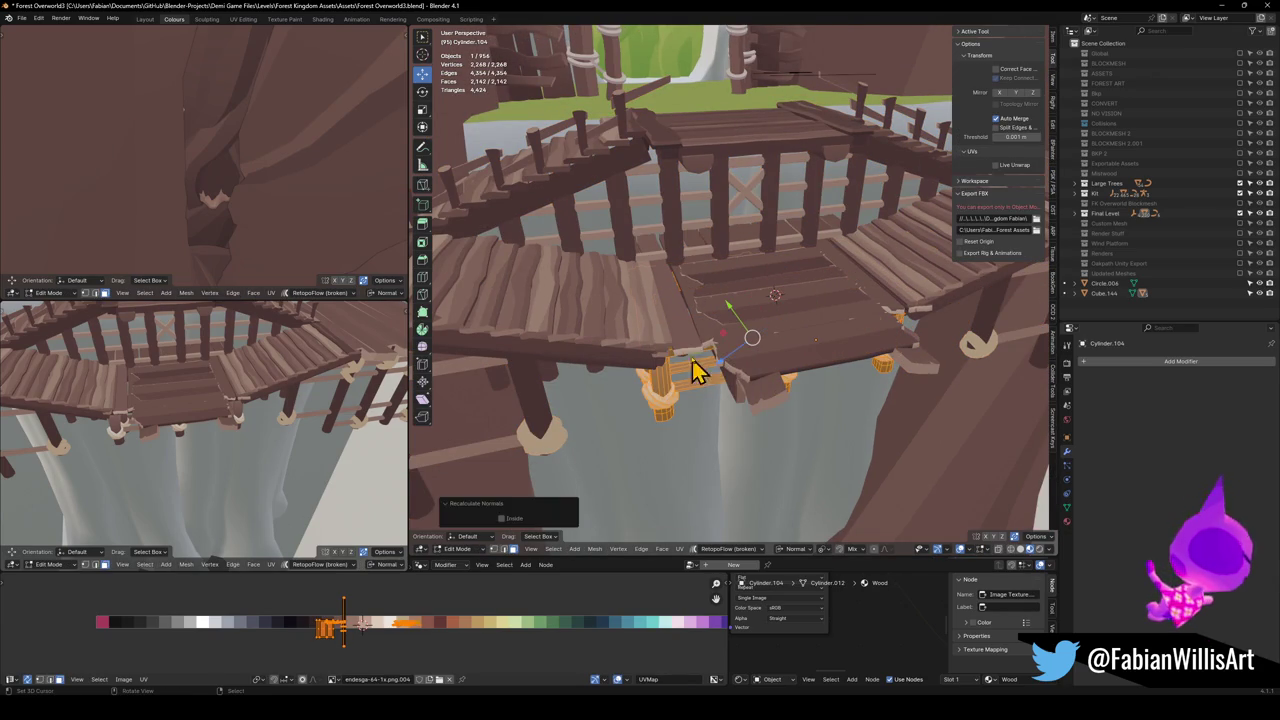
key("Tab")
left_click(692, 344, "shift")
key("ctrl+j")
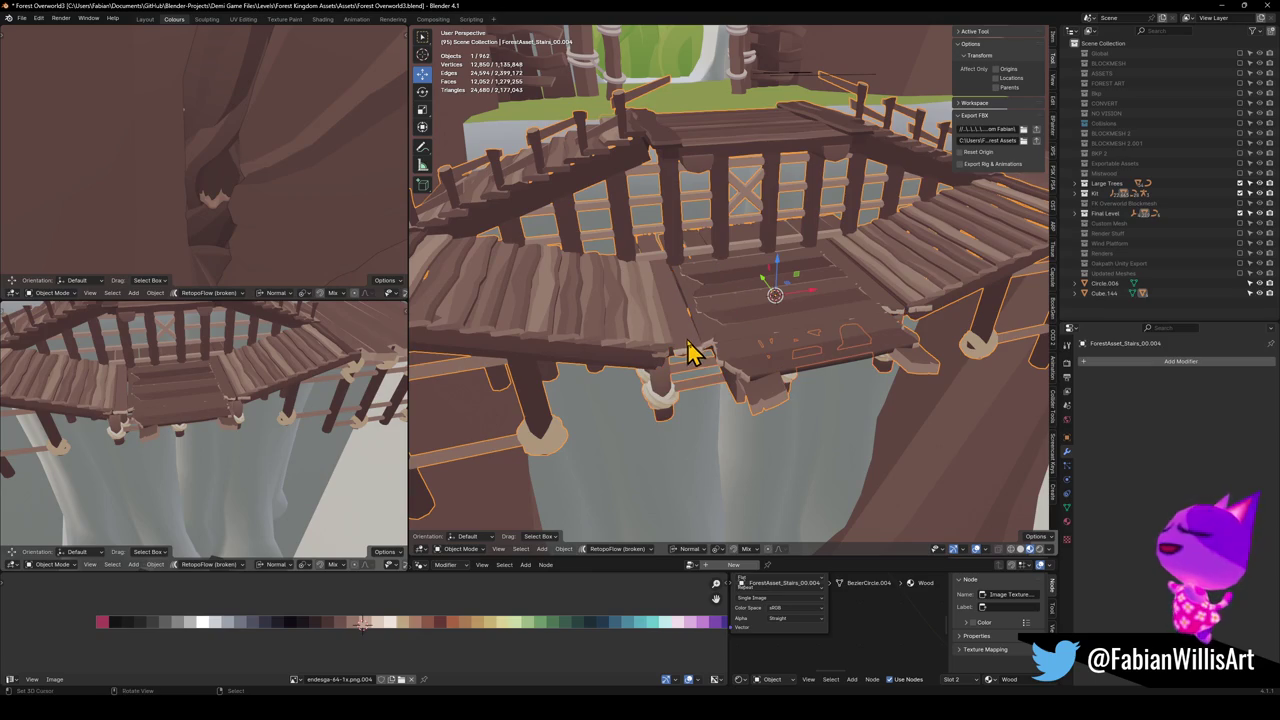
scroll(688, 352, "down", 6)
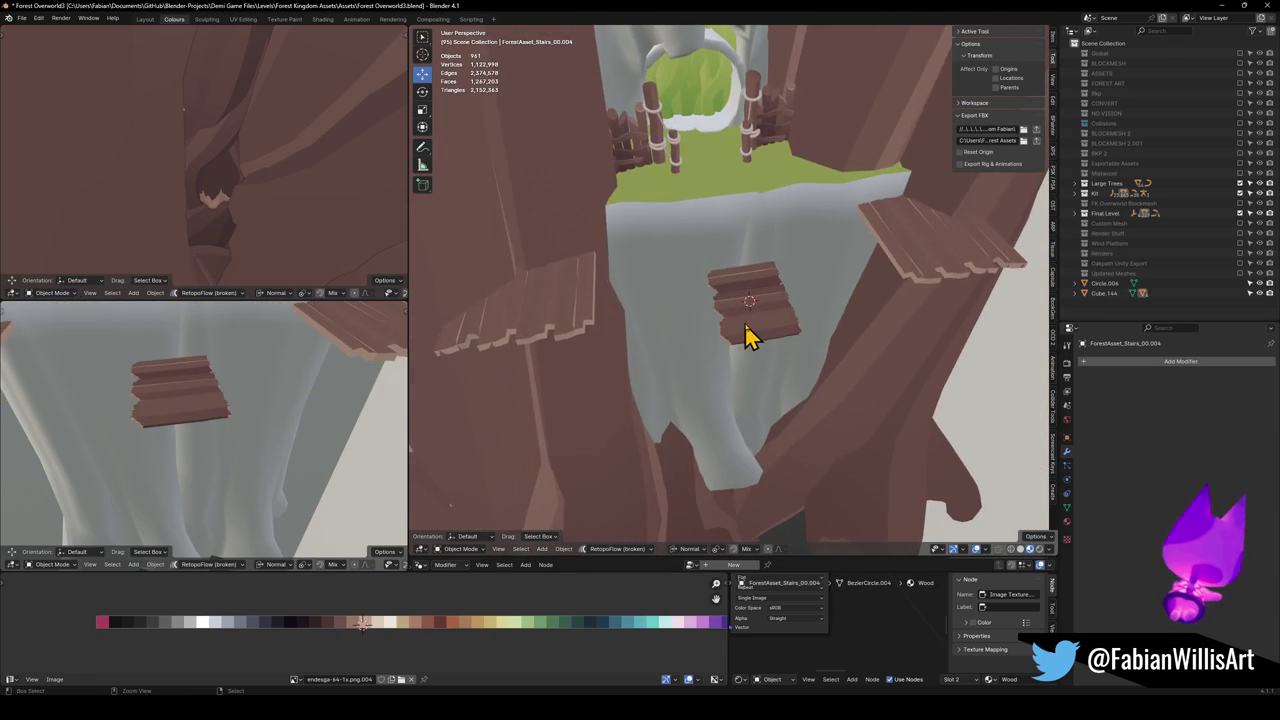
Convert Cube.144 to mesh; an attempted merge with the stairs is undone
left_click(750, 330)
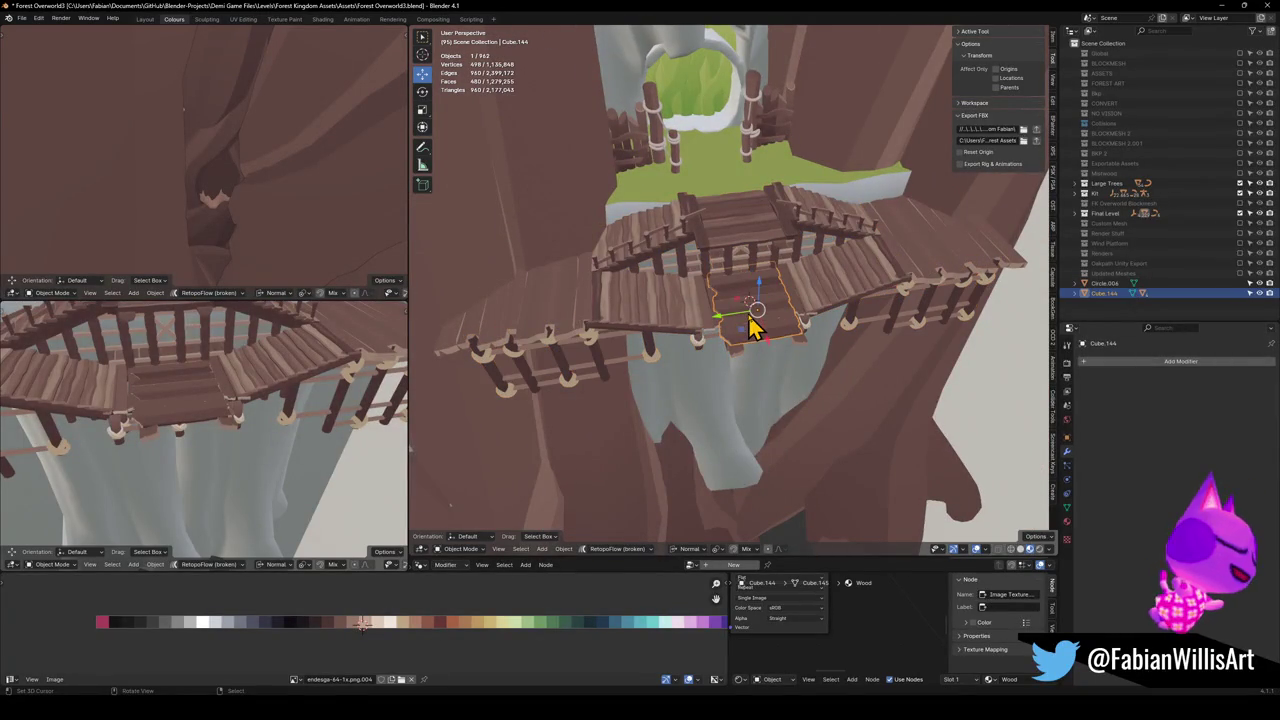
key("q")
left_click(748, 314)
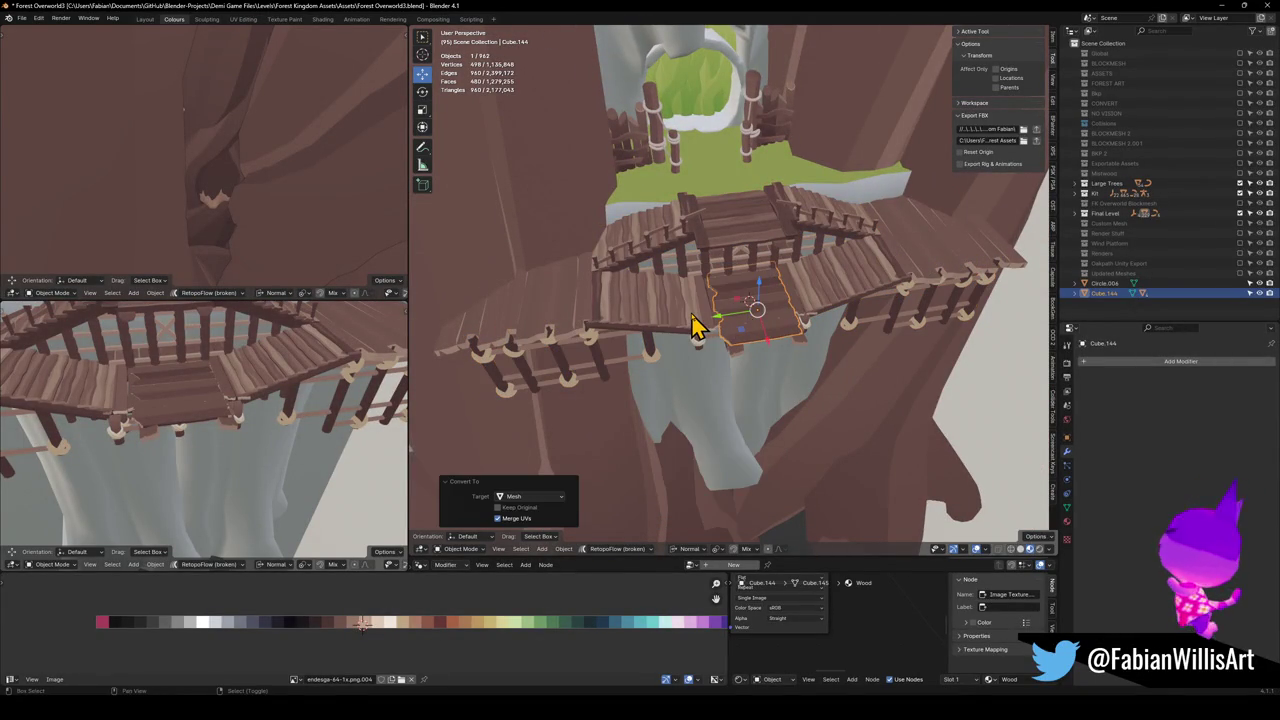
left_click(693, 318, "shift")
key("ctrl+j")
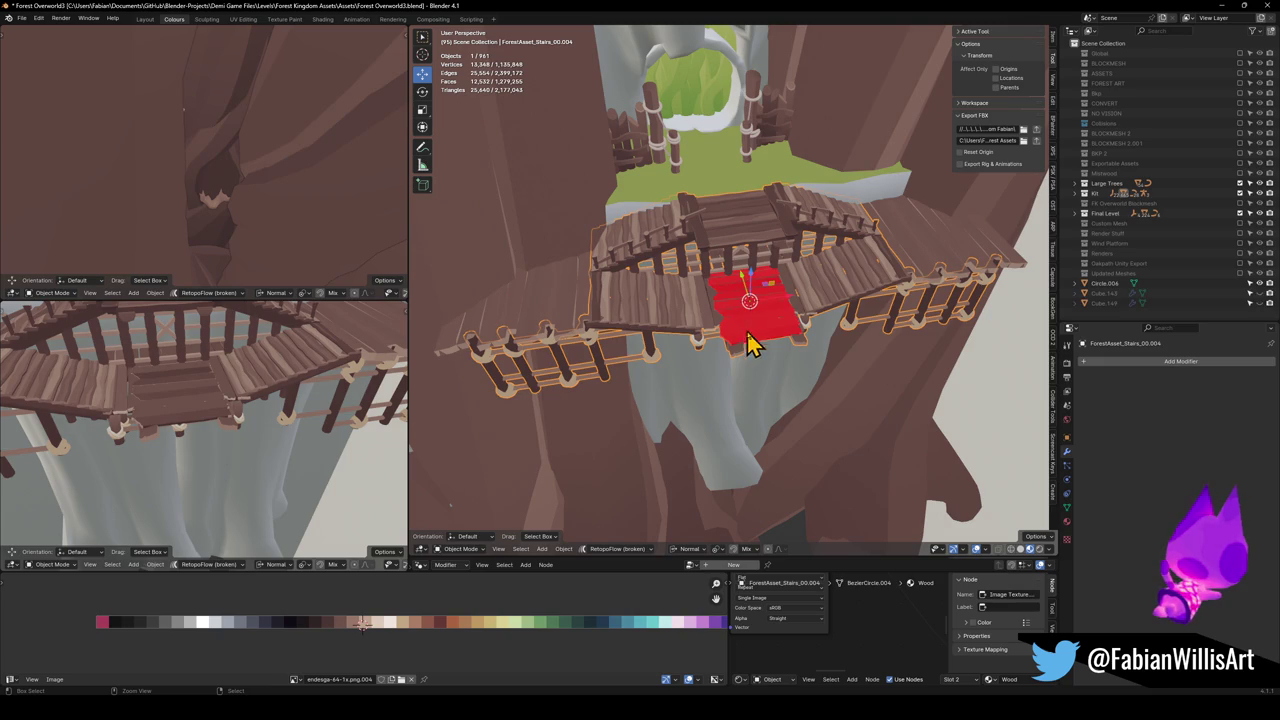
key("ctrl+z")
Apply rotation and scale to the plank patch and recalculate its normals outside
left_click(750, 338)
key("ctrl+a")
left_click(748, 330)
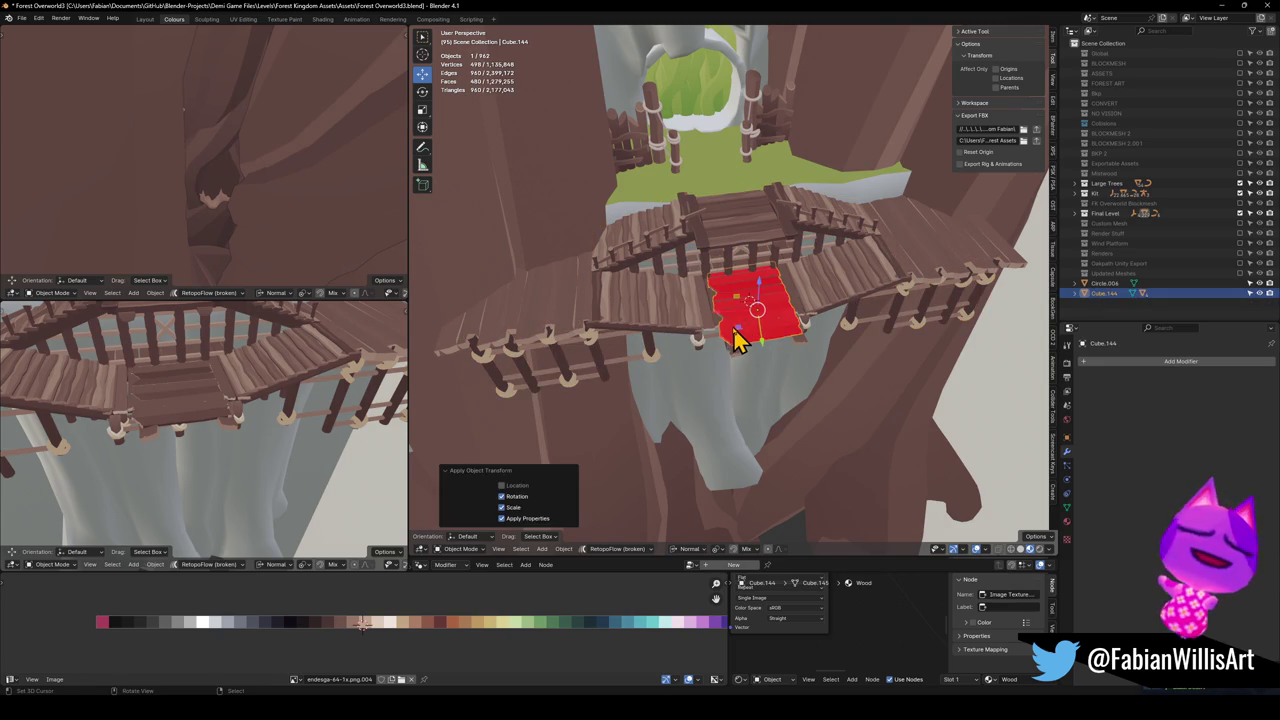
key("alt+a")
key("Tab")
key("a")
key("alt+n")
left_click(738, 334)
key("Tab")
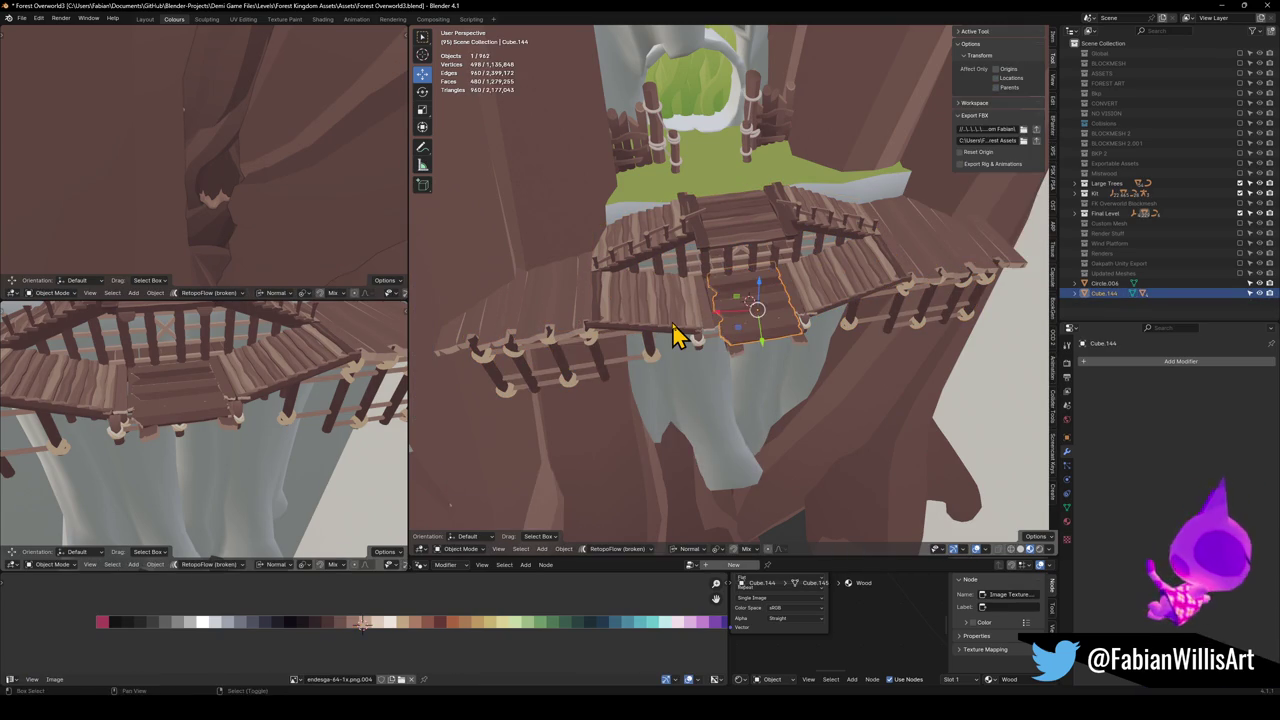
Join the plank patch into the stairs and save Forest Overworld3.blend
left_click(675, 336)
key("ctrl+j")
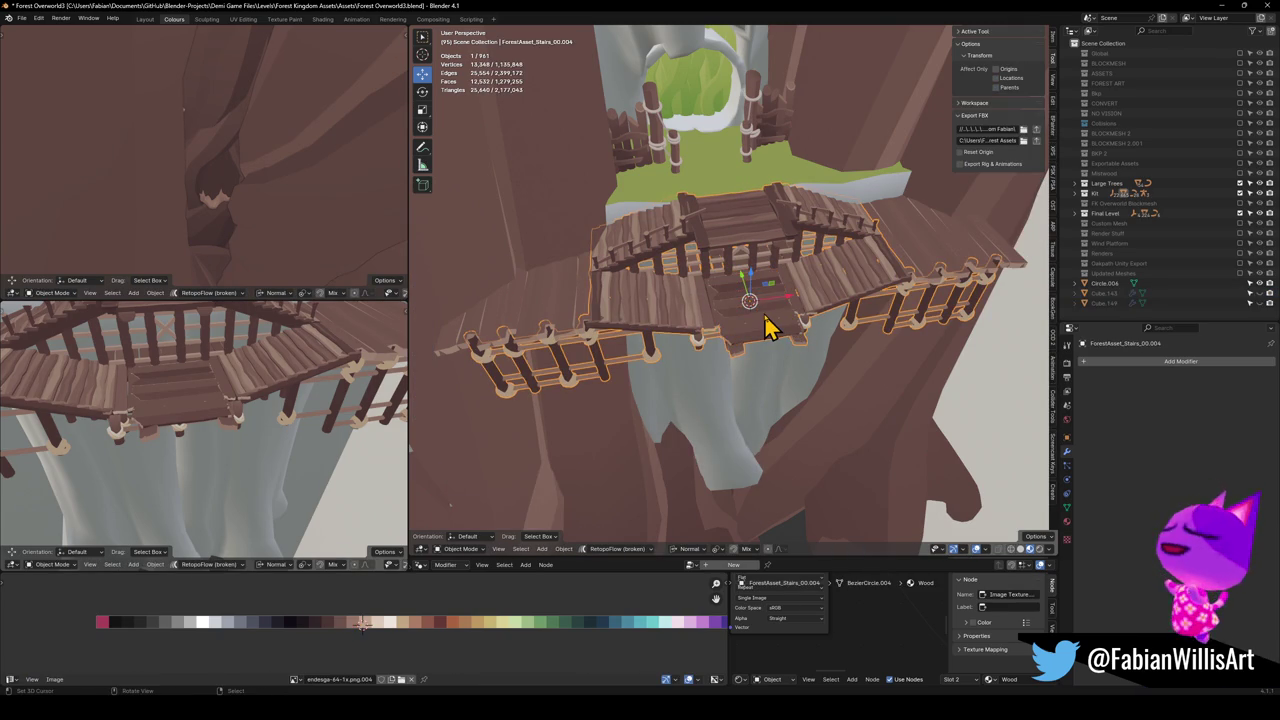
key("alt+a")
key("ctrl+s")
Walk through the scene up to the stairs and select them
mouse_move(752, 355)
left_mouse_down()
mouse_move(780, 340)
mouse_move(832, 347)
mouse_move(812, 397)
left_mouse_up()
left_click(846, 314)
key("alt+a")
key("shift+grave")
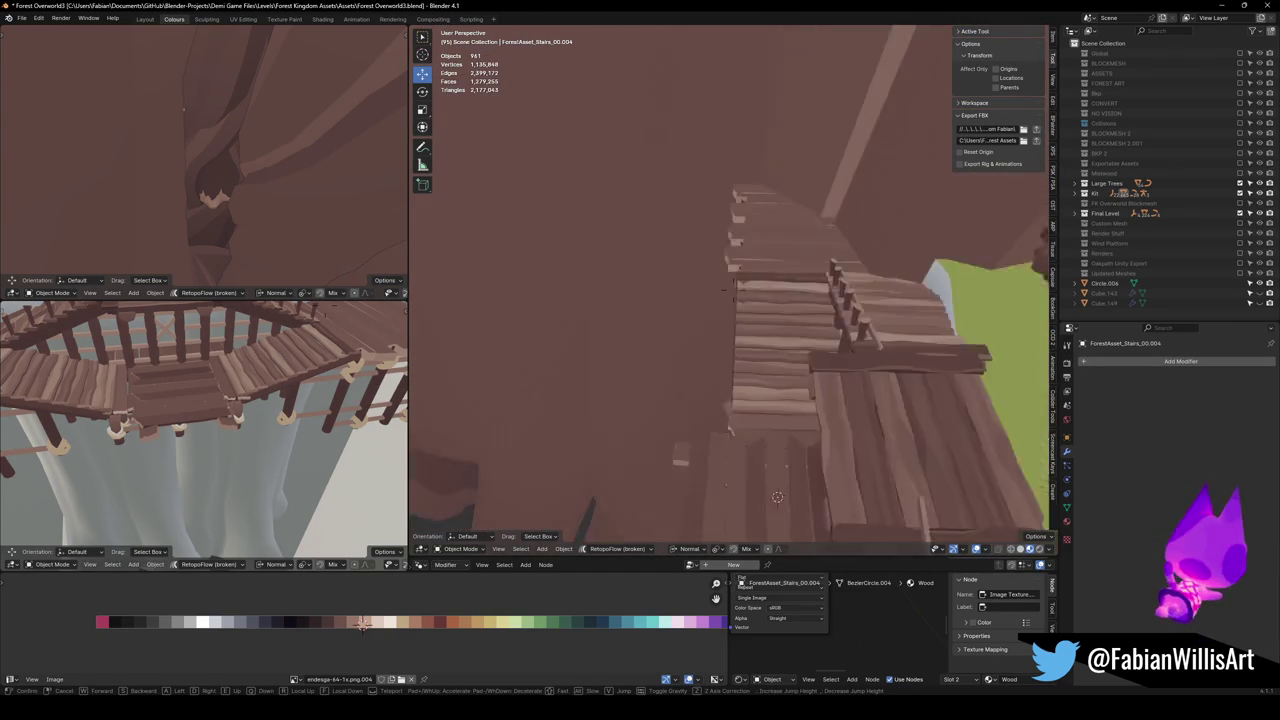
key("w")
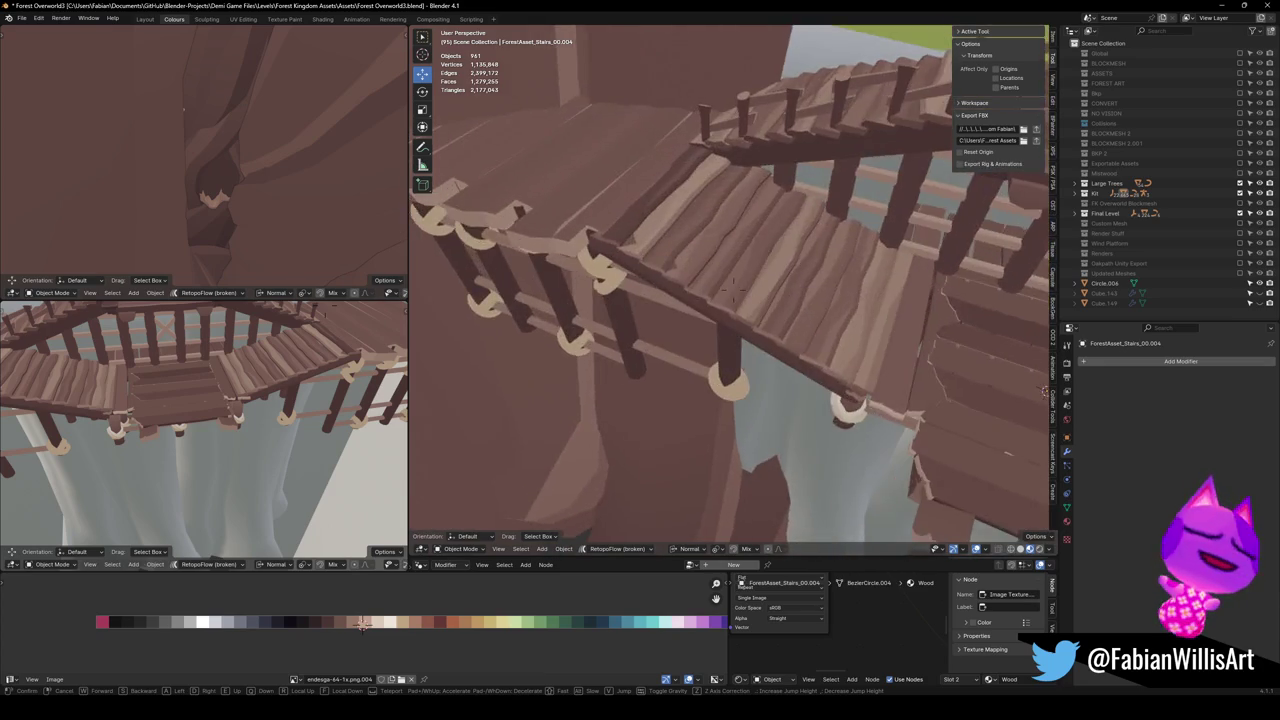
left_click(733, 290)
left_click(694, 314)
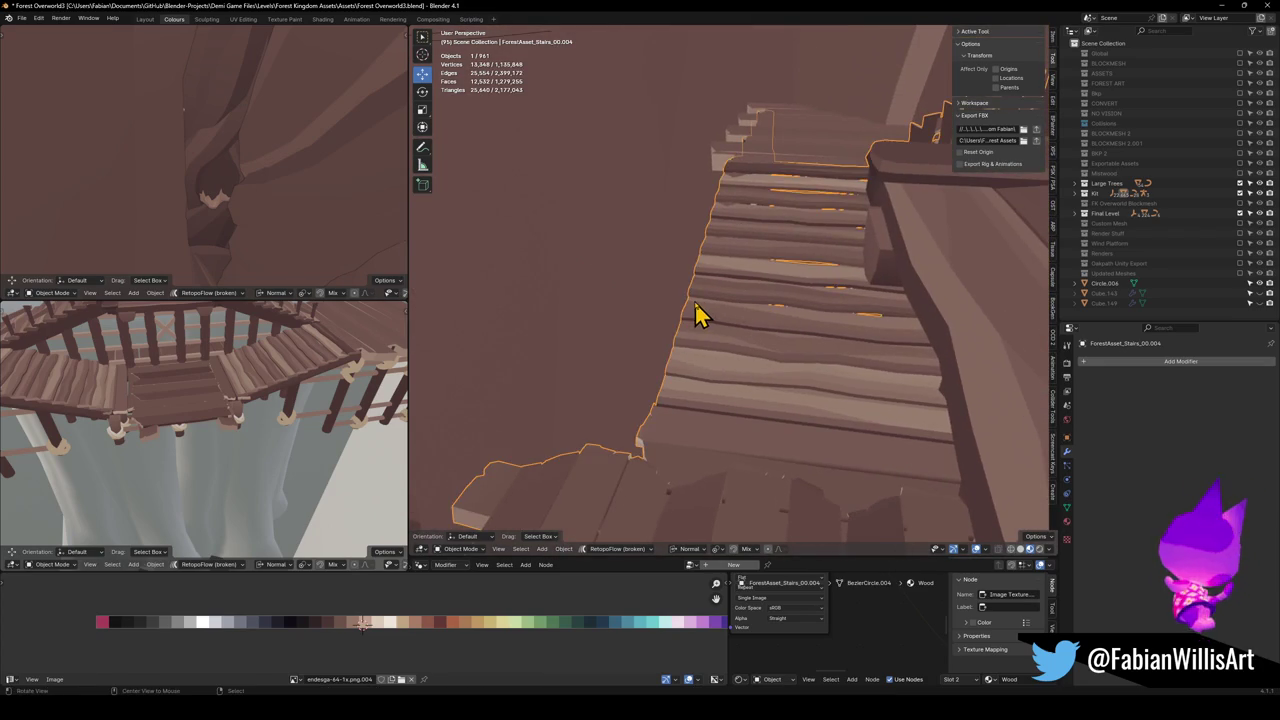
Raise one stair-edge face 0.328 m vertically, then select the FK_OVERWORLD object
key("Tab")
scroll(786, 309, "up", 3)
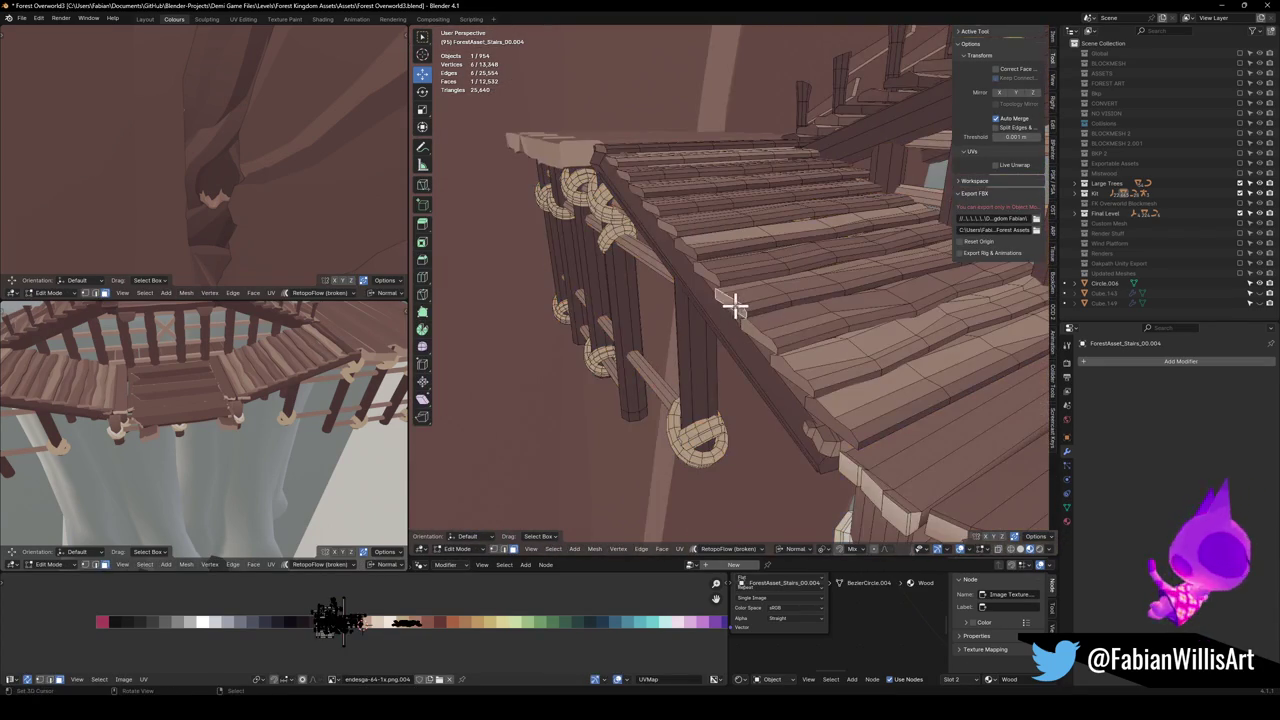
left_click(734, 303)
key("g")
key("z")
left_click(786, 317)
mouse_move(714, 243)
left_mouse_down()
mouse_move(689, 223)
mouse_move(763, 309)
mouse_move(746, 300)
mouse_move(780, 354)
mouse_move(820, 383)
left_mouse_up()
key("Tab")
scroll(820, 383, "up", 5)
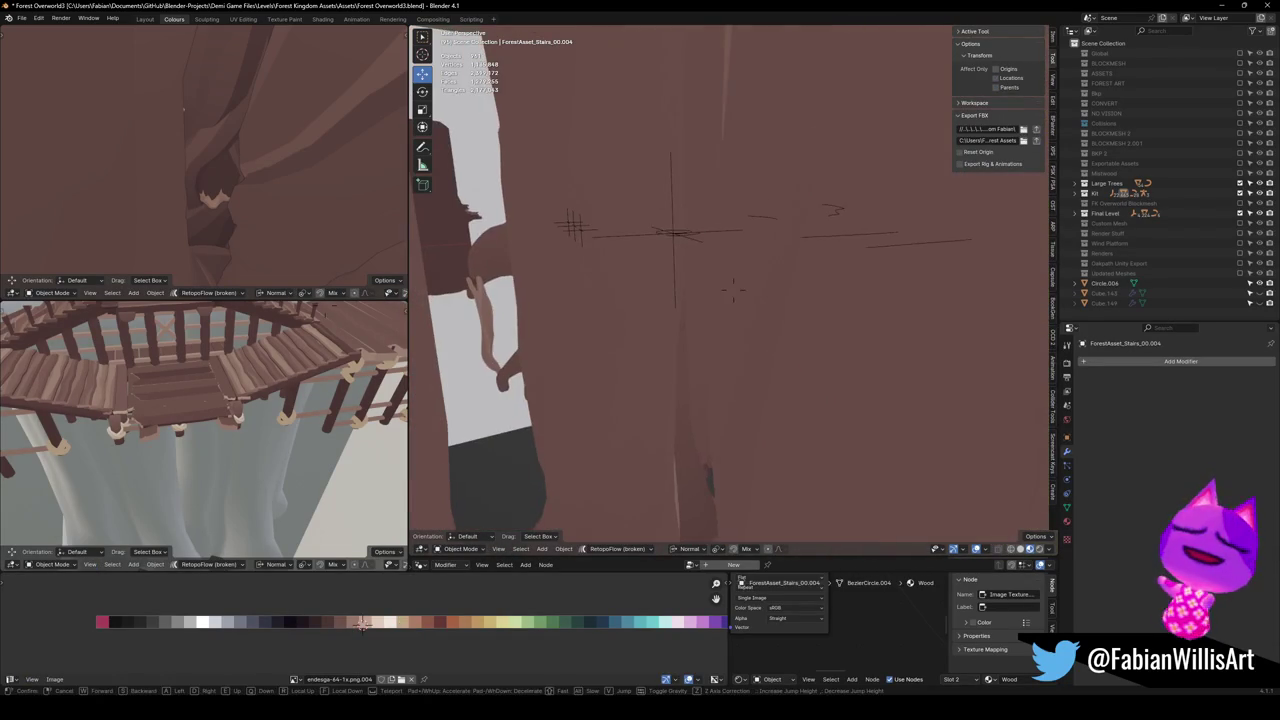
left_click(650, 248)
Cancel moving FK_OVERWORLD and select the ForestAsset_Stairs_00.004 object
key("g")
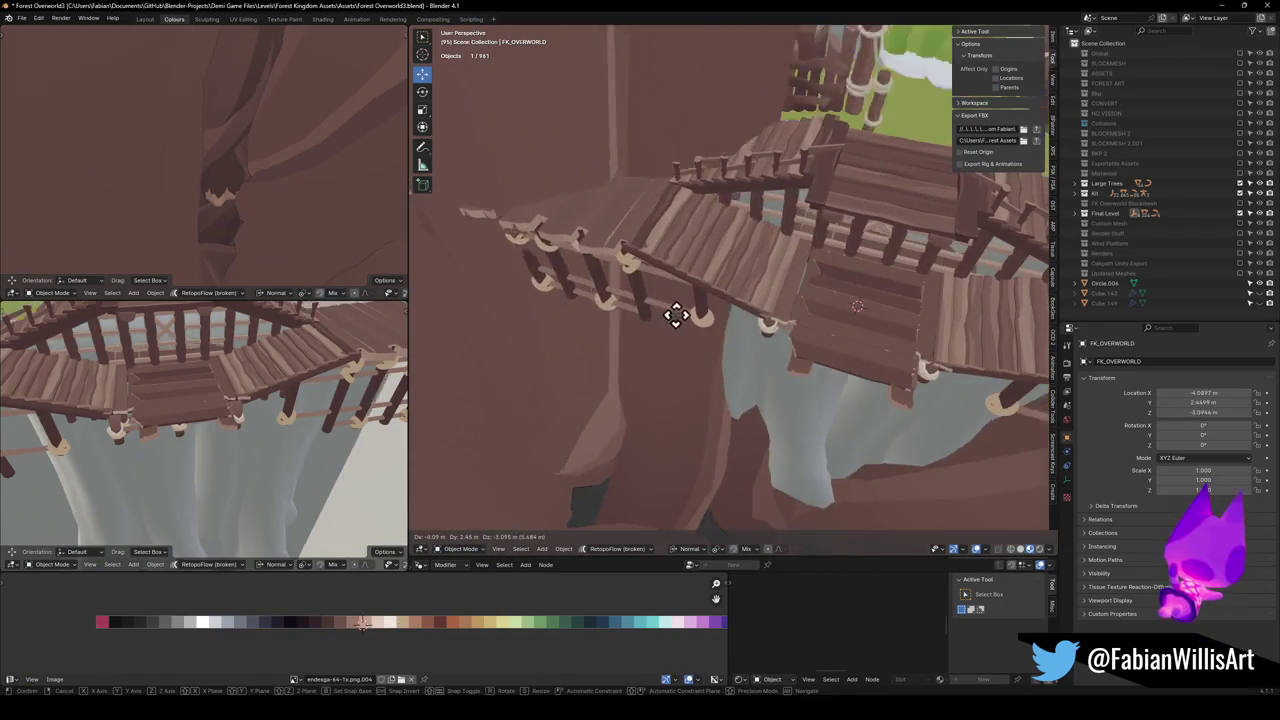
right_click(723, 326)
left_click(829, 329)
key("shift+grave")
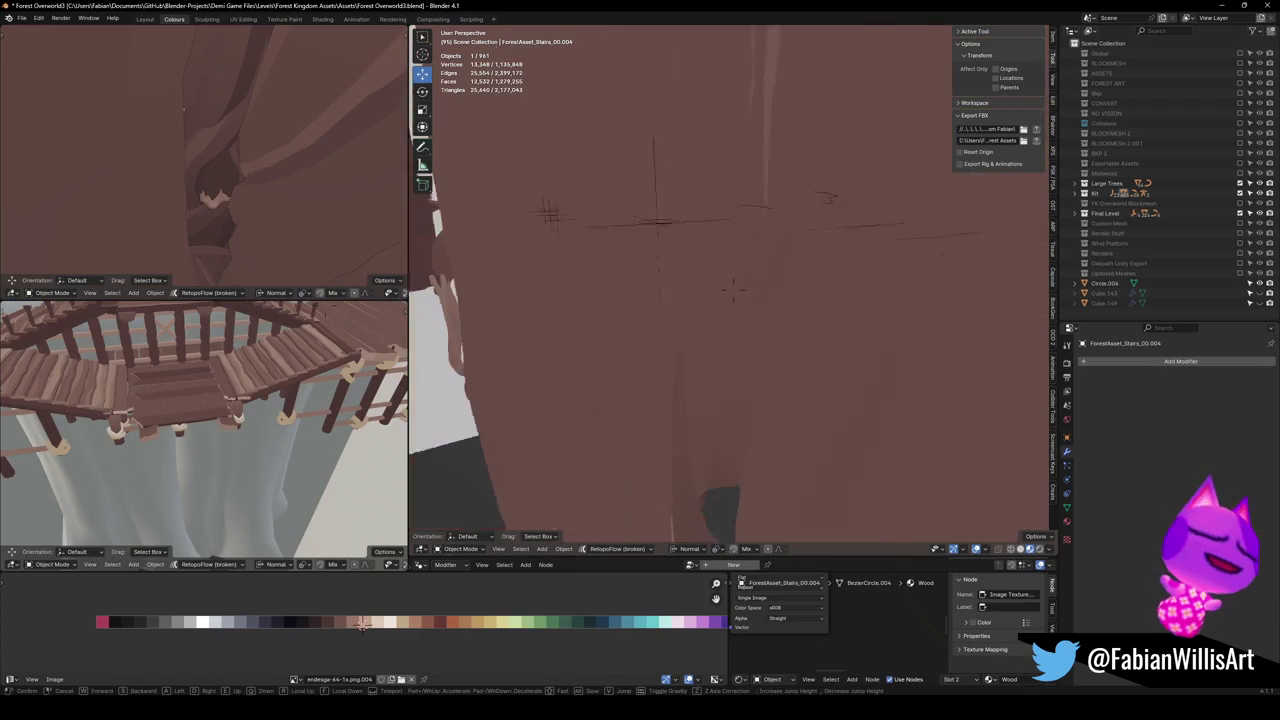
left_click(708, 232)
Parent the stairs to the MESH object, keeping transform
left_click(708, 238, "shift")
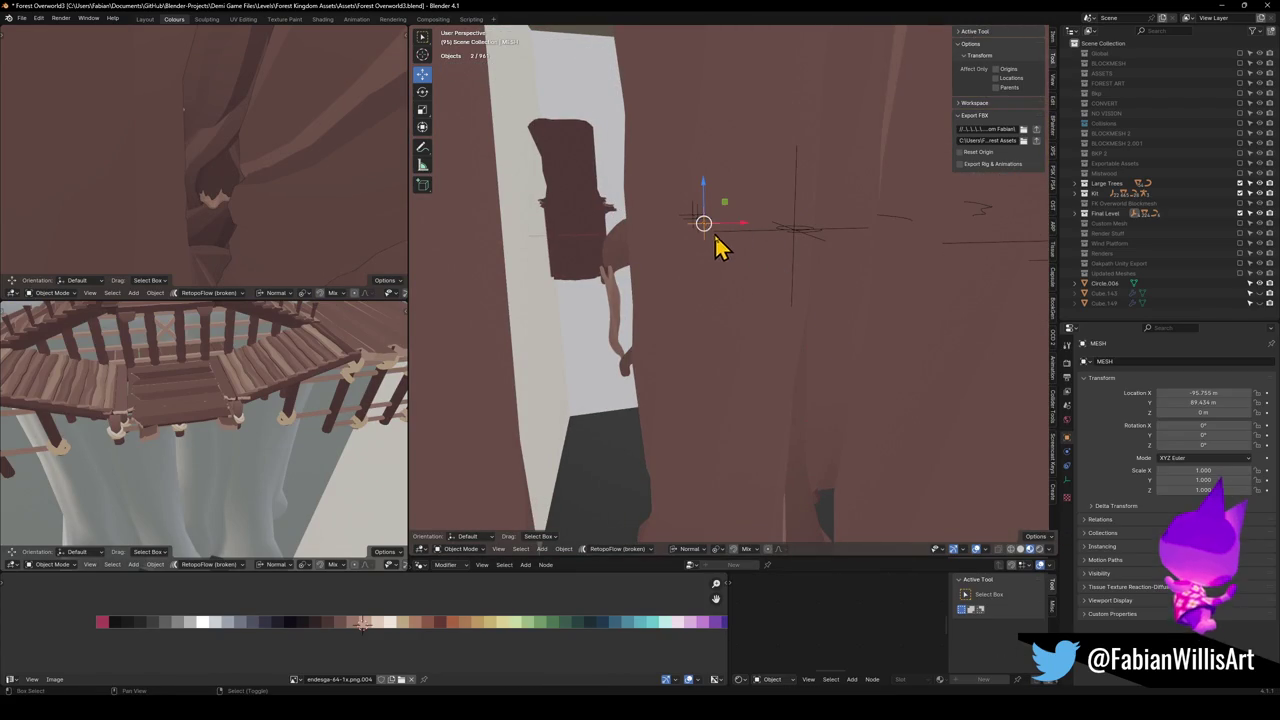
key("ctrl+p")
left_click(739, 253)
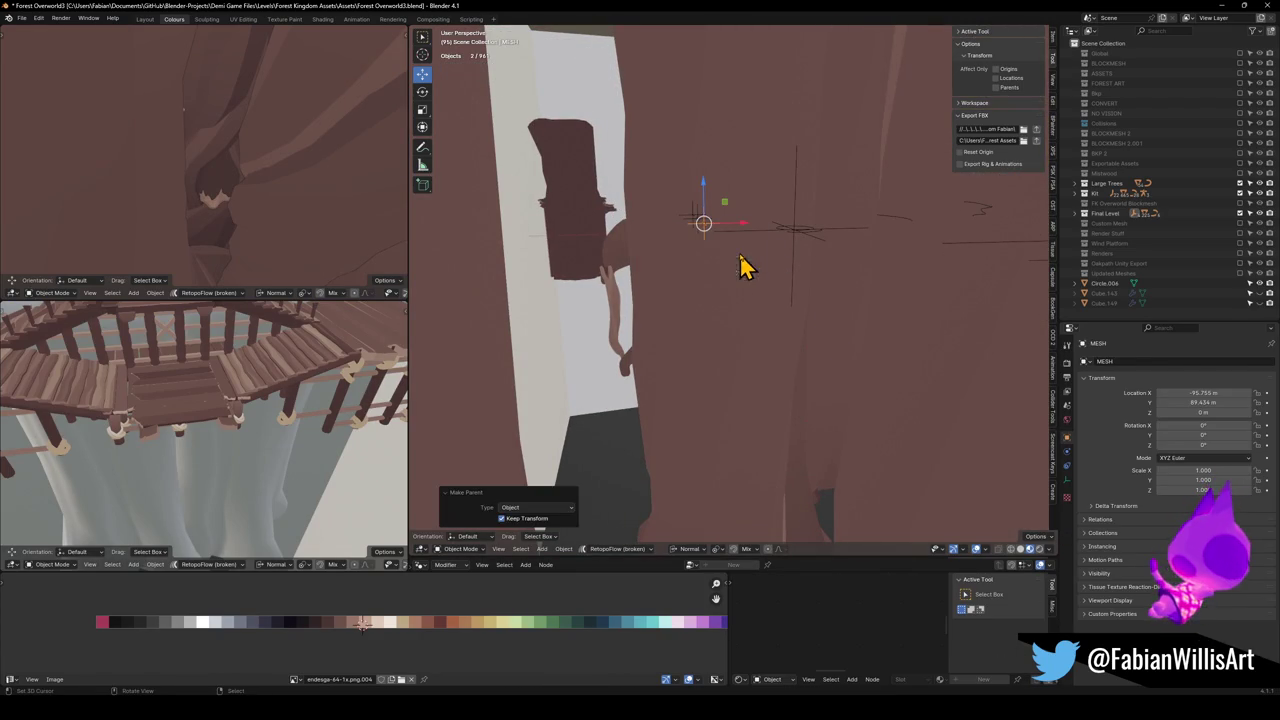
key("alt+a")
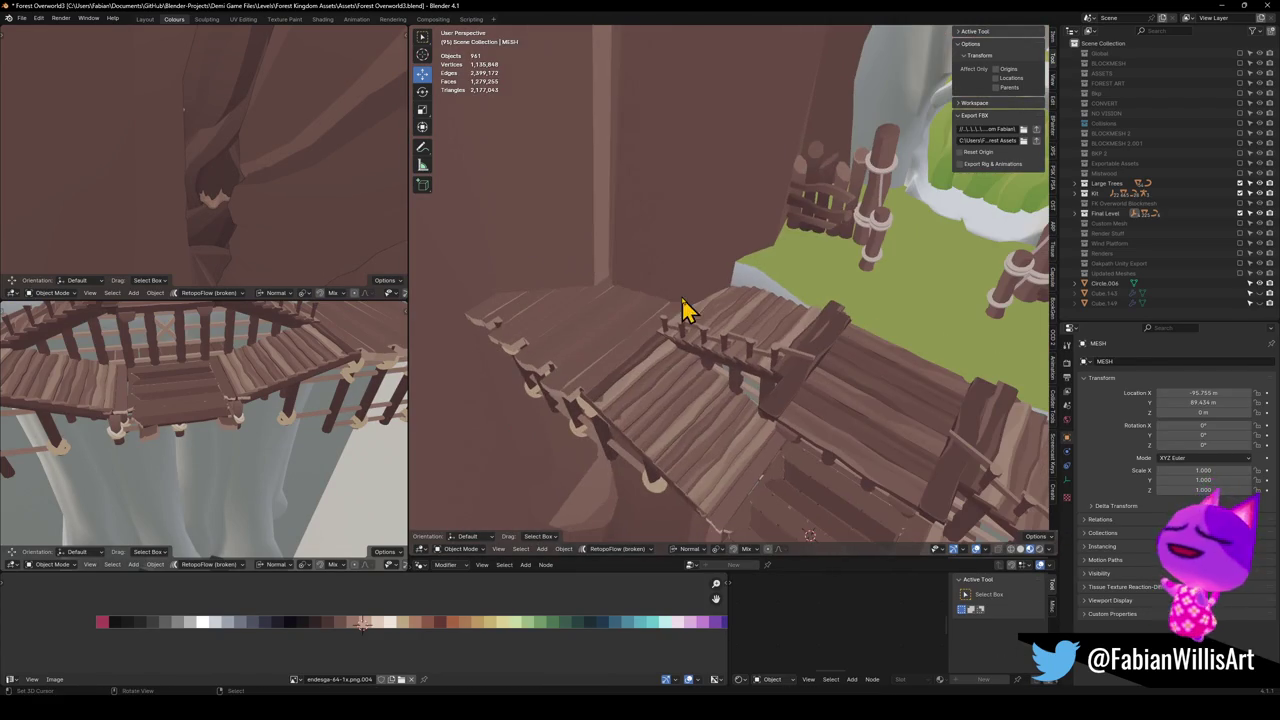
Select the stairs and the Dng2_Planks_6.002 plank, then save Forest Overworld3.blend
left_click(697, 370)
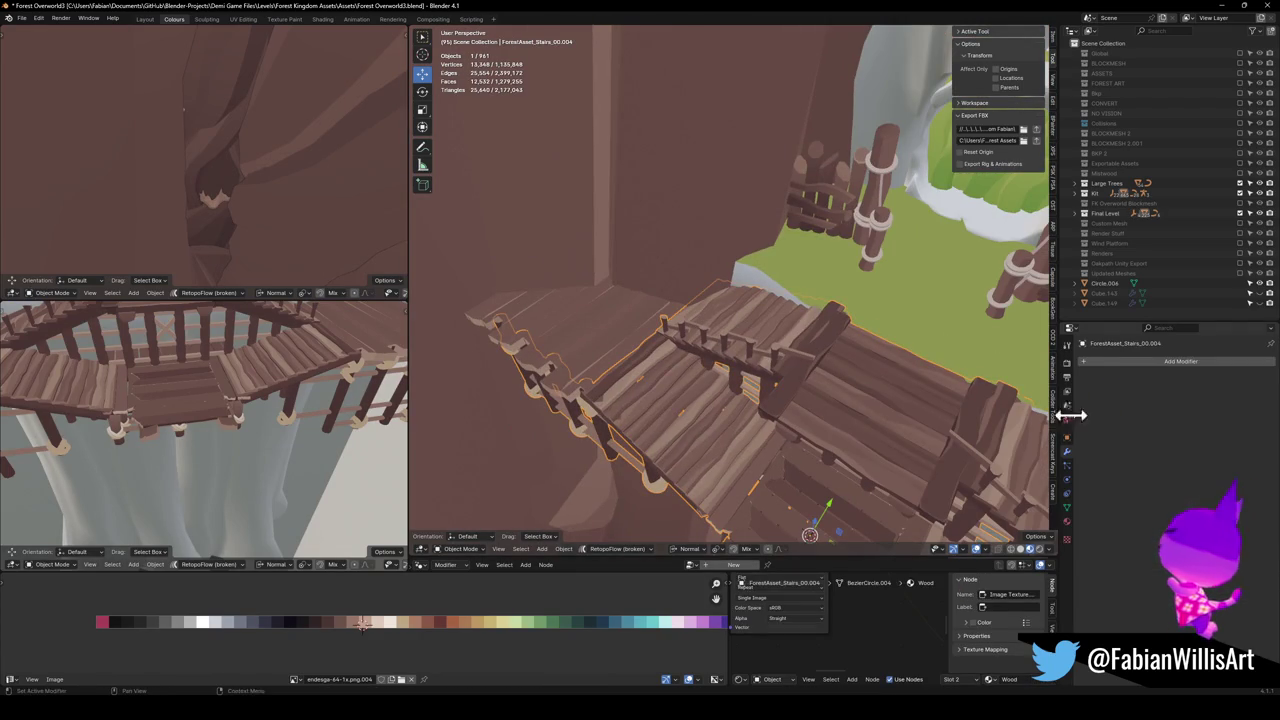
left_click(598, 354)
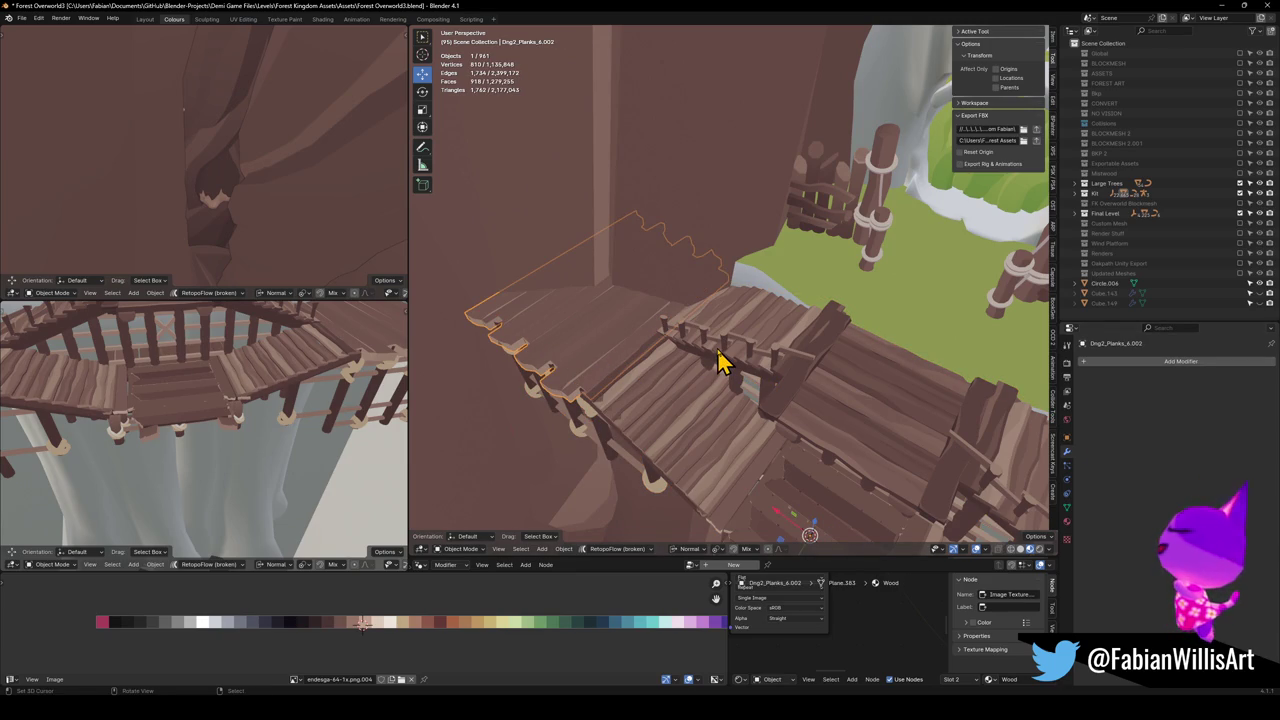
key("ctrl+s")
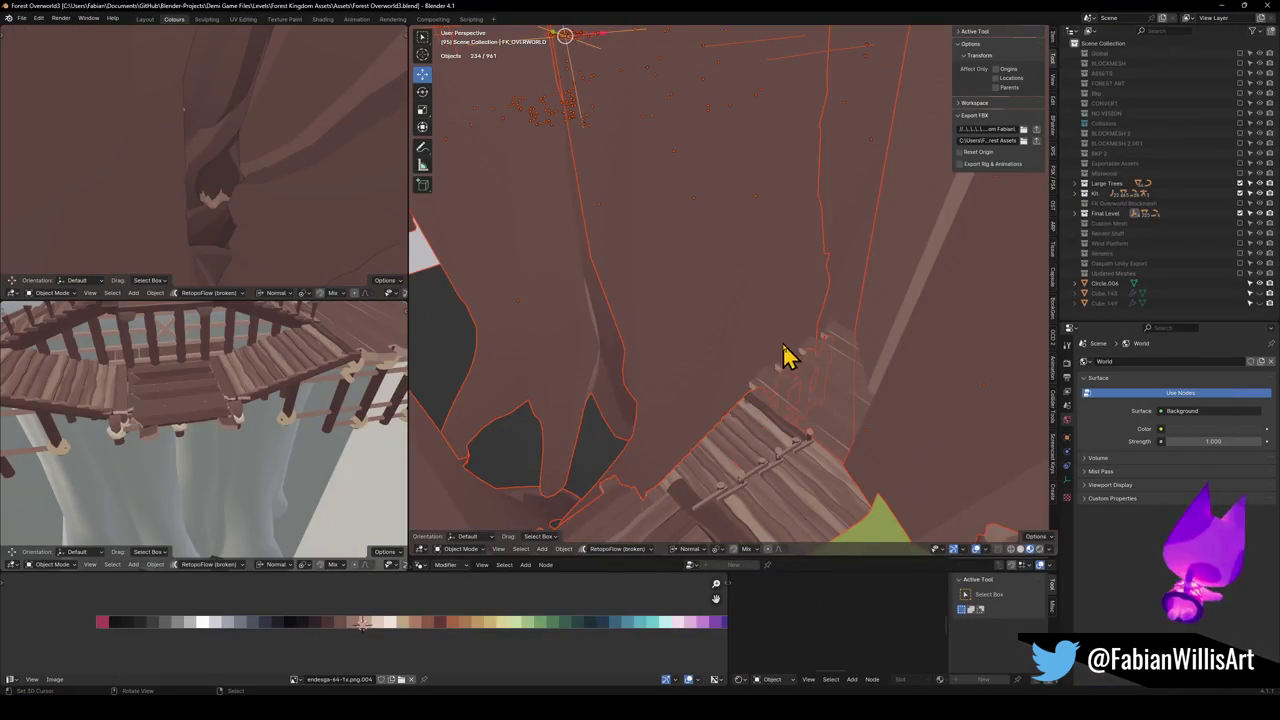
Walk to the bridge railing, select it, frame it and enter Edit Mode
key("shift+grave")
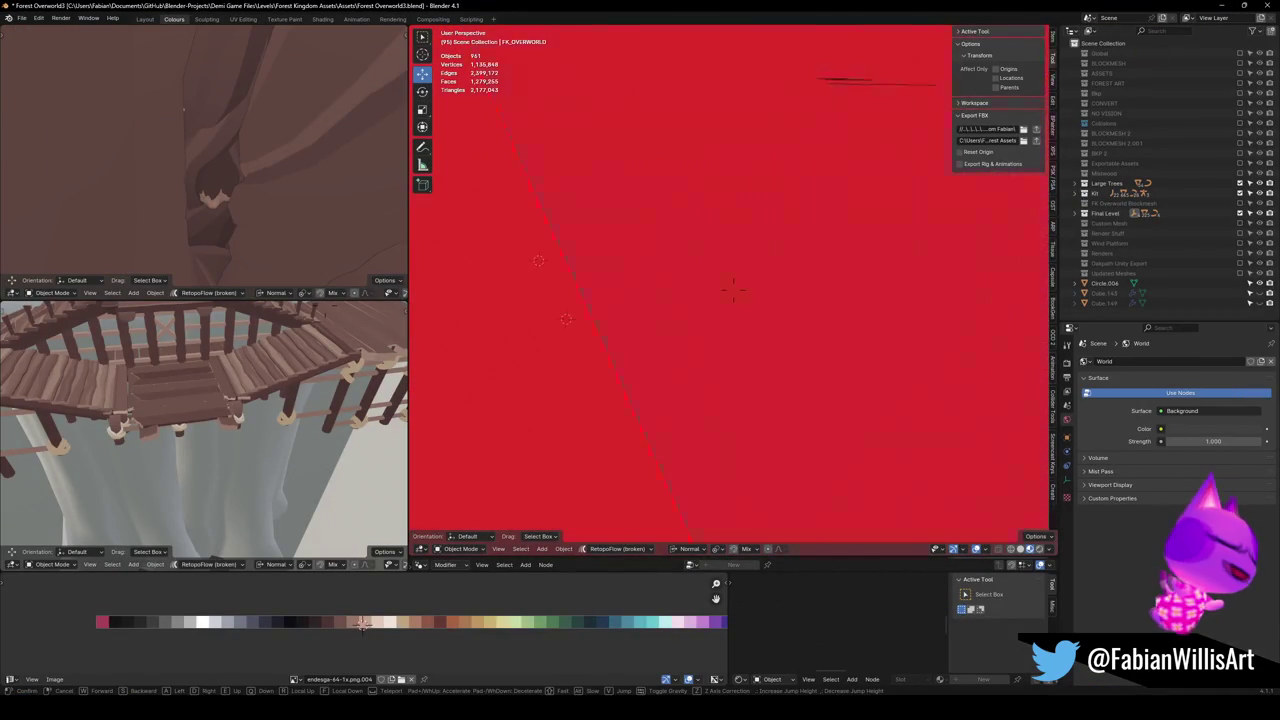
left_click(786, 366)
left_click(789, 346)
key("KP_Decimal")
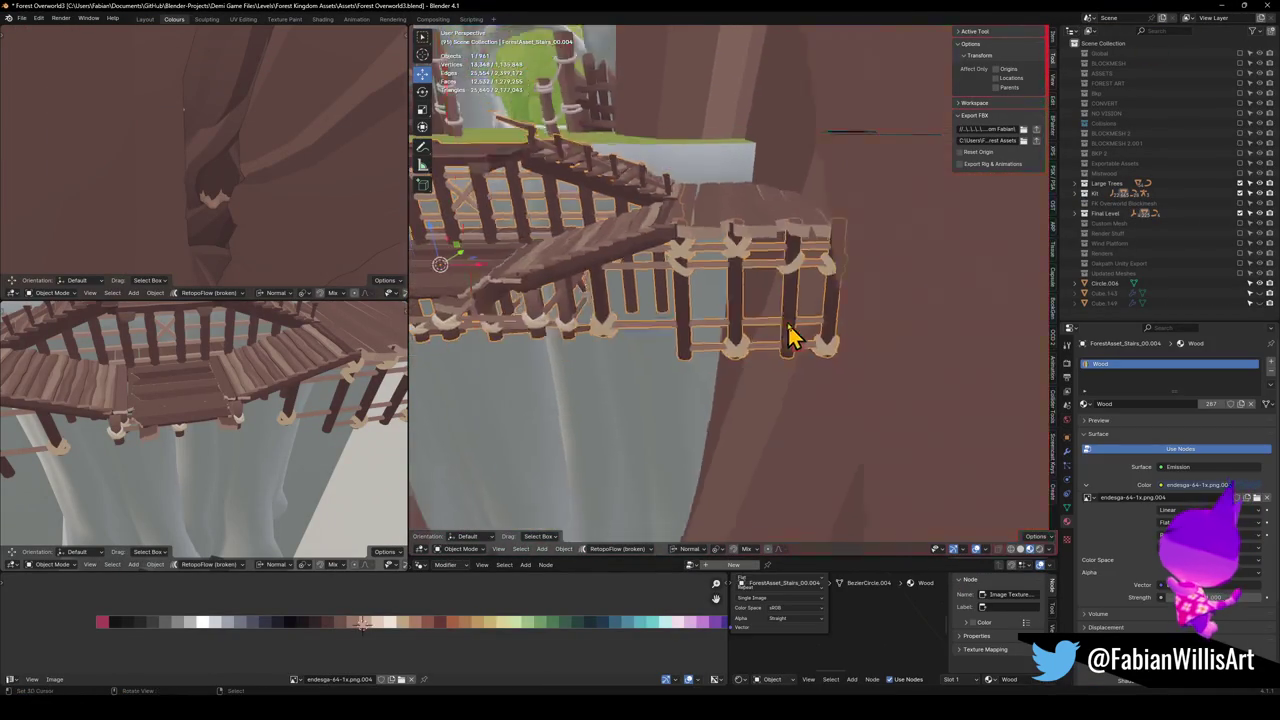
key("Tab")
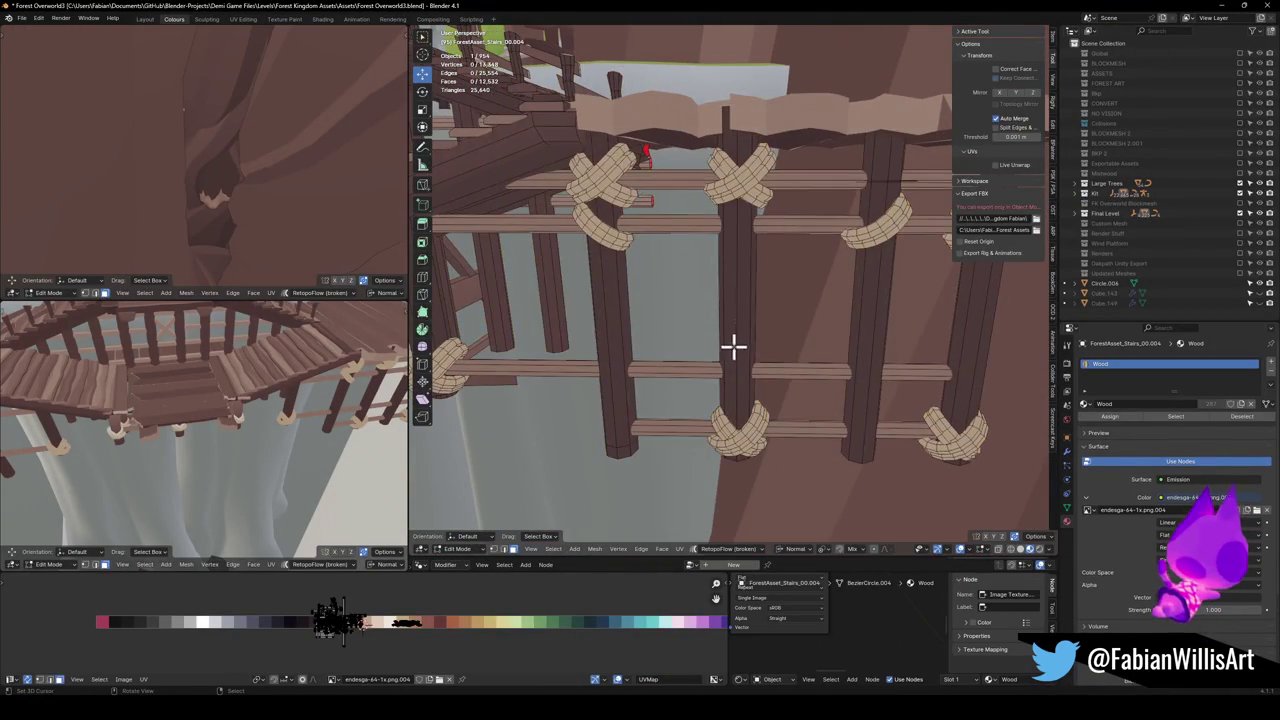
Delete the three vertical posts, the rope knot and the rope bracket
key("l")
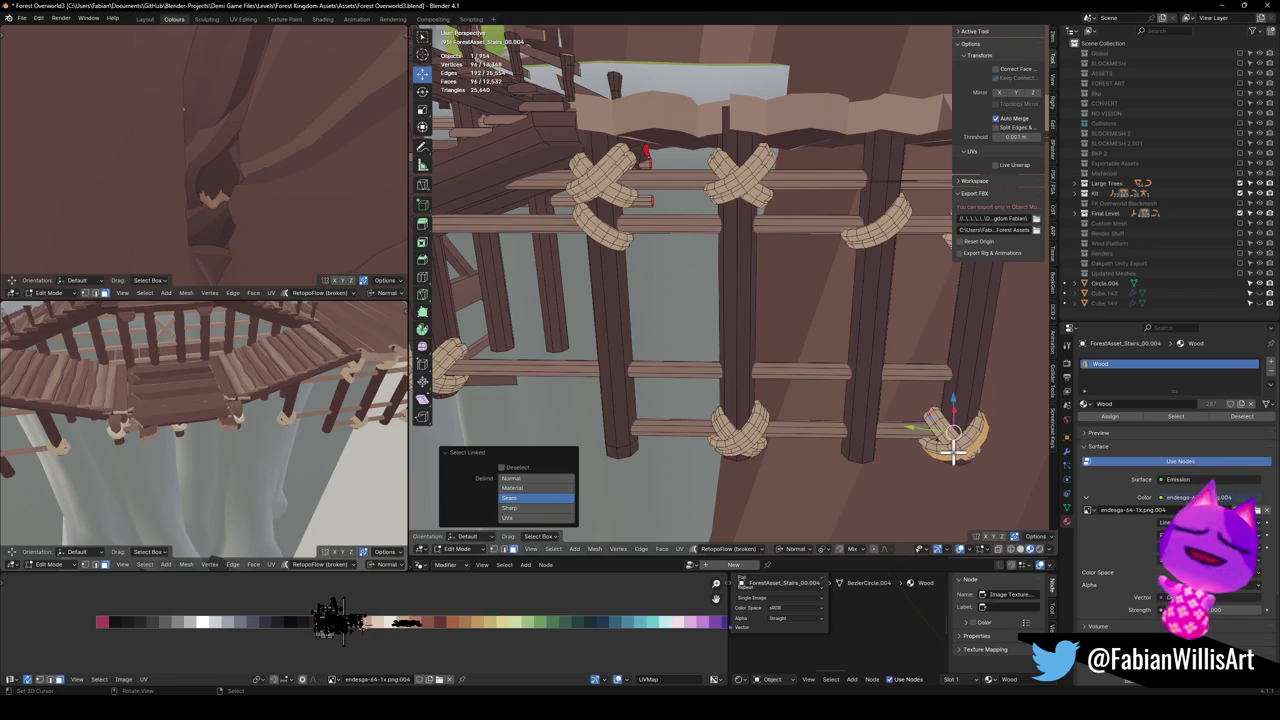
key("l")
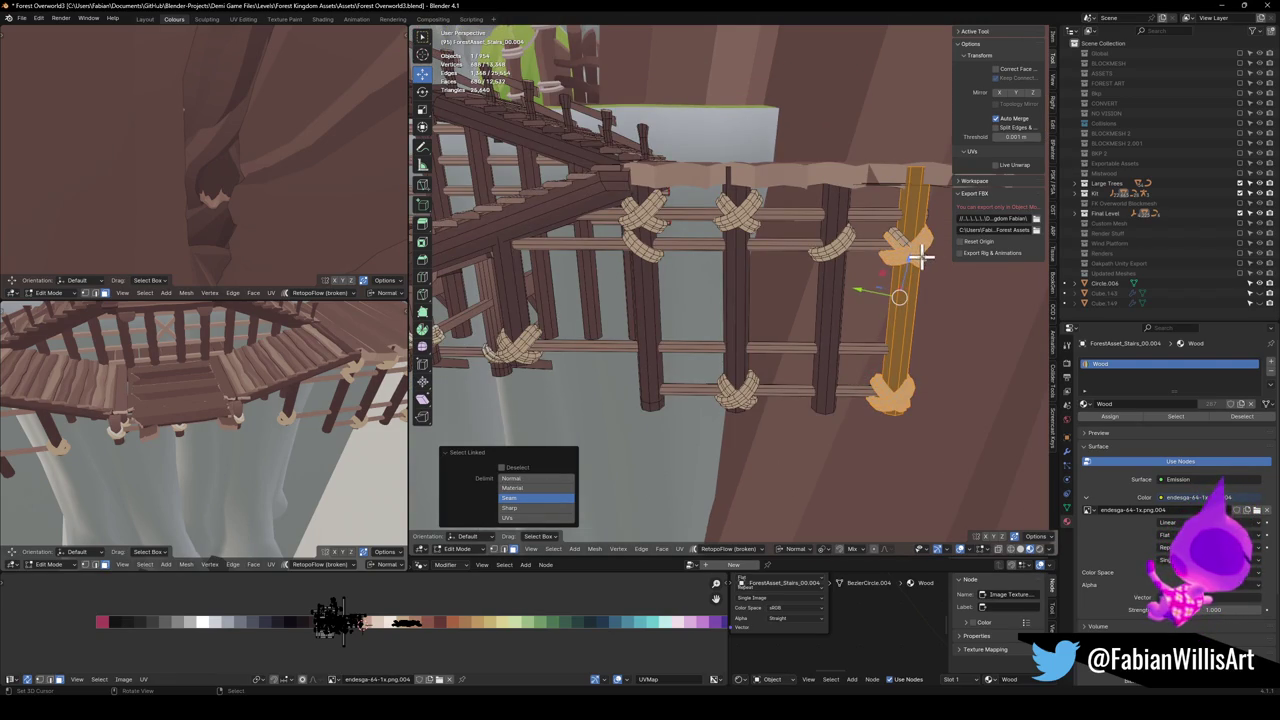
key("l")
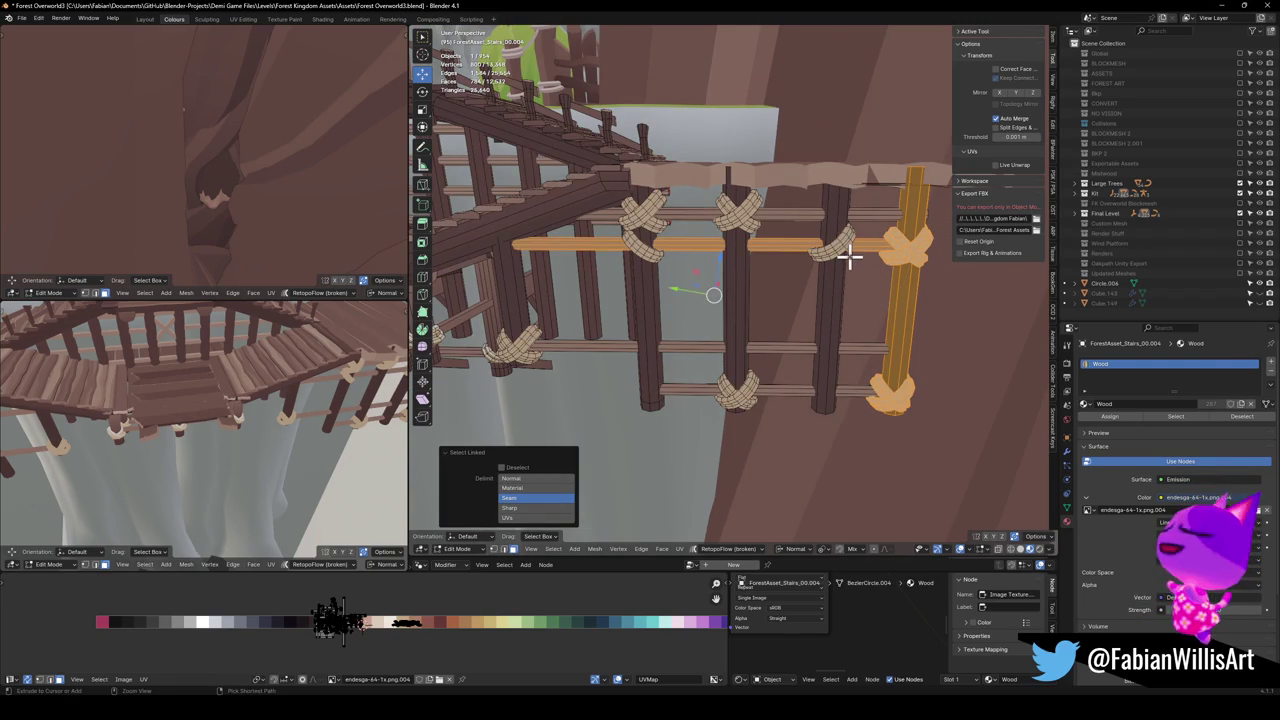
key("ctrl+z")
key("l")
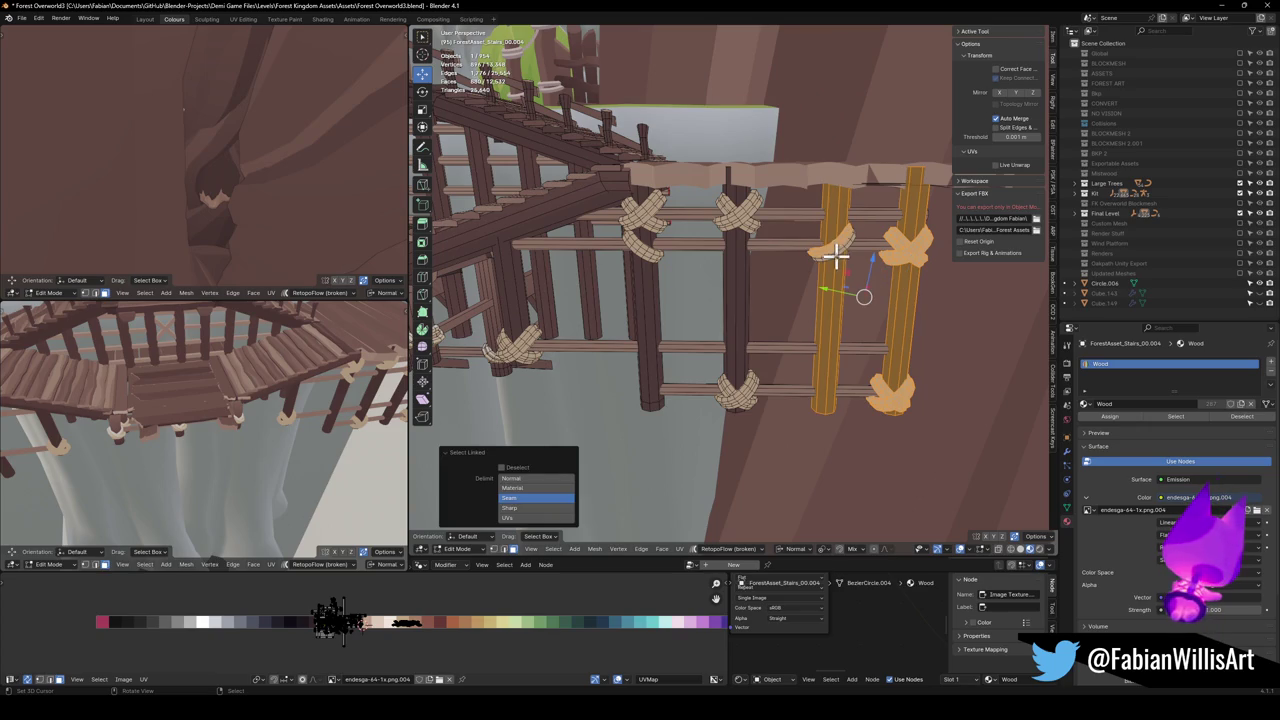
key("l")
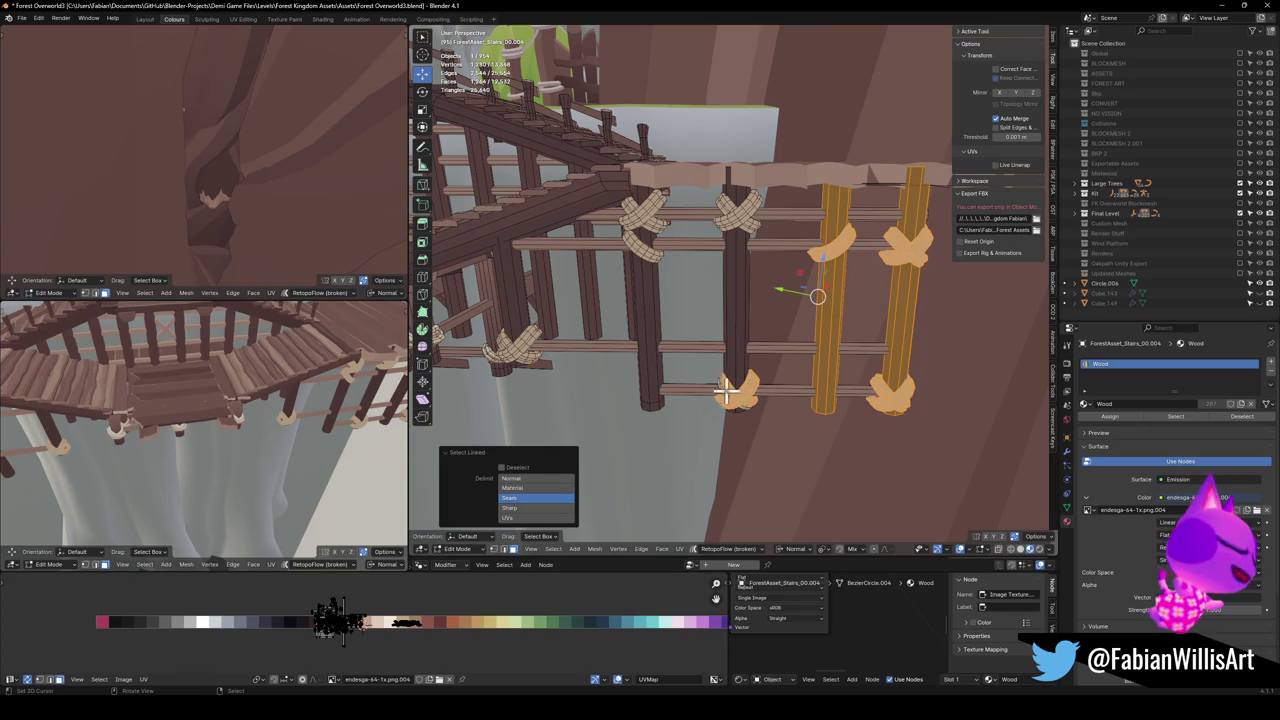
key("l")
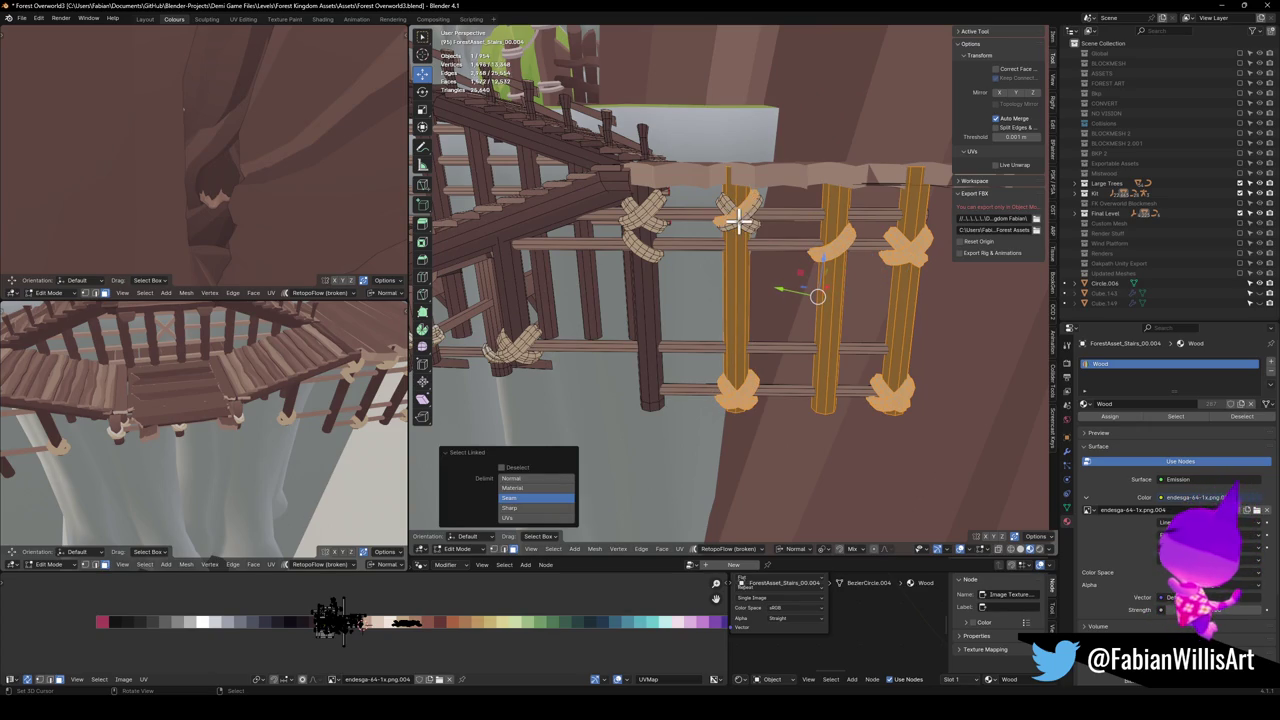
key("x")
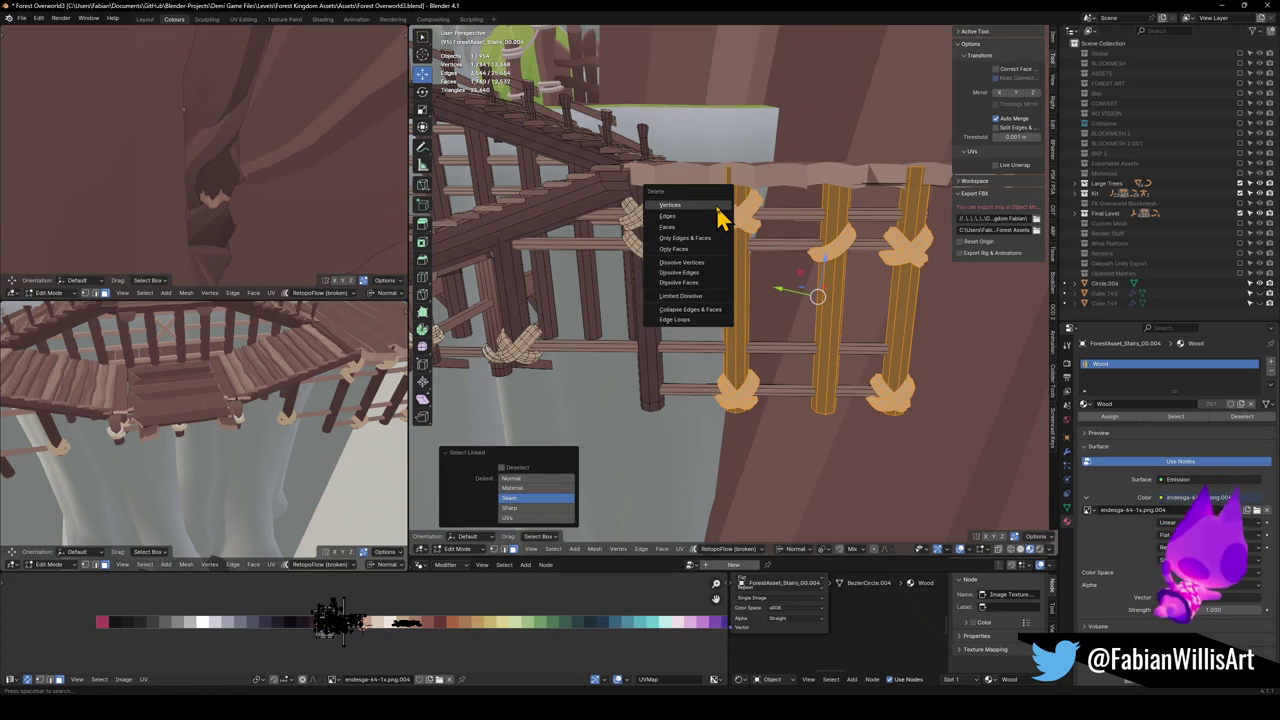
left_click(723, 214)
Slide the post-top edge loop slightly, then switch to Unity and orbit around the bridge
key("Tab")
scroll(742, 254, "up", 3)
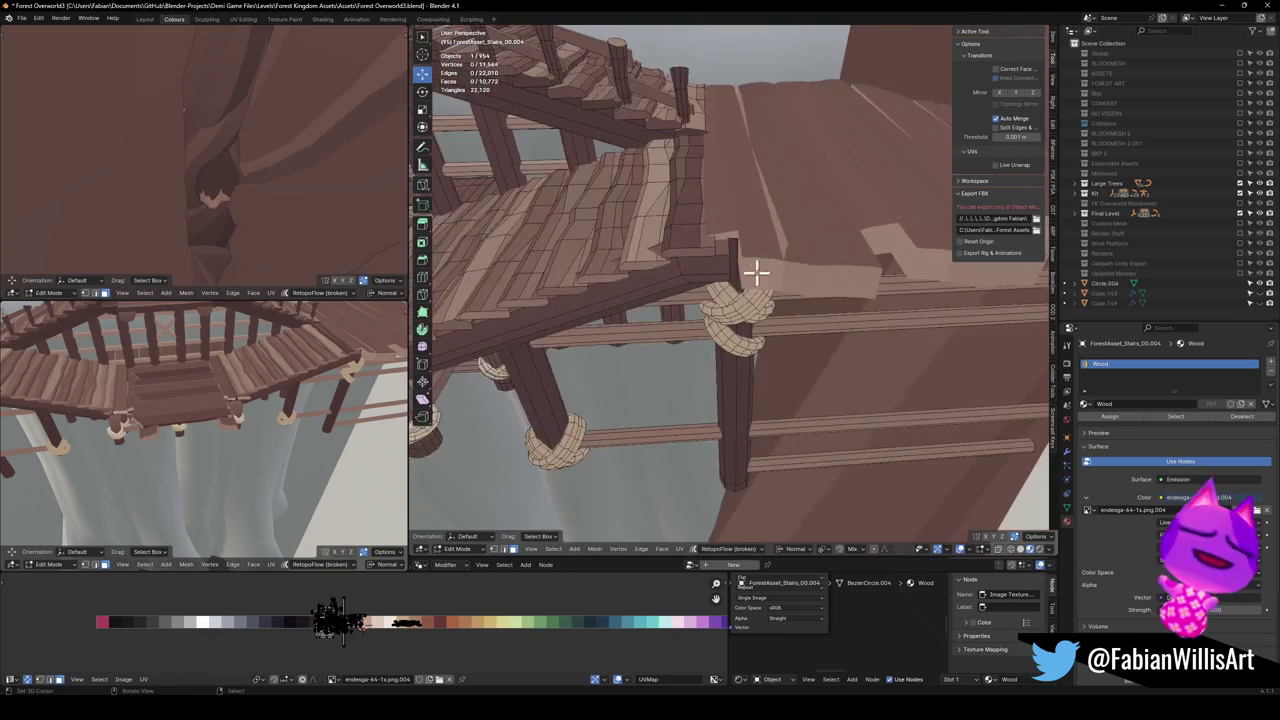
left_click(752, 258)
left_click(752, 258)
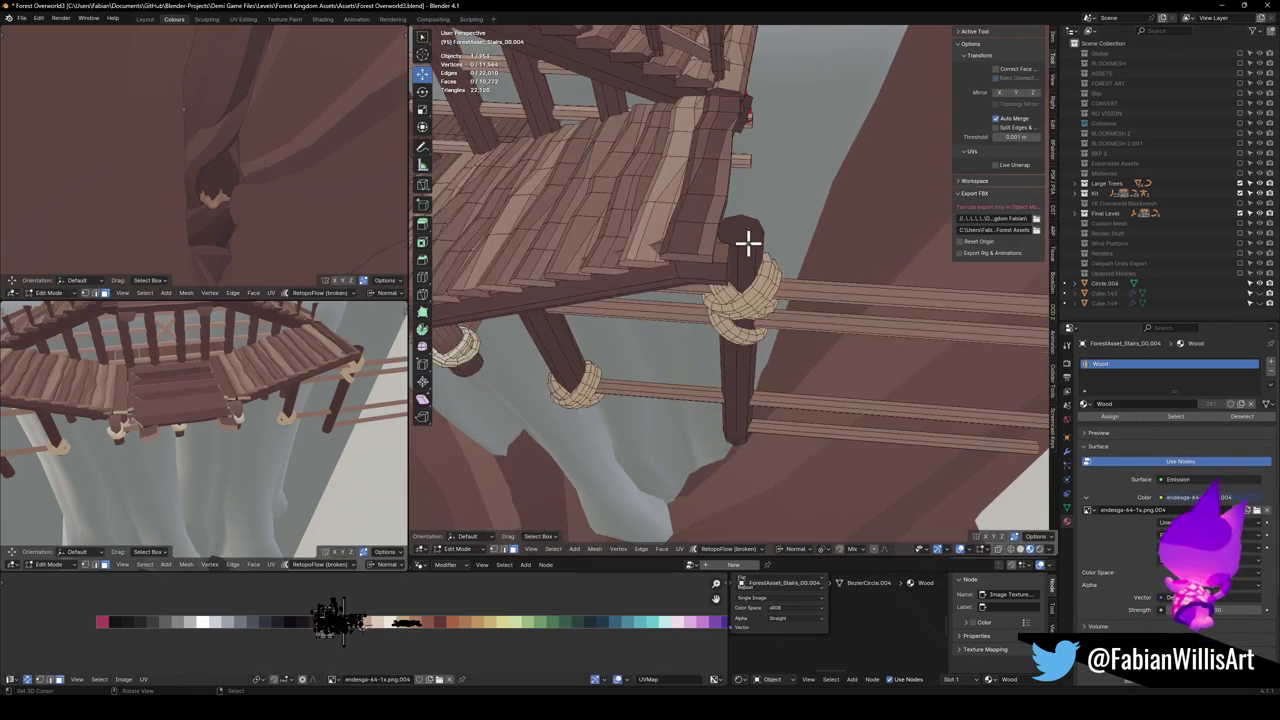
key("Tab")
key("g")
key("g")
key("Return")
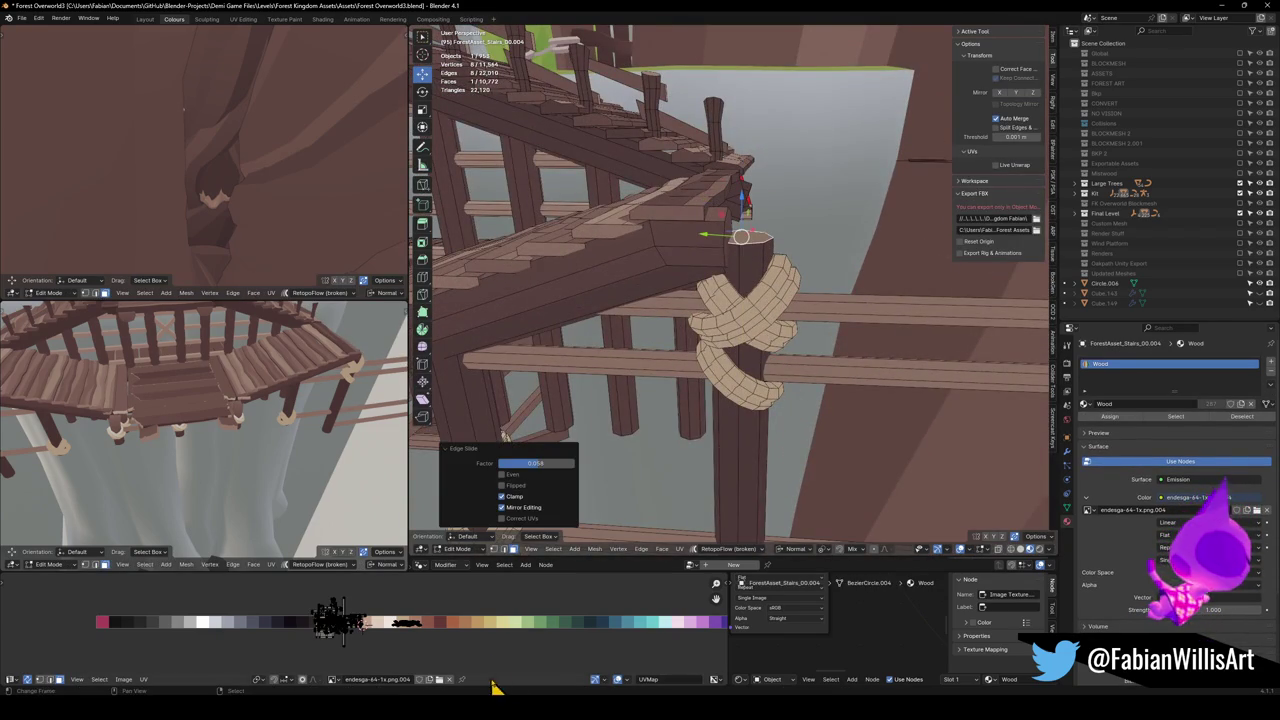
key("alt+Tab")
mouse_move(457, 249)
left_mouse_down()
mouse_move(479, 200)
mouse_move(466, 177)
mouse_move(443, 174)
mouse_move(611, 243)
mouse_move(614, 231)
mouse_move(617, 245)
left_mouse_up()
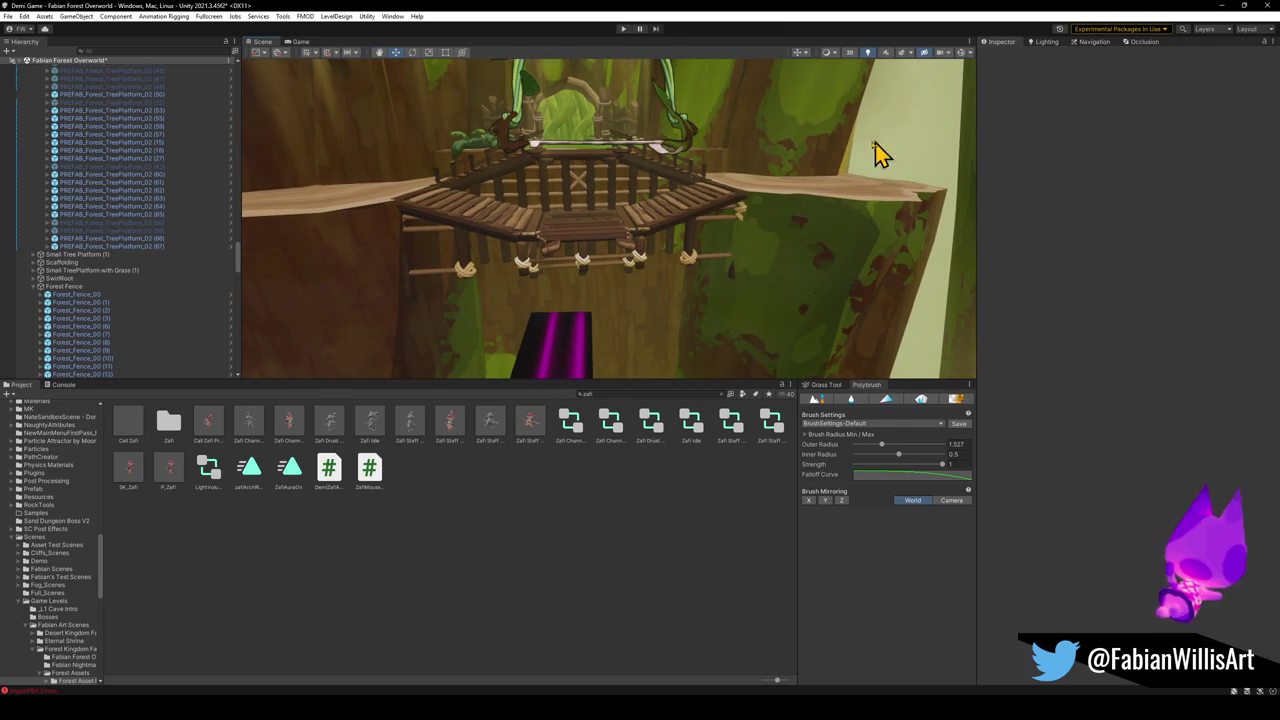
Switch back to the Blender window
left_click(1228, 5)
Delete the first upright posts from the stairs mesh using linked selection and X > Vertices
key("KP_6")
key("KP_6")
key("KP_6")
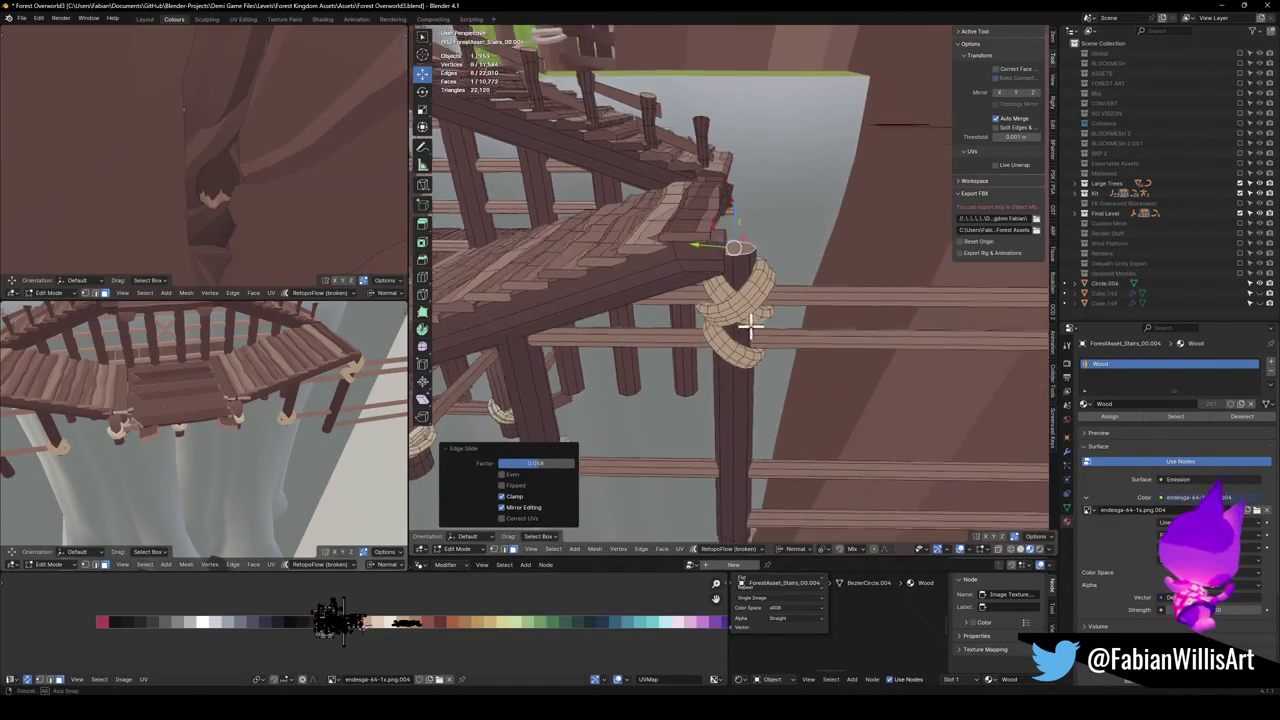
key("alt+a")
key("l")
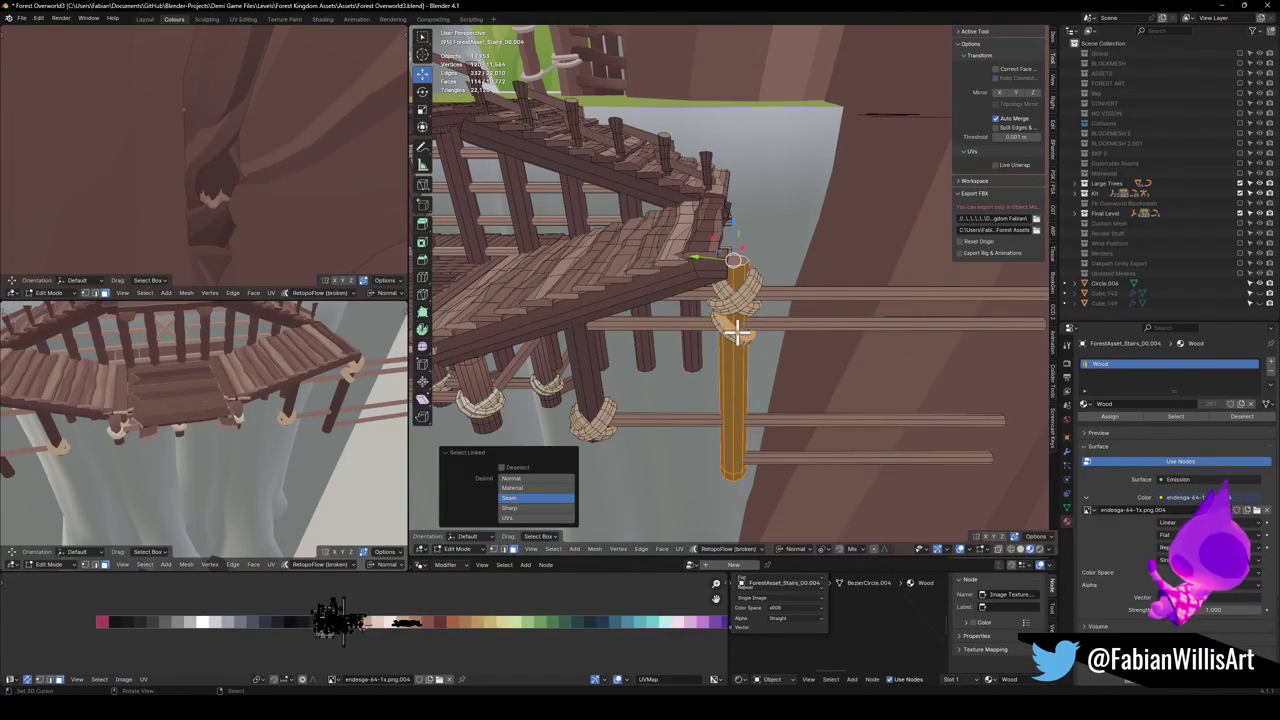
key("l")
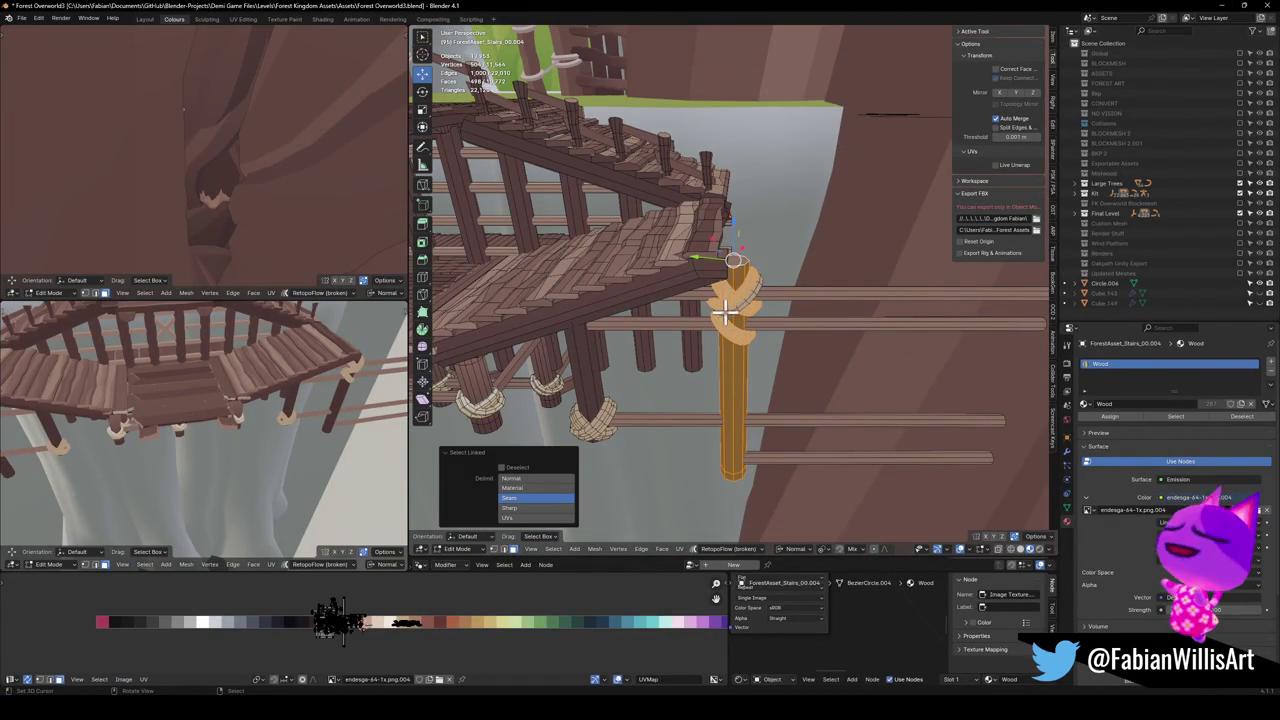
key("x")
left_click(748, 313)
key("KP_8")
key("KP_8")
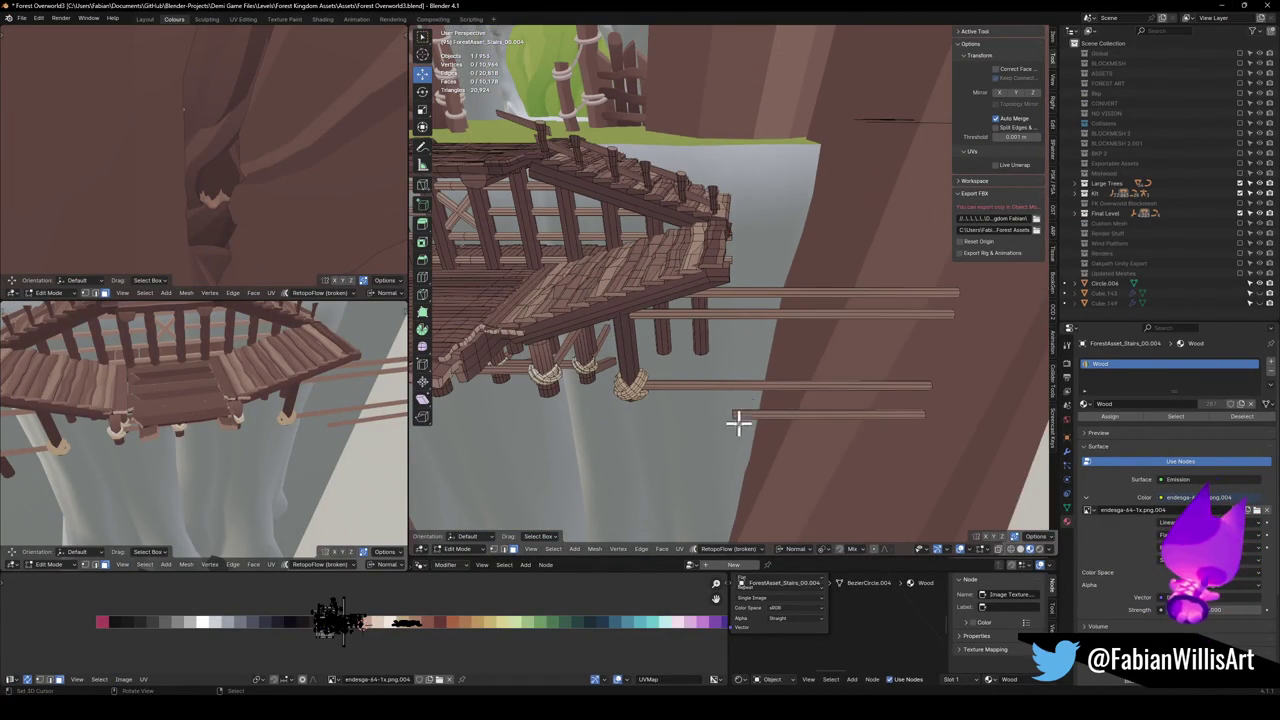
key("l")
key("x")
left_click(760, 418)
key("KP_8")
key("KP_8")
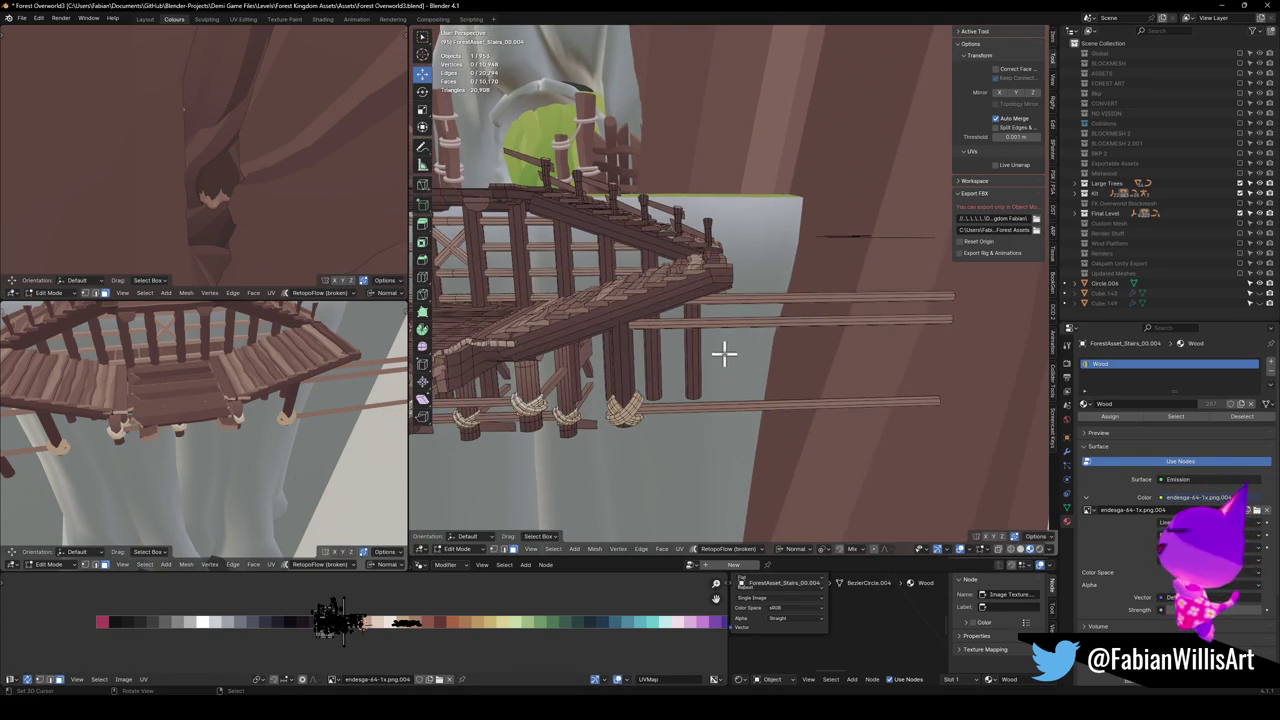
Reselect the stairs in Edit Mode and delete the remaining wooden posts with their bottoms and tops
key("Tab")
key("alt+a")
key("KP_6")
key("KP_6")
key("KP_6")
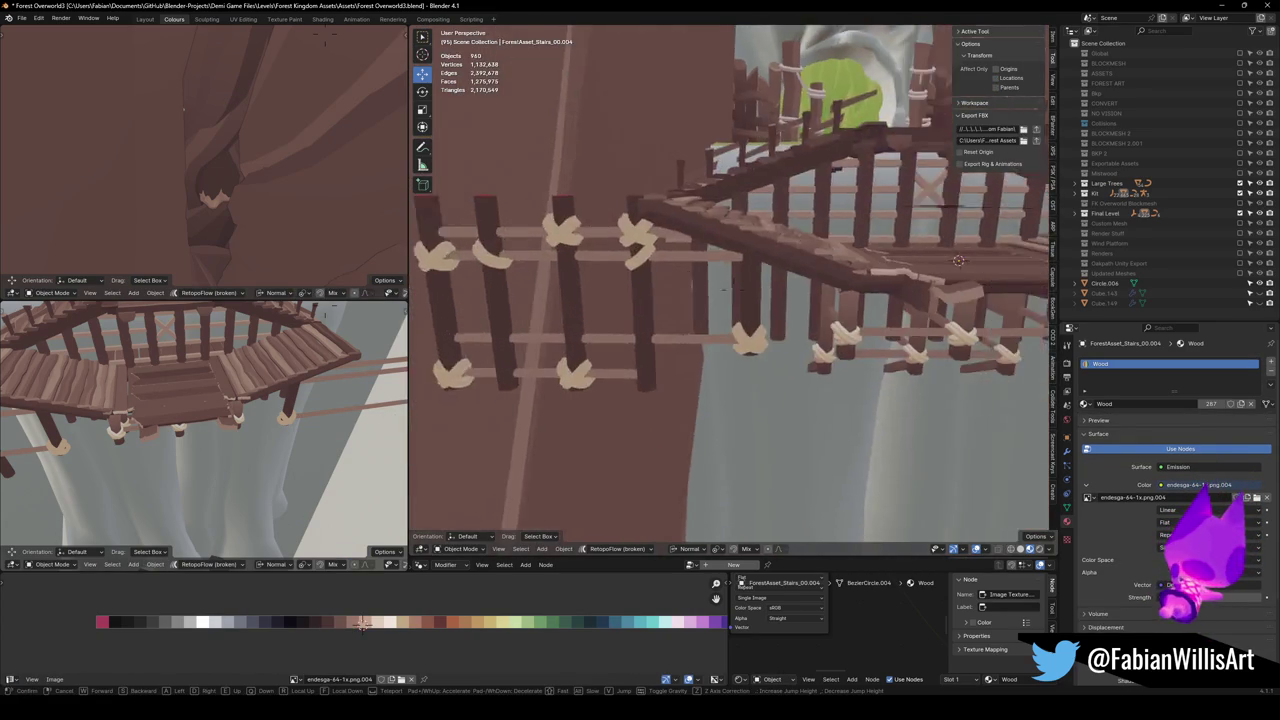
left_click(641, 284)
key("Tab")
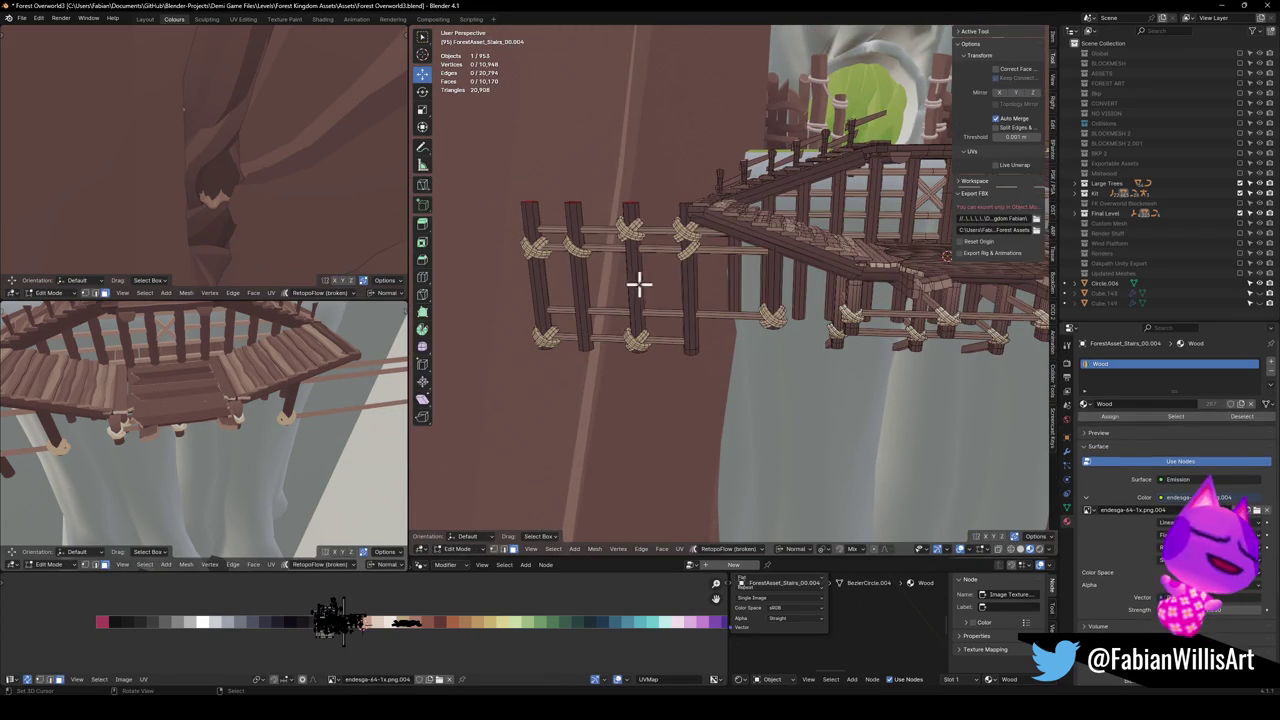
key("l")
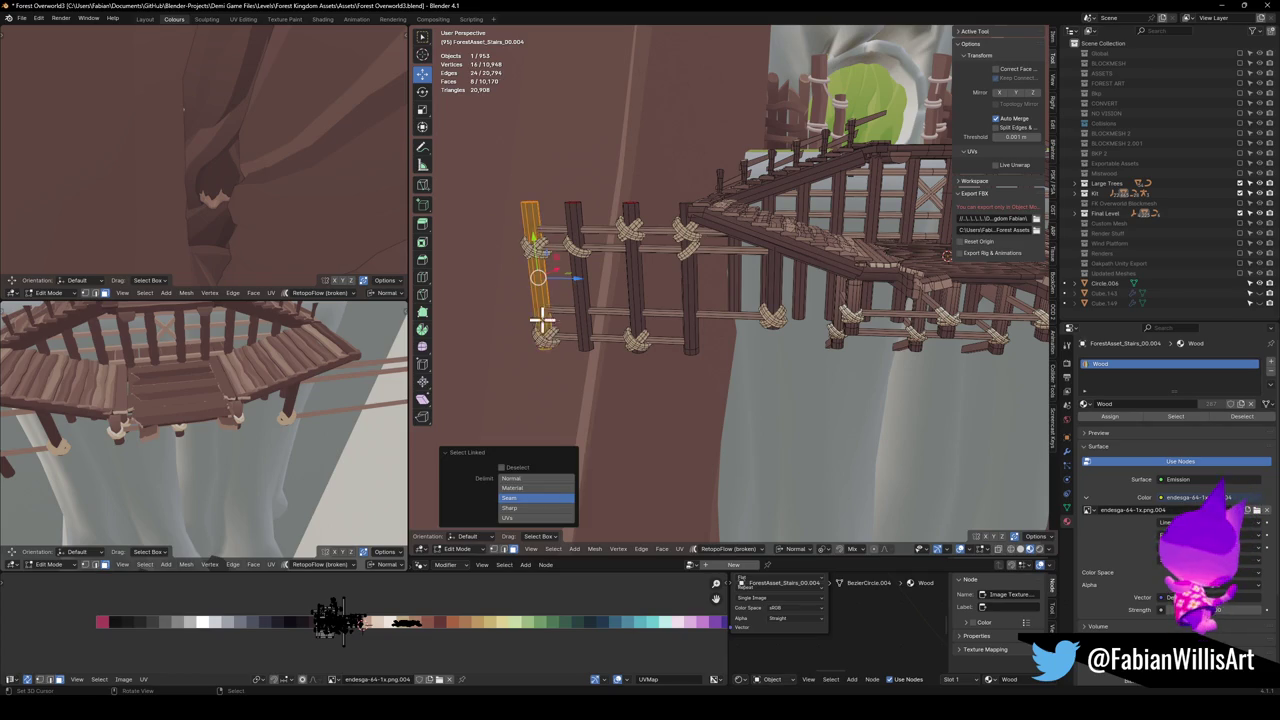
key("l")
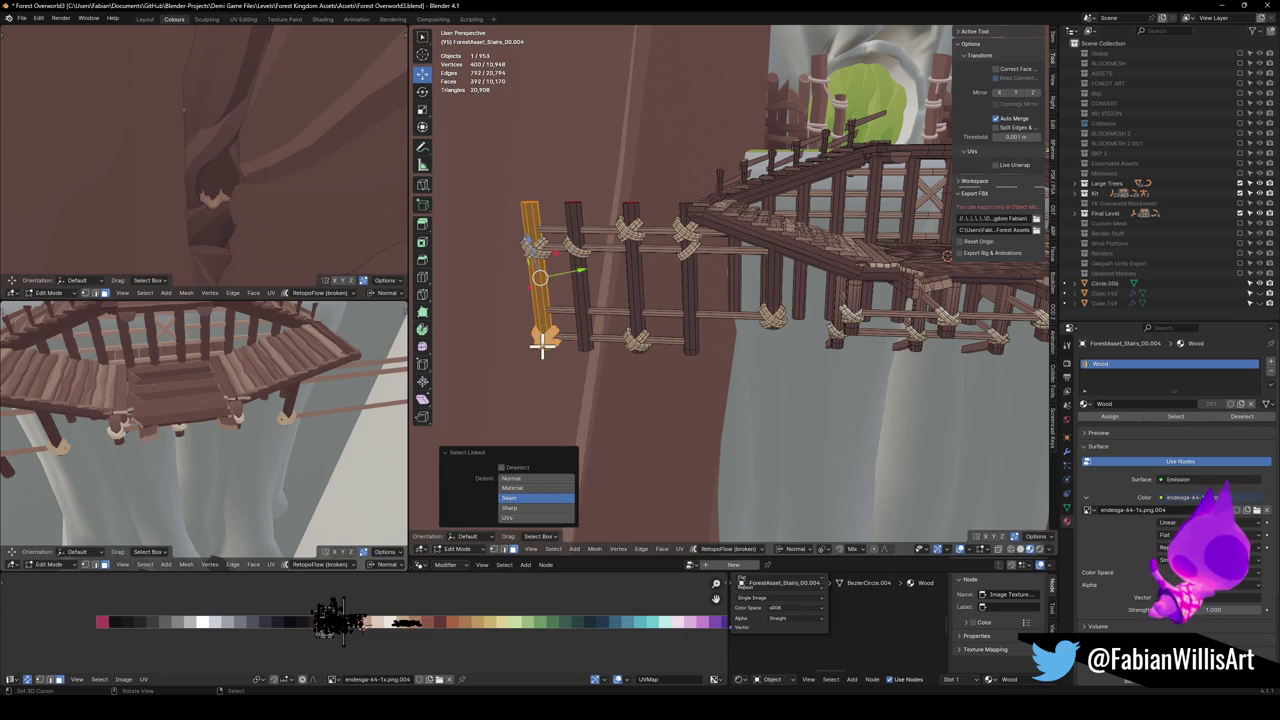
key("l")
key("l")
key("l")
key("l")
key("l")
key("l")
key("l")
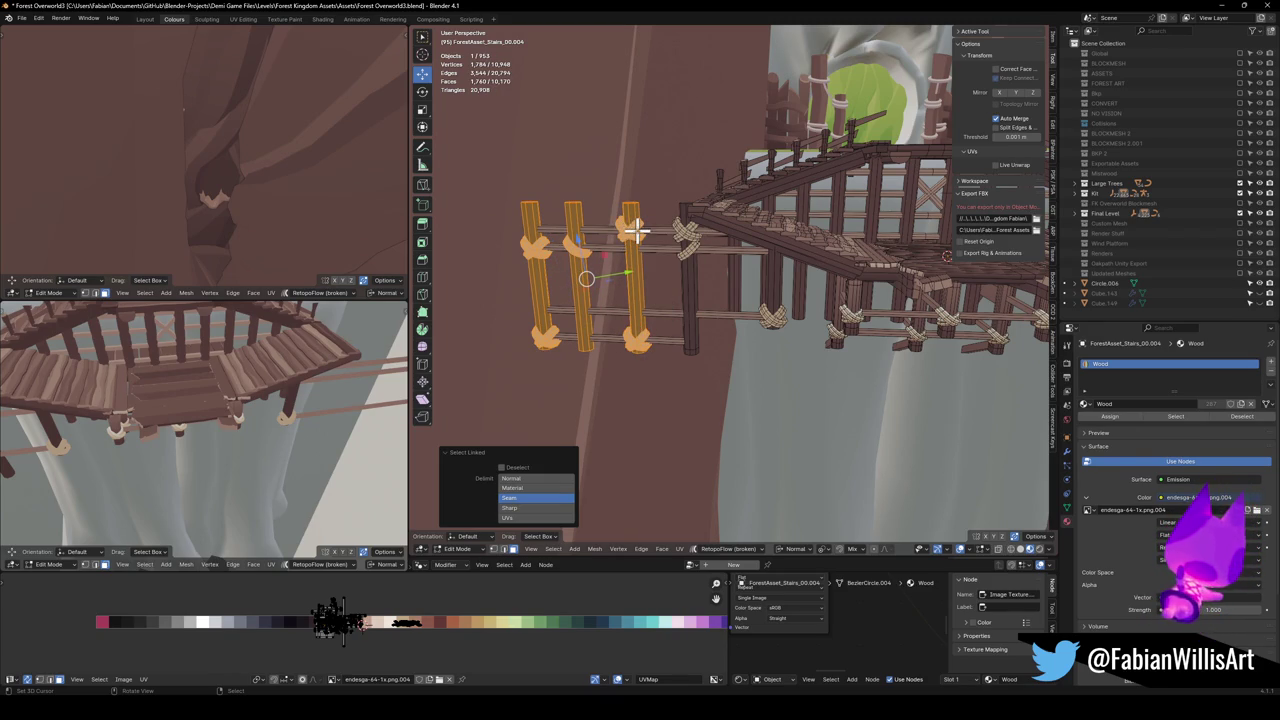
key("l")
key("l")
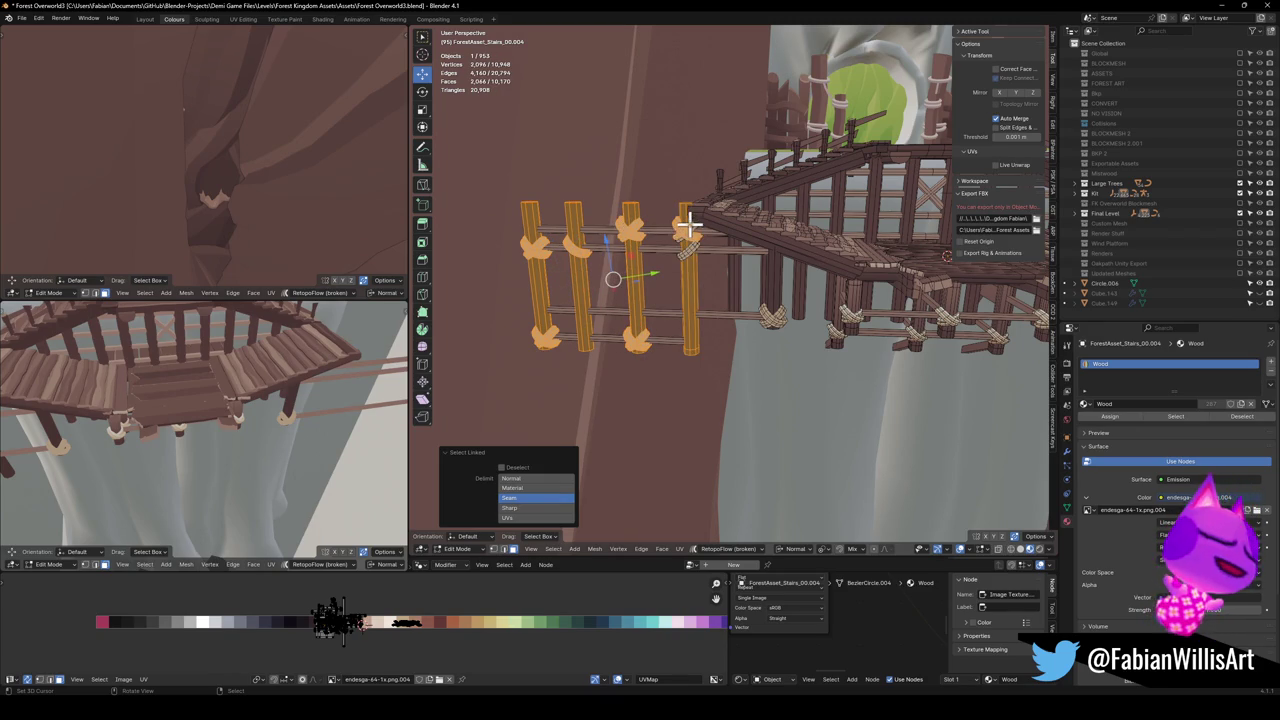
key("x")
left_click(680, 245)
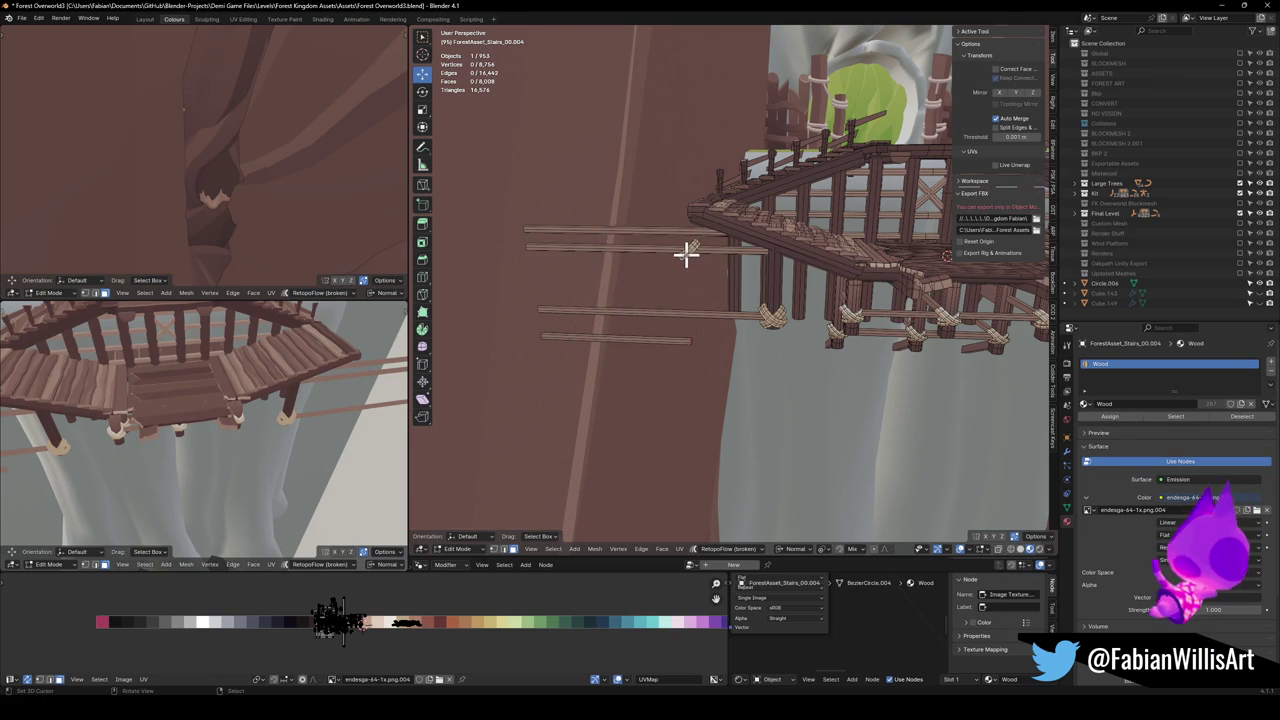
Delete the two loose planks beside the stairs and view the platform from above
key("l")
key("l")
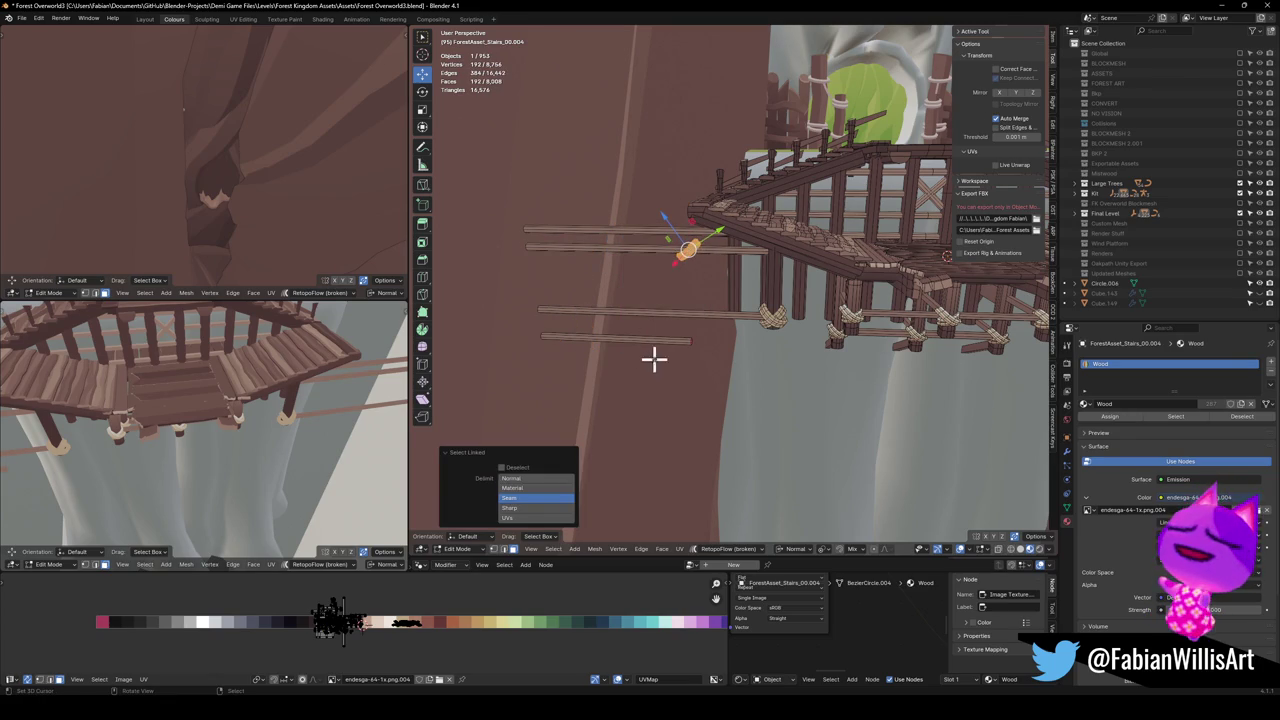
key("l")
key("x")
left_click(694, 257)
mouse_move(578, 321)
left_mouse_down()
mouse_move(709, 320)
mouse_move(694, 323)
mouse_move(703, 355)
left_mouse_up()
Return to Object Mode and walk through the trimmed stairs to check them
key("Tab")
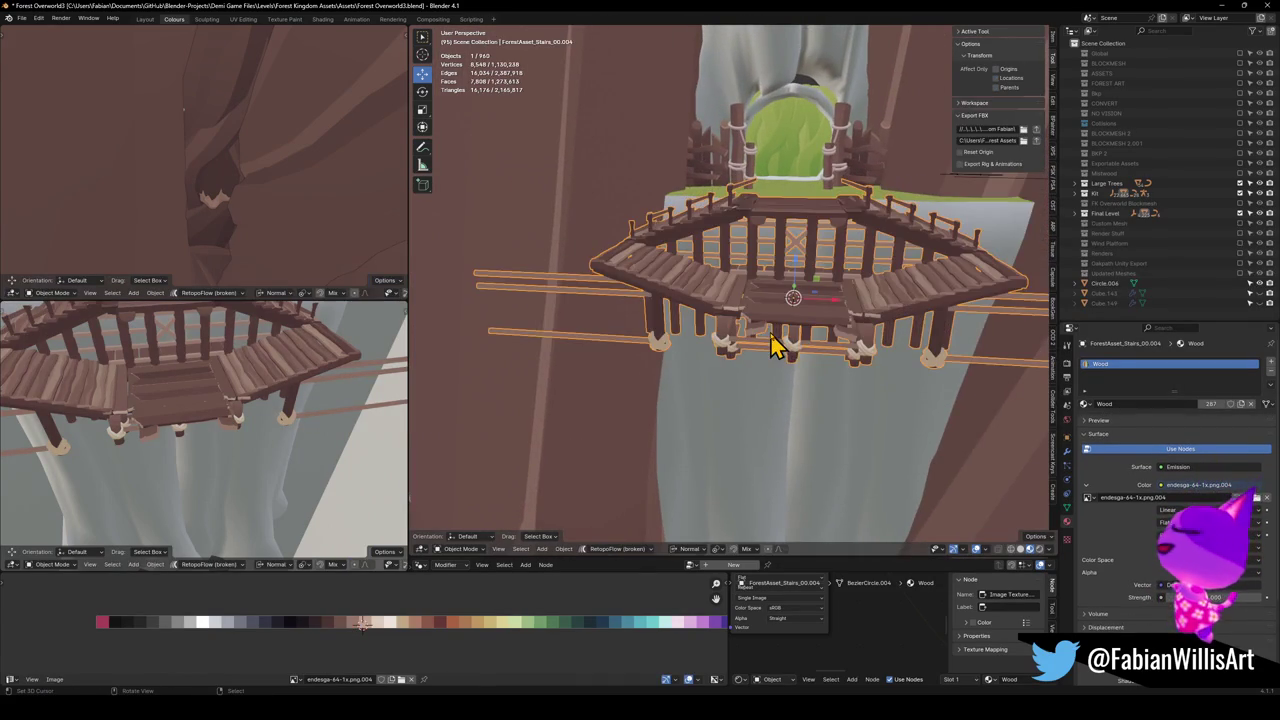
key("shift+grave")
key("w")
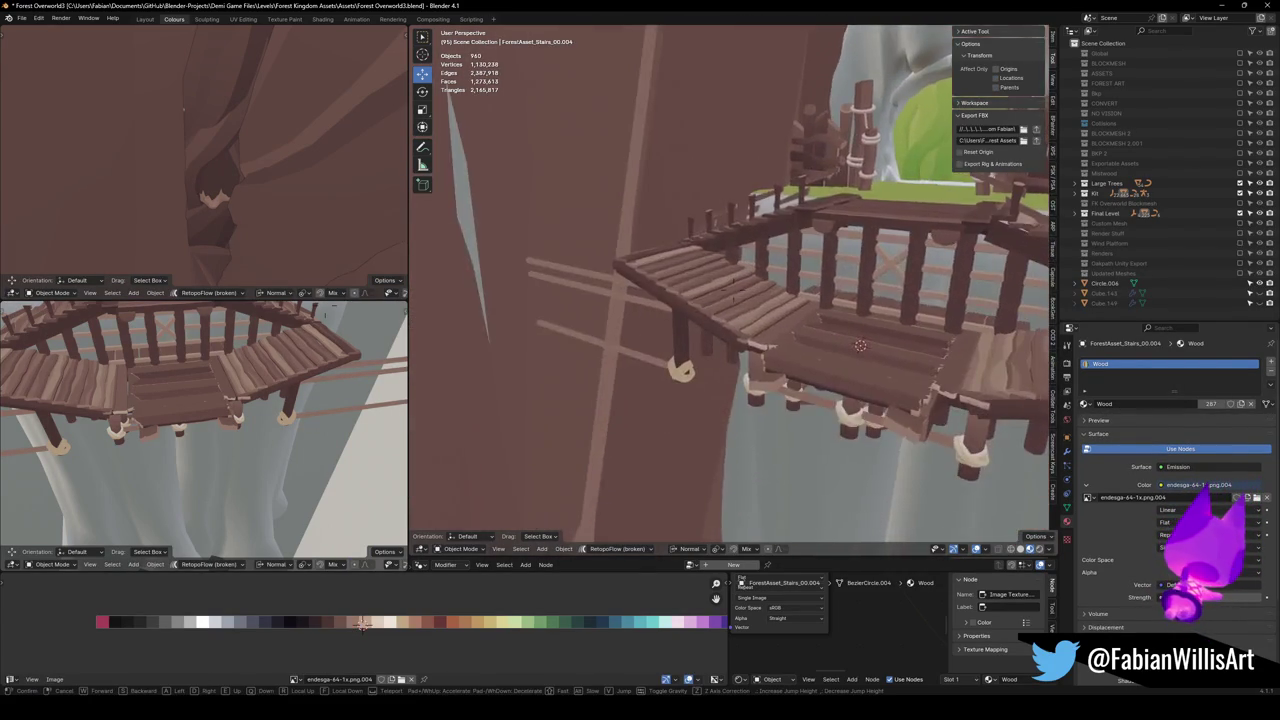
left_click(840, 342)
Select the FX_OVERWORLD empty, save the blend file and run the FBX export
left_click(750, 292)
key("ctrl+s")
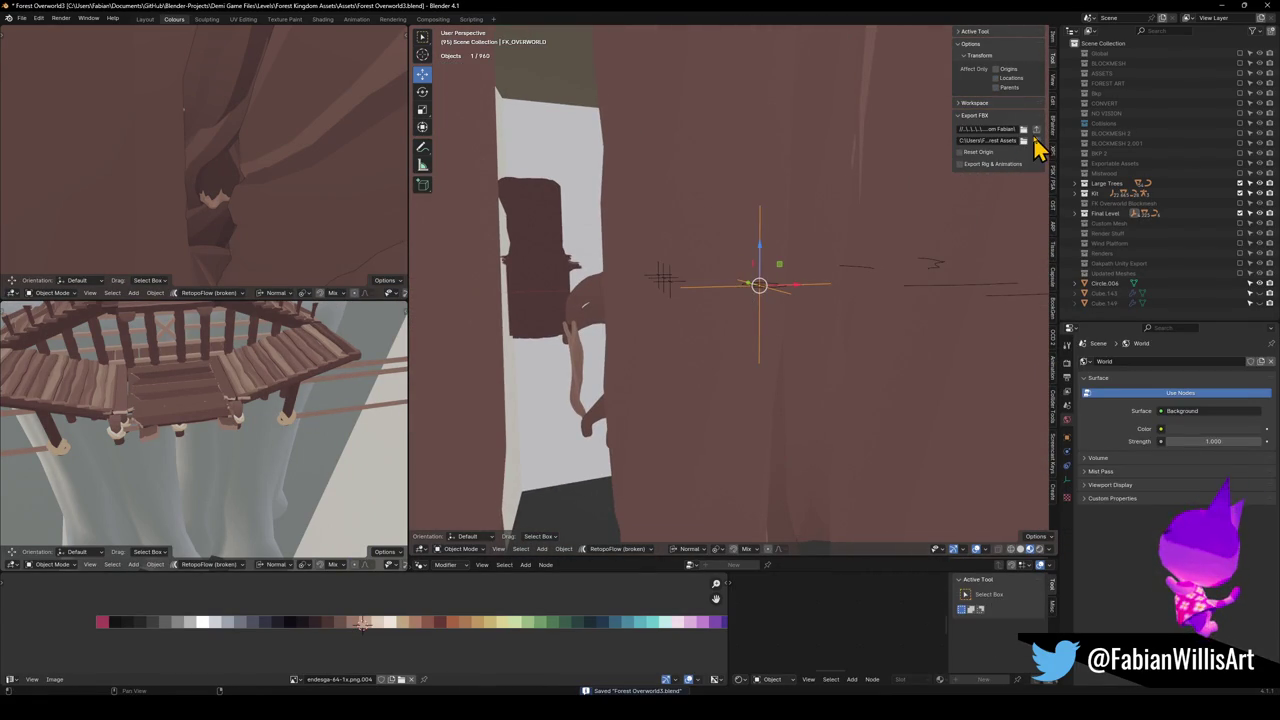
left_click(1036, 129)
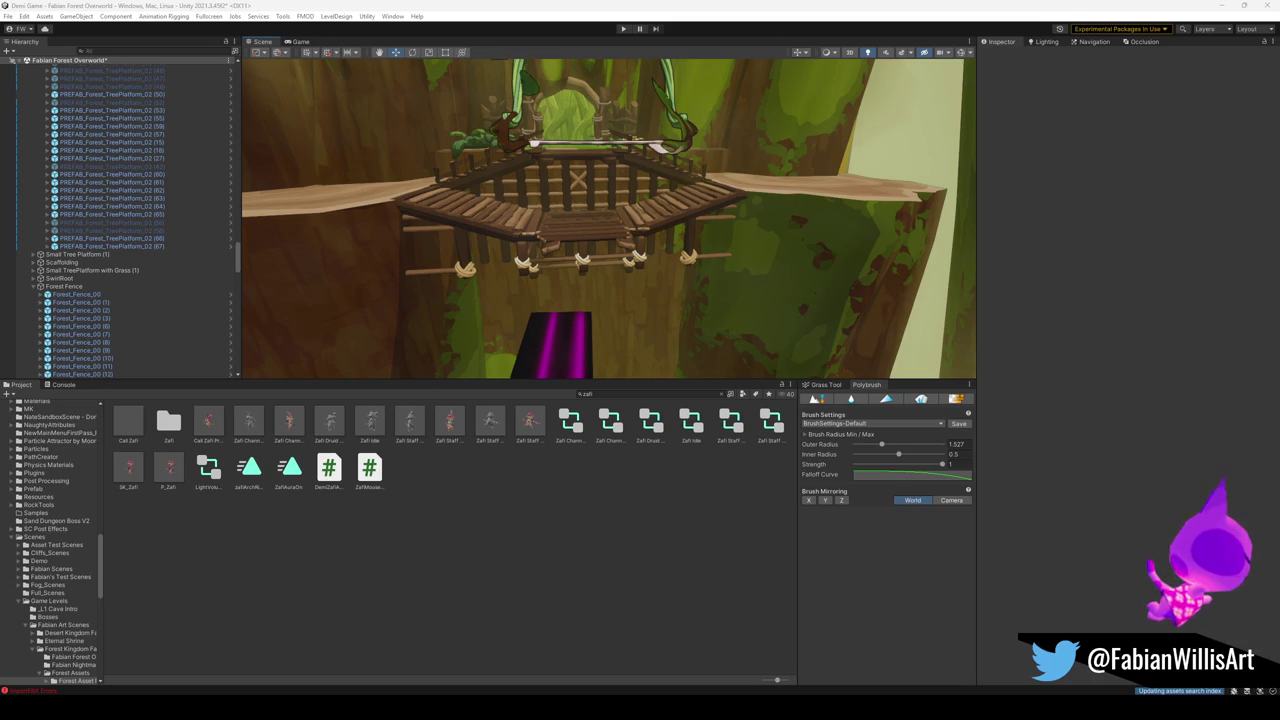
key("s")
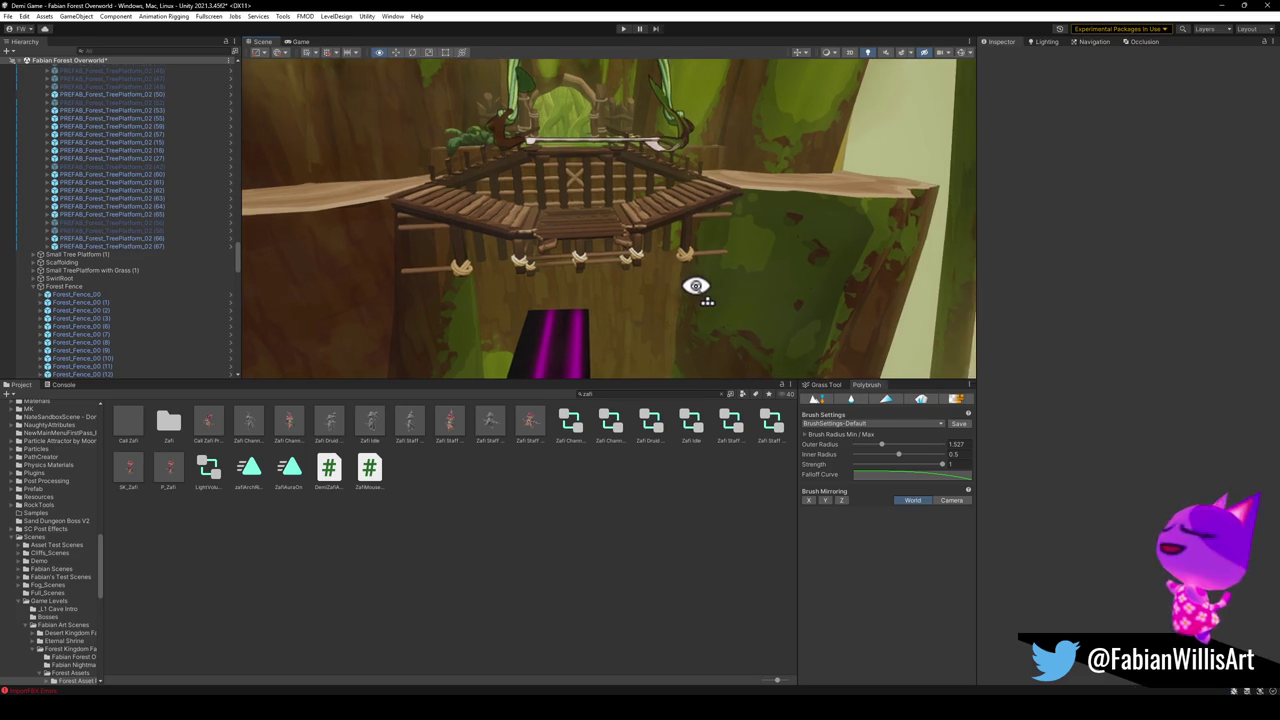
key("w")
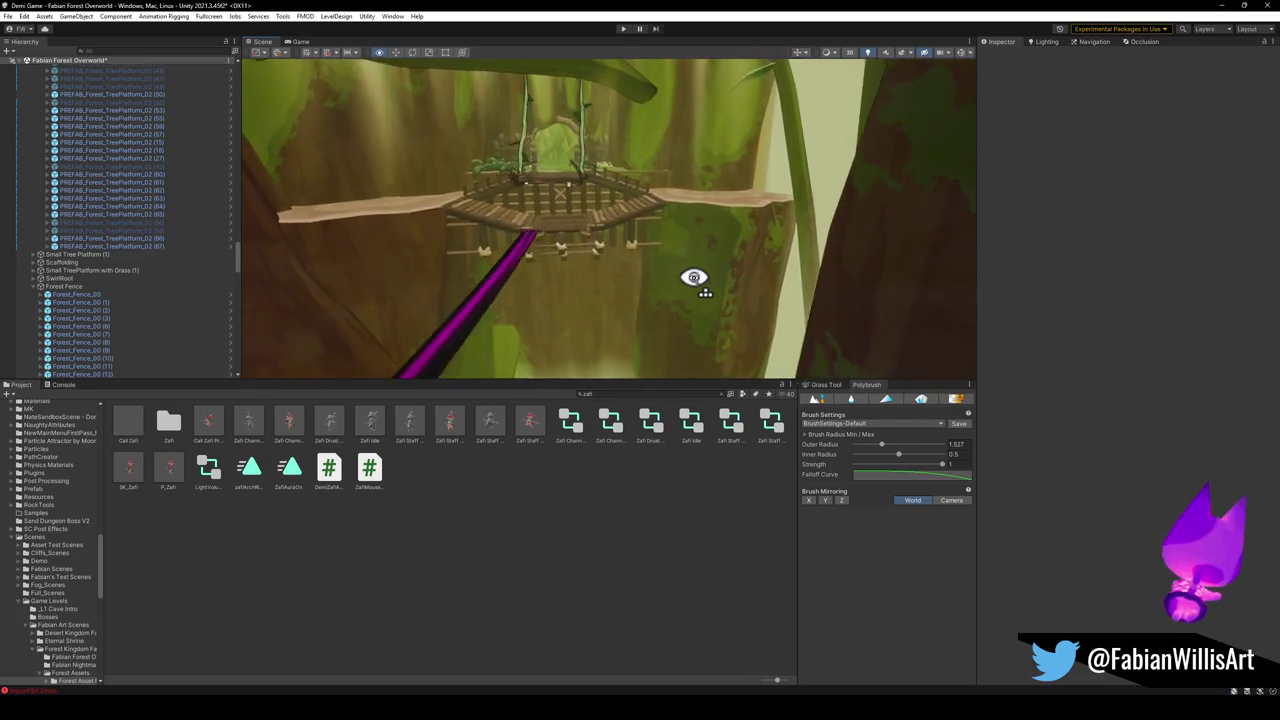
key("s")
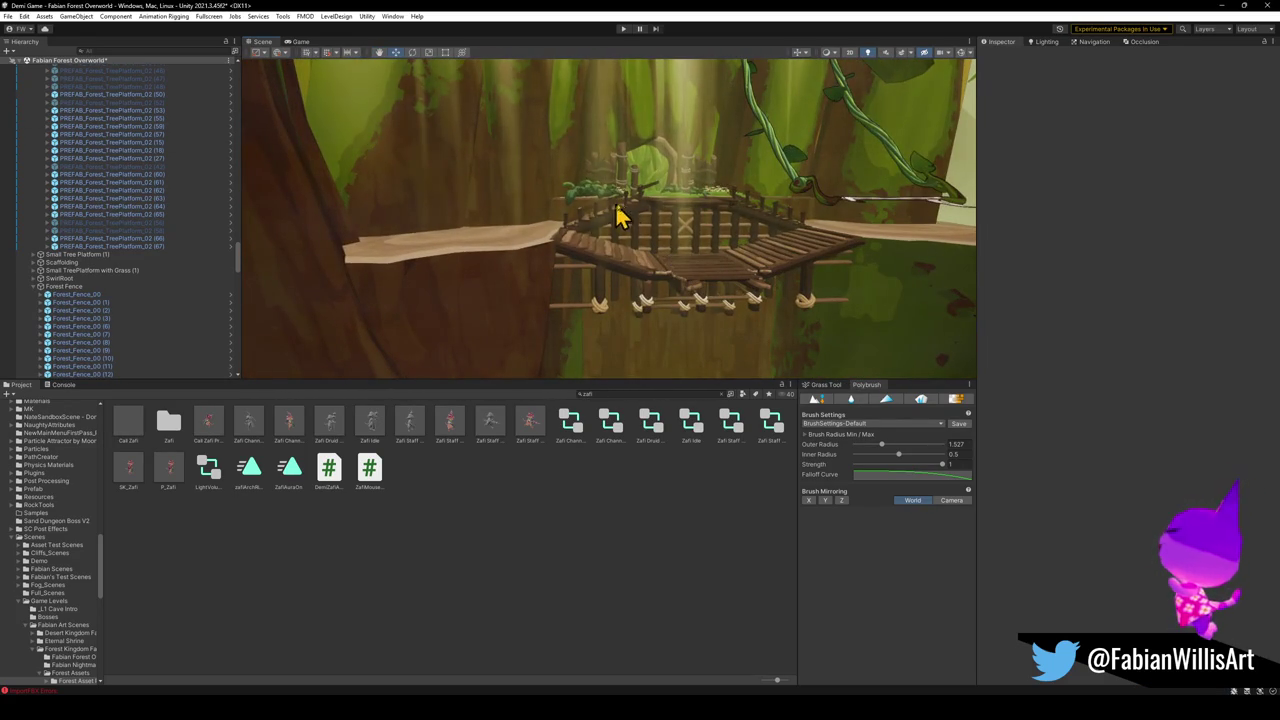
left_click(80, 294)
Move and rotate the fence piece onto the walkway and duplicate it twice along the edge
mouse_move(460, 250)
left_mouse_down()
mouse_move(481, 256)
mouse_move(466, 277)
mouse_move(555, 287)
left_mouse_up()
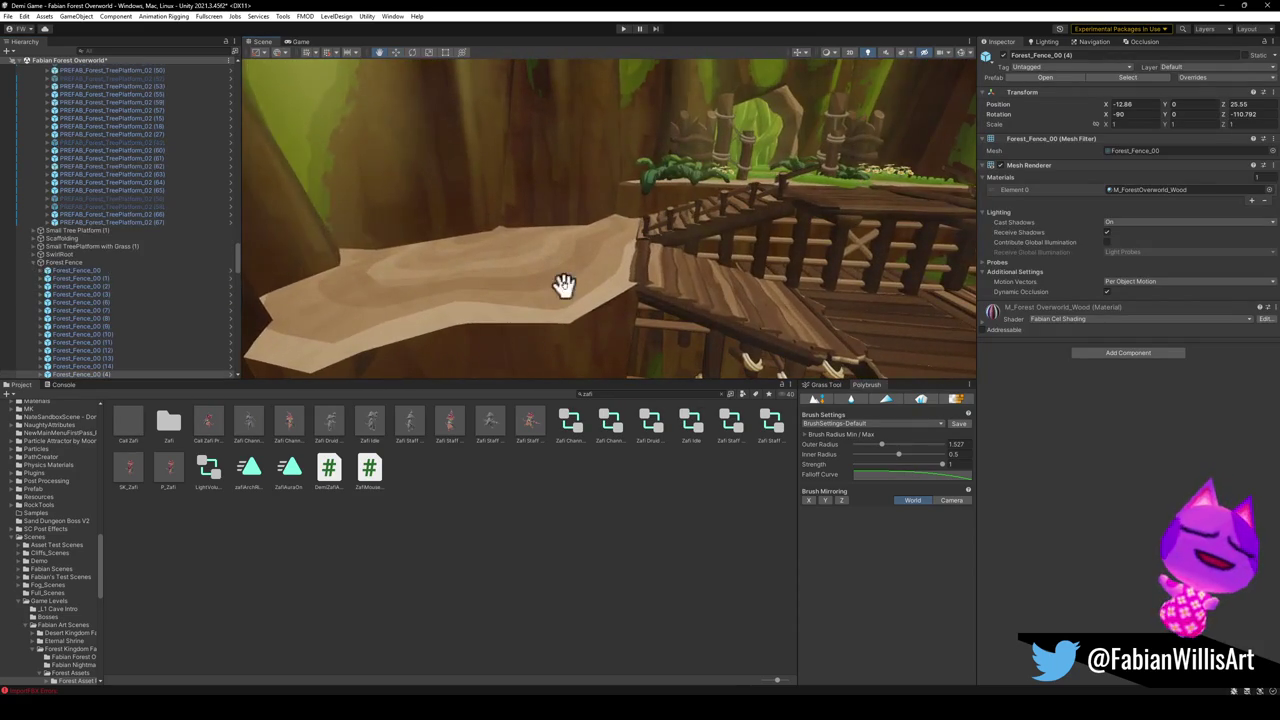
left_click_drag(613, 223, 588, 284)
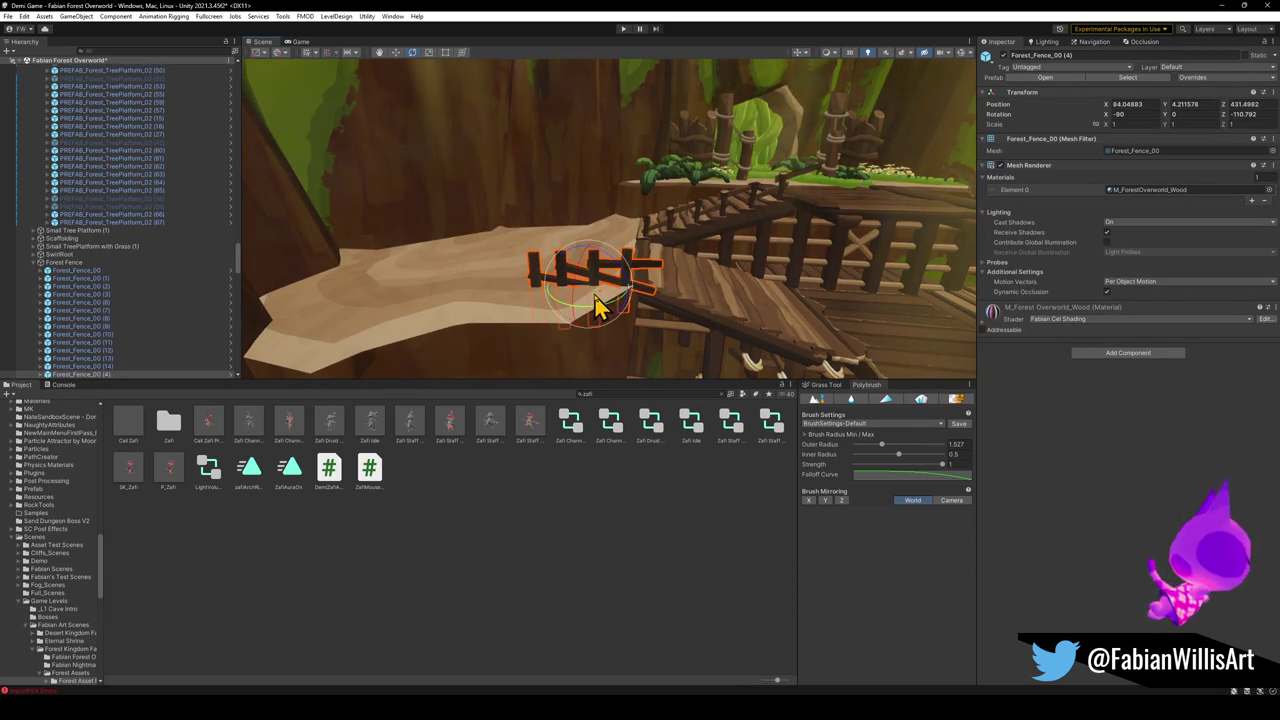
mouse_move(595, 318)
left_mouse_down()
mouse_move(657, 294)
mouse_move(643, 306)
mouse_move(591, 297)
mouse_move(595, 313)
mouse_move(585, 258)
mouse_move(503, 298)
mouse_move(502, 320)
mouse_move(474, 337)
mouse_move(451, 314)
mouse_move(457, 325)
mouse_move(329, 320)
mouse_move(337, 309)
mouse_move(276, 325)
mouse_move(380, 286)
mouse_move(400, 310)
left_mouse_up()
key("w")
key("ctrl+d")
key("e")
key("w")
key("ctrl+d")
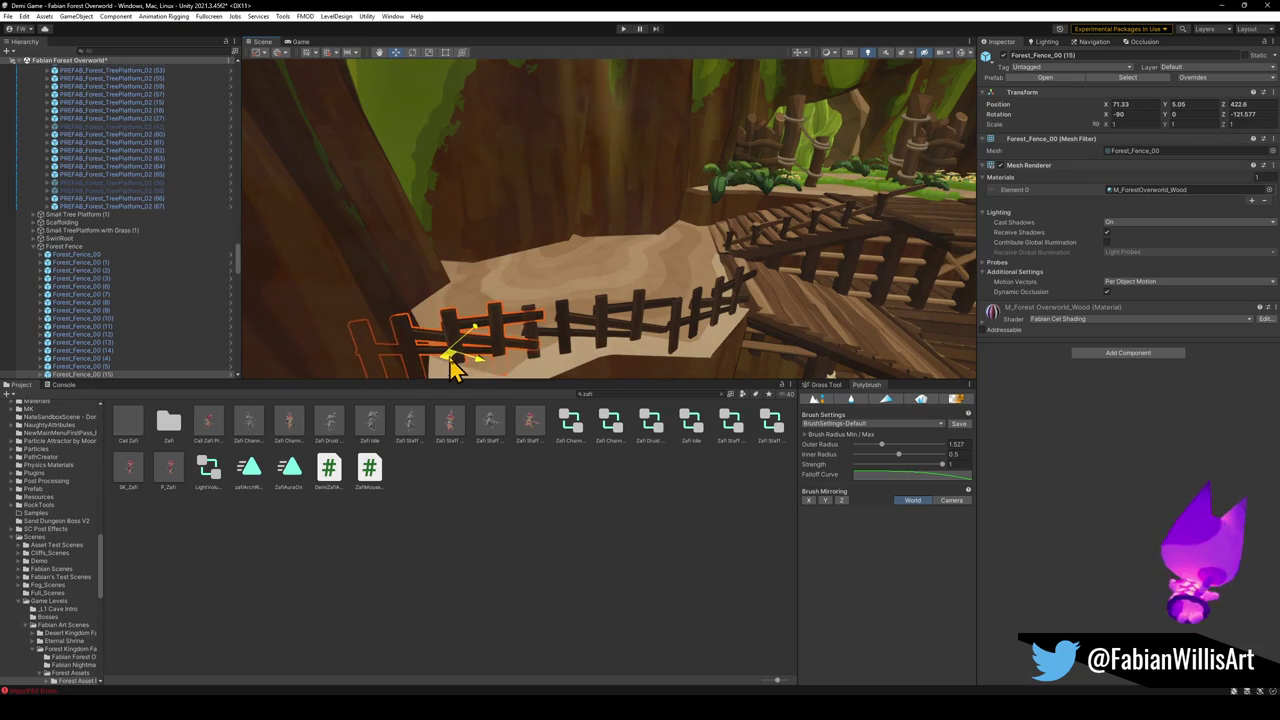
Rotate Forest_Fence_00 (4) to fit the walkway edge
left_click(510, 400)
mouse_move(558, 330)
left_mouse_down()
mouse_move(563, 309)
mouse_move(723, 354)
mouse_move(709, 314)
mouse_move(606, 263)
mouse_move(792, 238)
mouse_move(777, 266)
mouse_move(620, 209)
mouse_move(679, 248)
mouse_move(627, 285)
left_mouse_up()
left_click(640, 225)
key("e")
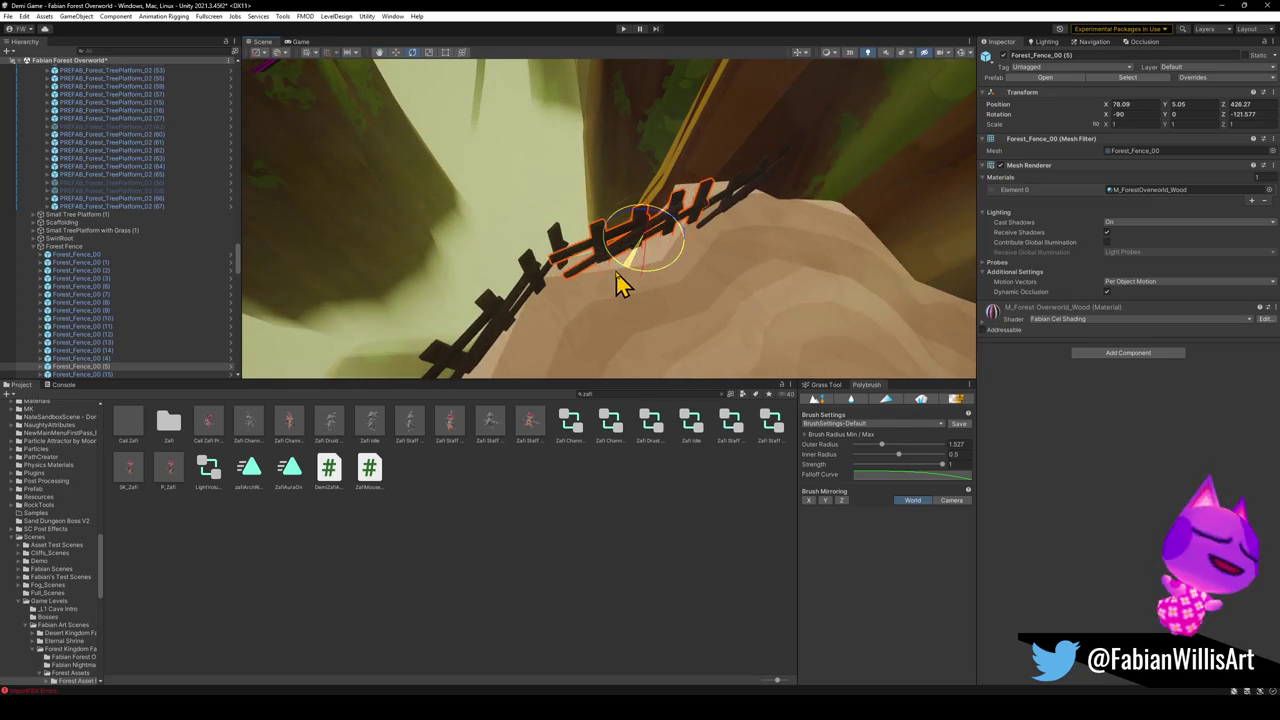
left_click(550, 318)
mouse_move(537, 355)
left_mouse_down()
mouse_move(517, 294)
mouse_move(629, 209)
mouse_move(755, 218)
left_mouse_up()
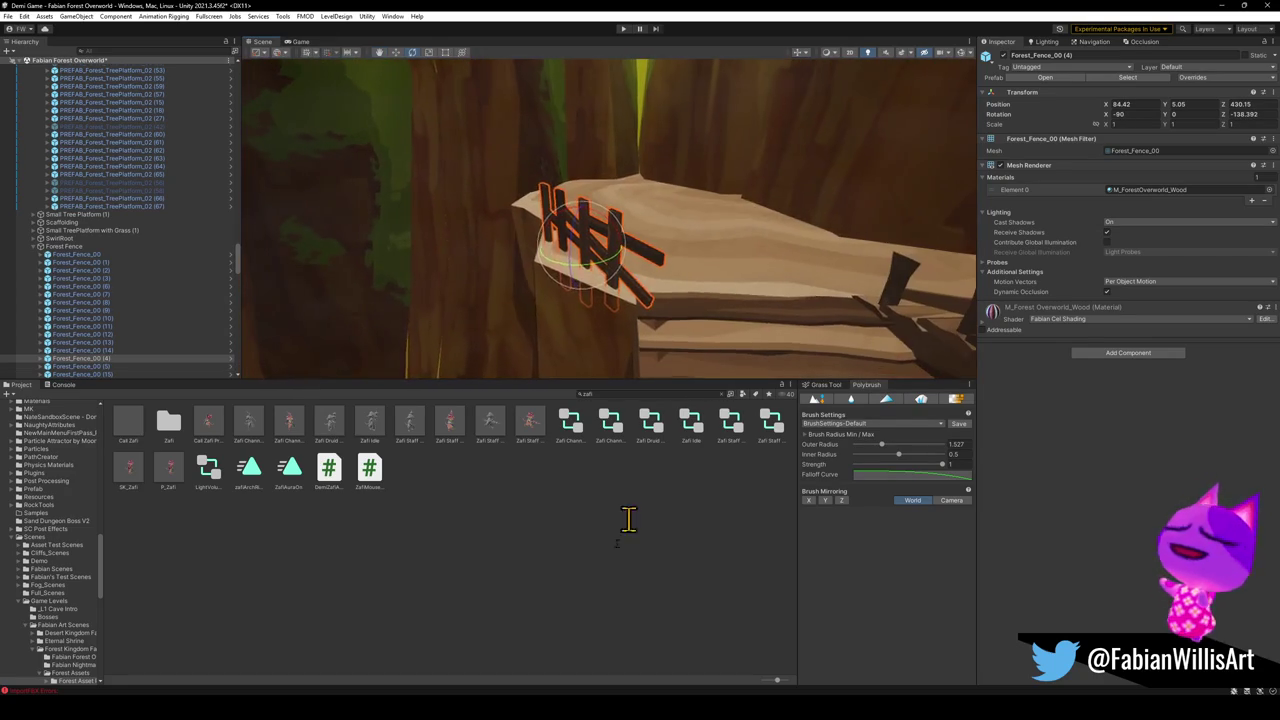
left_click(597, 357)
mouse_move(597, 357)
left_mouse_down()
mouse_move(717, 289)
mouse_move(777, 277)
mouse_move(688, 280)
mouse_move(704, 280)
left_mouse_up()
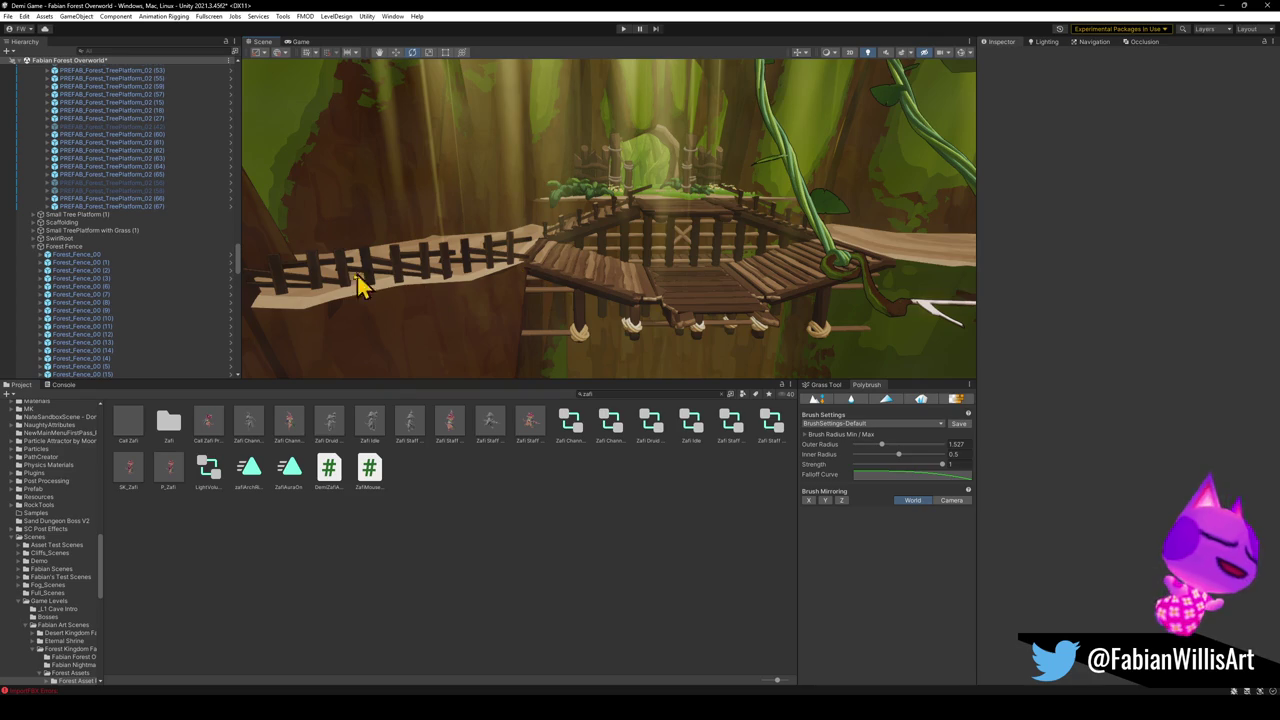
Frame Forest_Fence_00 (16) and rotate it to follow the ledge edge
left_click(315, 288)
mouse_move(315, 288)
left_mouse_down()
mouse_move(500, 277)
mouse_move(474, 269)
mouse_move(613, 307)
mouse_move(418, 305)
left_mouse_up()
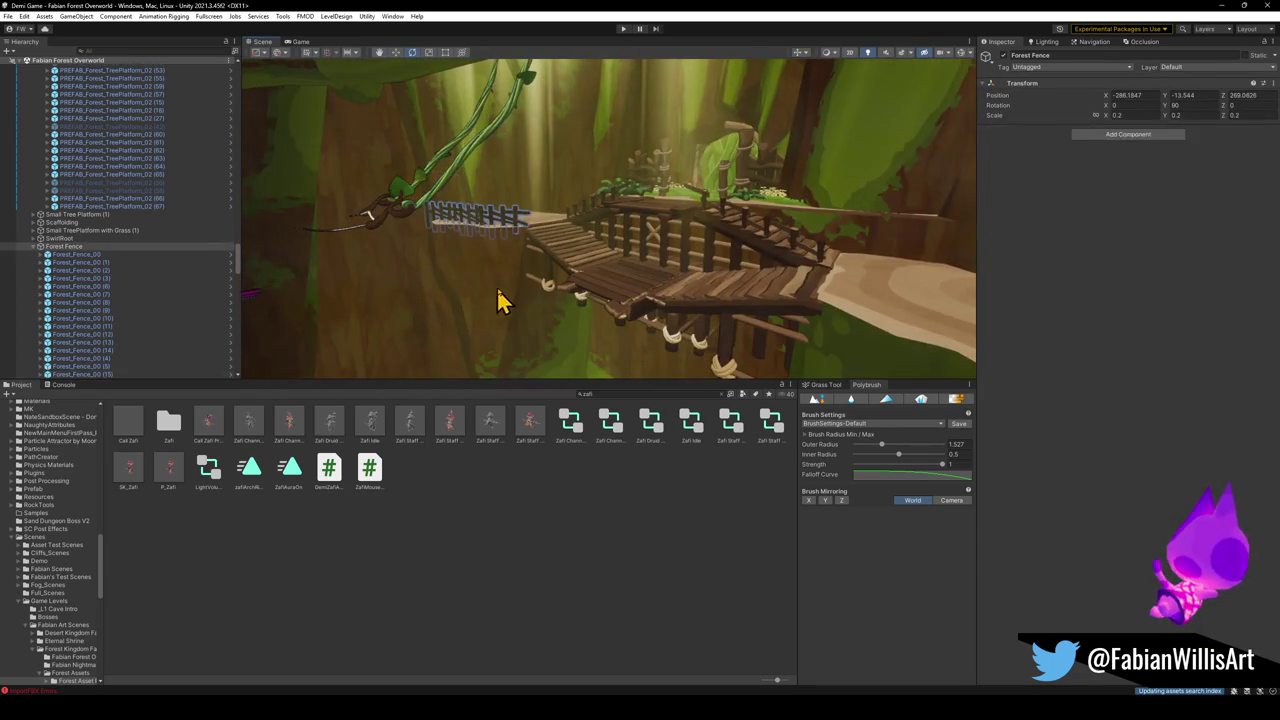
left_click(476, 216)
key("f")
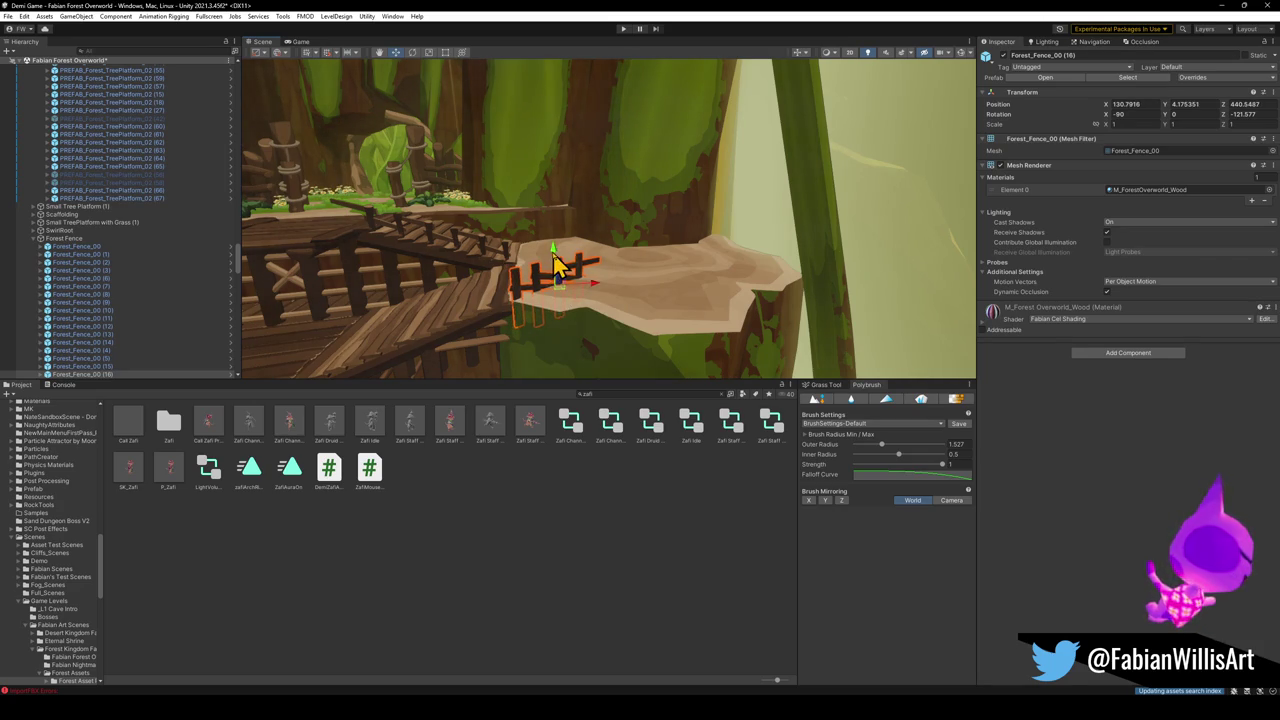
mouse_move(563, 315)
left_mouse_down()
mouse_move(540, 325)
mouse_move(569, 329)
mouse_move(562, 288)
mouse_move(560, 303)
left_mouse_up()
Duplicate the fence twice, sliding the copies along the ledge edge
key("w")
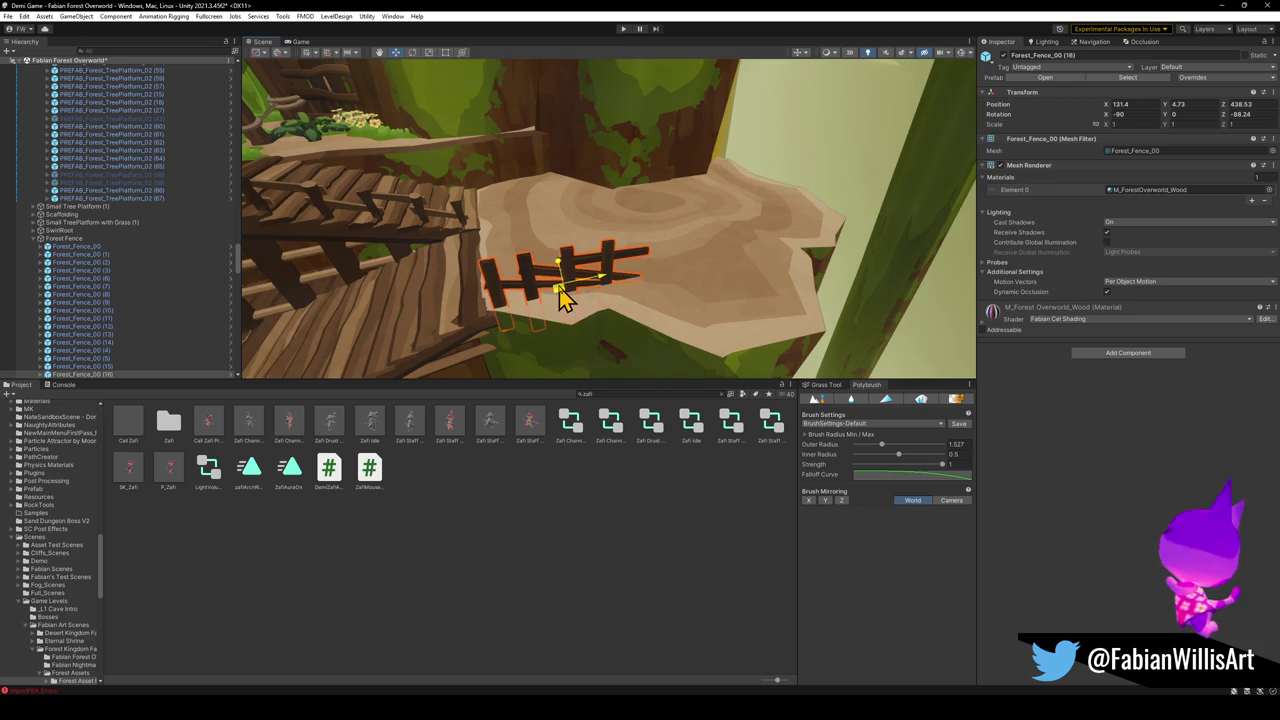
key("ctrl+d")
mouse_move(570, 300)
left_mouse_down()
mouse_move(677, 309)
mouse_move(597, 337)
mouse_move(678, 305)
left_mouse_up()
key("ctrl+d")
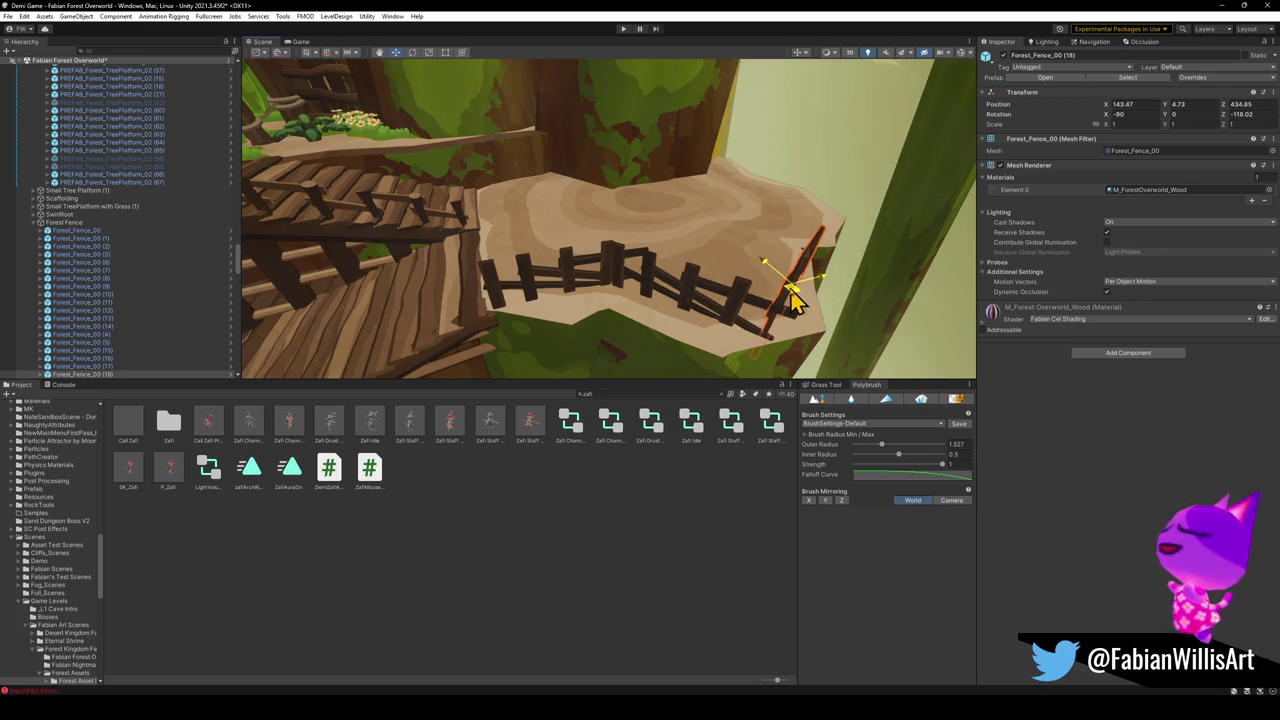
mouse_move(785, 305)
left_mouse_down()
mouse_move(786, 286)
mouse_move(723, 280)
mouse_move(697, 310)
left_mouse_up()
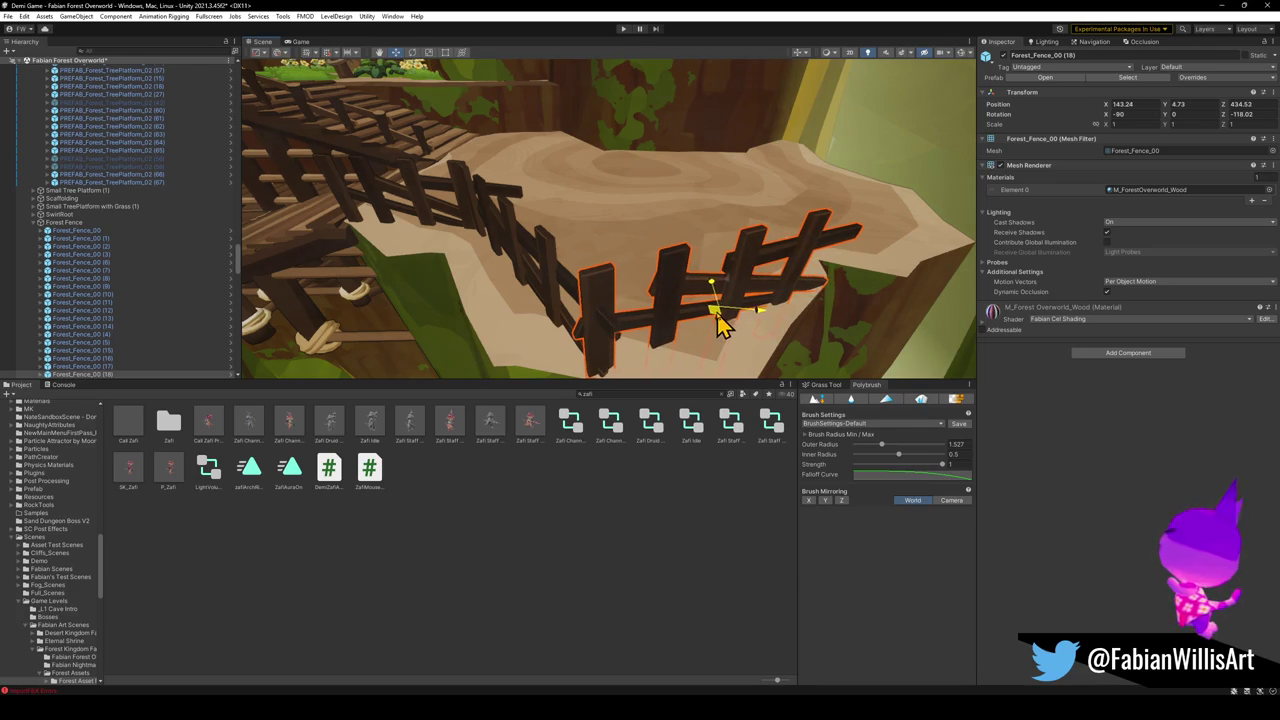
left_click(606, 529)
mouse_move(630, 290)
left_mouse_down()
mouse_move(760, 274)
mouse_move(631, 269)
mouse_move(735, 337)
mouse_move(571, 309)
mouse_move(443, 286)
mouse_move(446, 249)
mouse_move(416, 240)
mouse_move(394, 209)
mouse_move(605, 270)
mouse_move(602, 246)
mouse_move(571, 274)
mouse_move(563, 314)
mouse_move(449, 340)
mouse_move(509, 331)
mouse_move(697, 178)
mouse_move(565, 225)
left_mouse_up()
Duplicate the leafy foliage plant and nudge the copy into place on the ledge
left_click(706, 190)
key("ctrl+d")
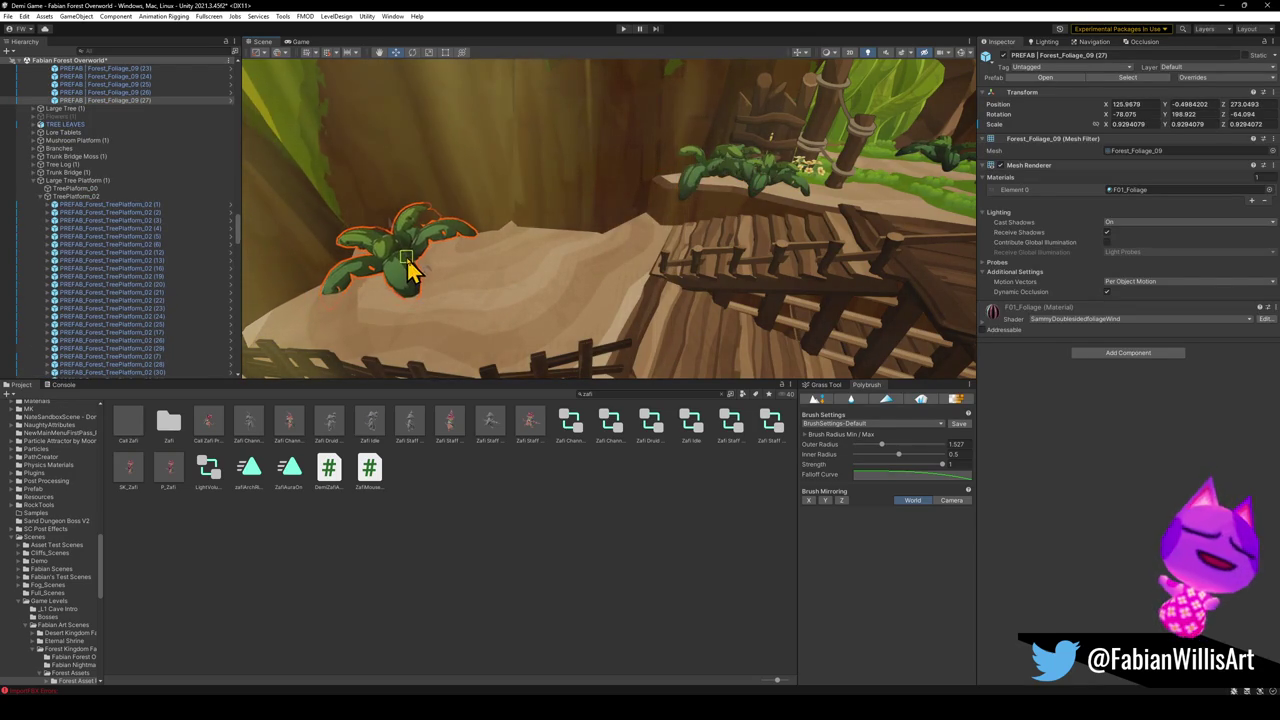
left_click_drag(407, 262, 417, 270)
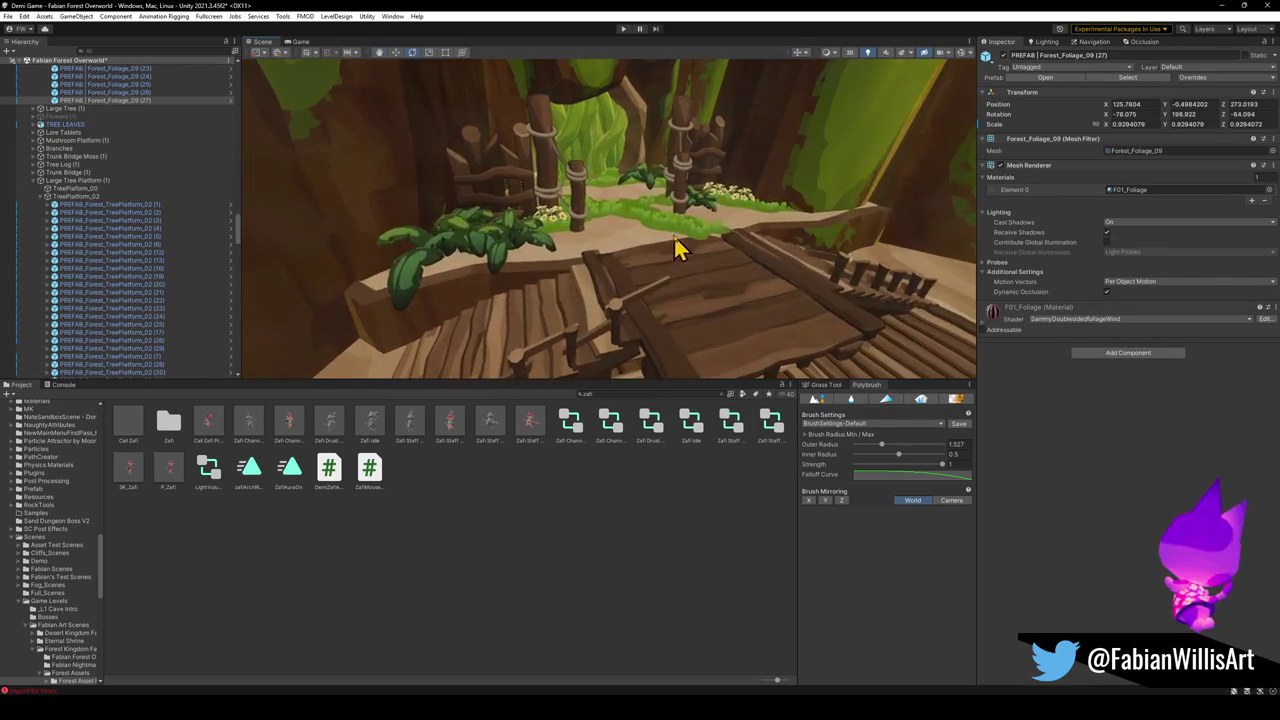
Duplicate a moss patch and drag the copy beside the stairs
left_click(670, 243)
key("ctrl+d")
mouse_move(663, 237)
left_mouse_down()
mouse_move(757, 232)
mouse_move(329, 286)
mouse_move(390, 305)
left_mouse_up()
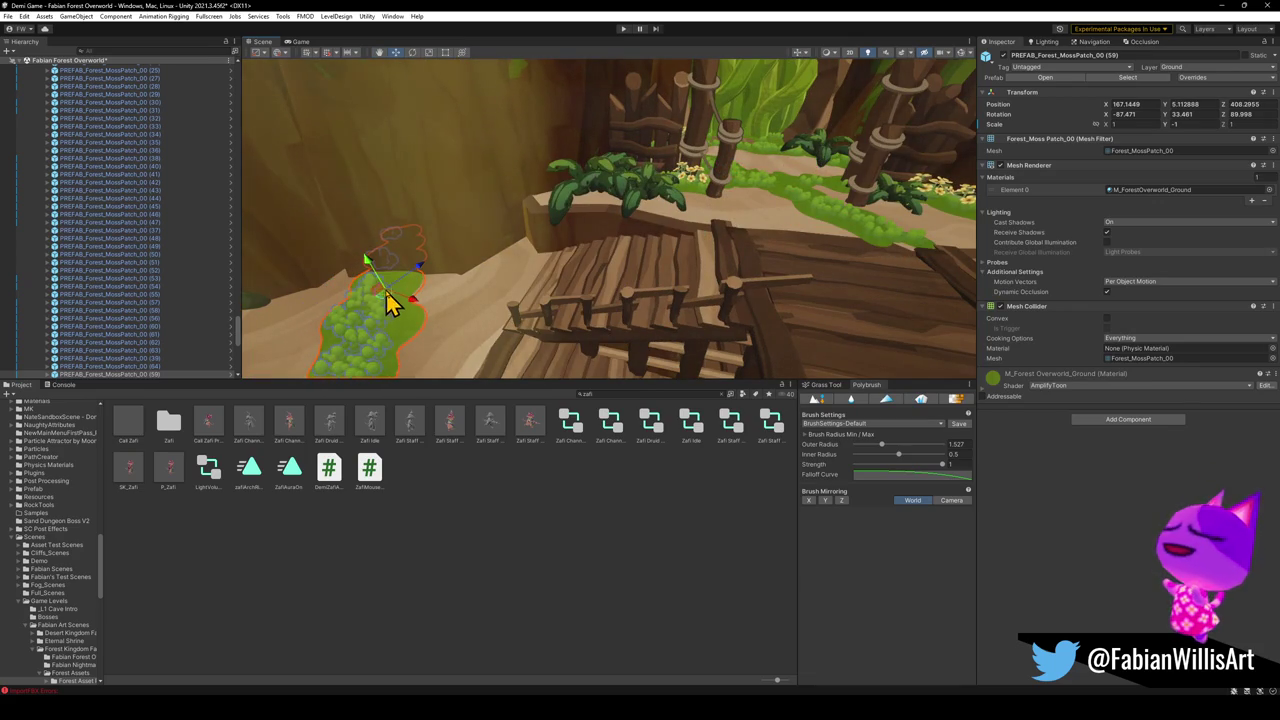
Sink the moss patch into the ground, turn it around and slide it along the ledge
left_click_drag(366, 258, 368, 261)
key("e")
mouse_move(391, 329)
left_mouse_down()
mouse_move(503, 289)
mouse_move(560, 297)
left_mouse_up()
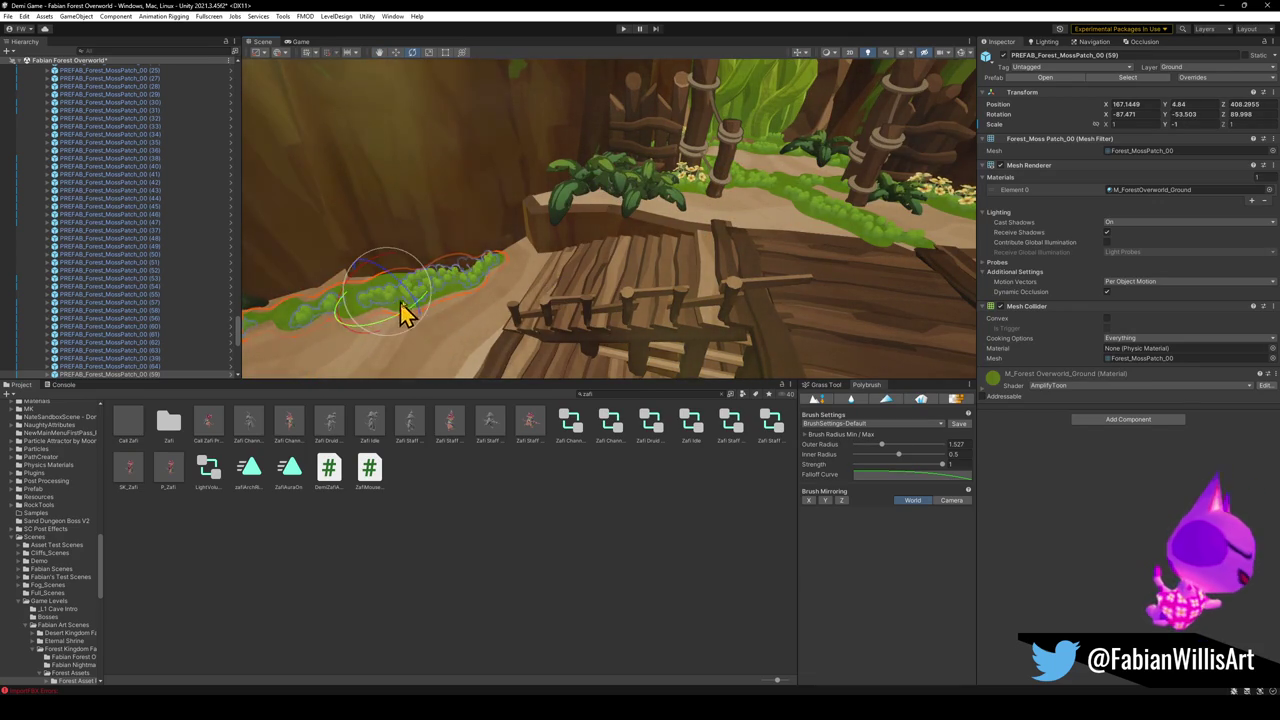
key("f")
key("w")
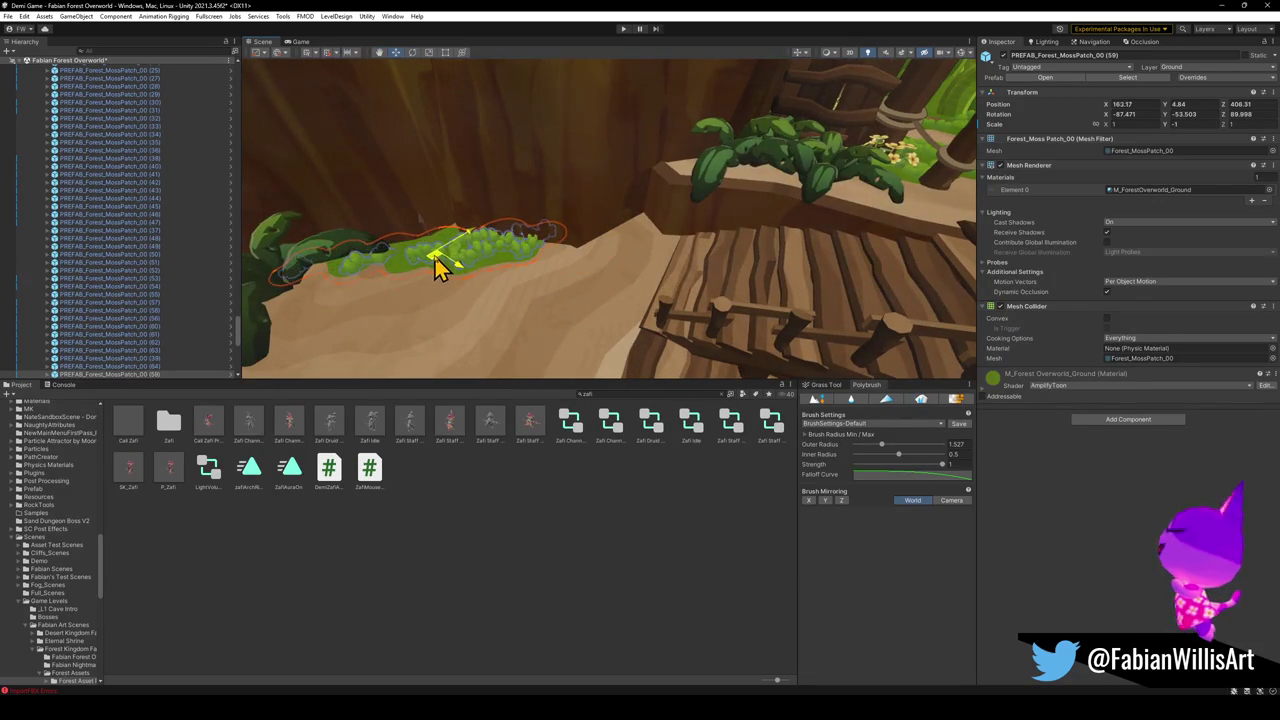
left_click_drag(440, 270, 620, 268)
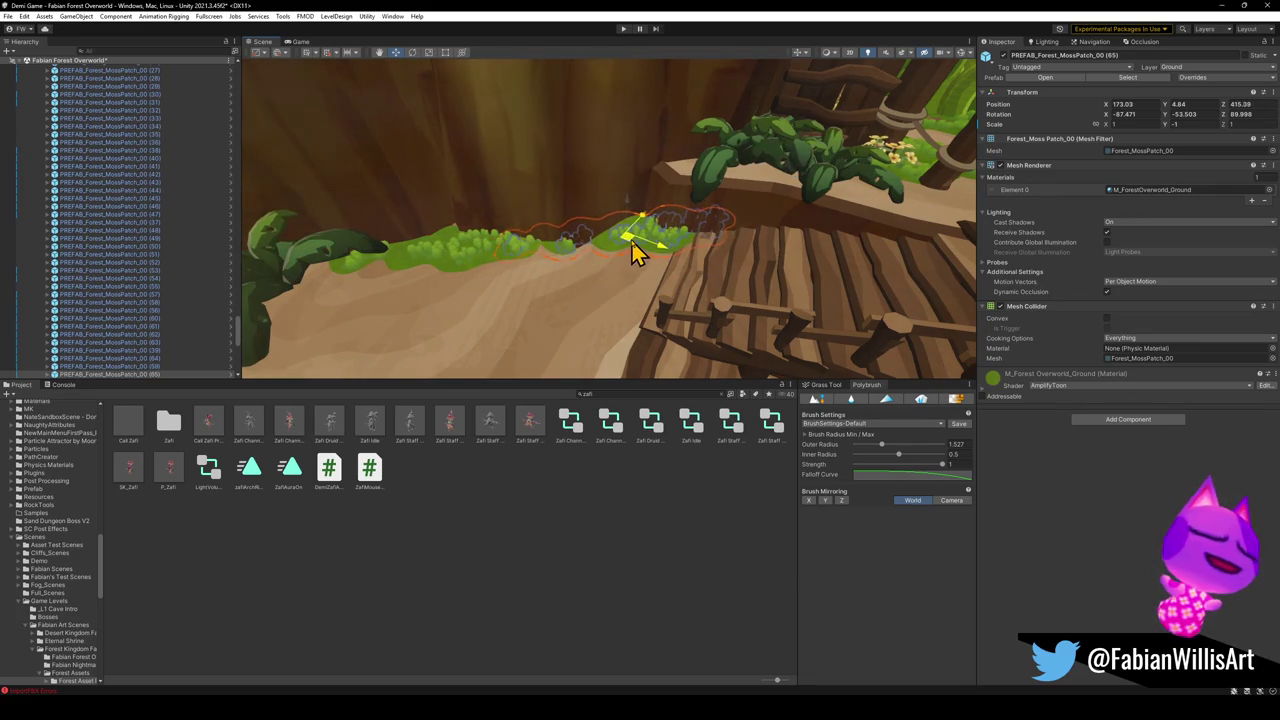
Select moss patch (66) and move it down onto the walkway
mouse_move(633, 297)
left_mouse_down()
mouse_move(640, 269)
mouse_move(646, 297)
mouse_move(615, 248)
left_mouse_up()
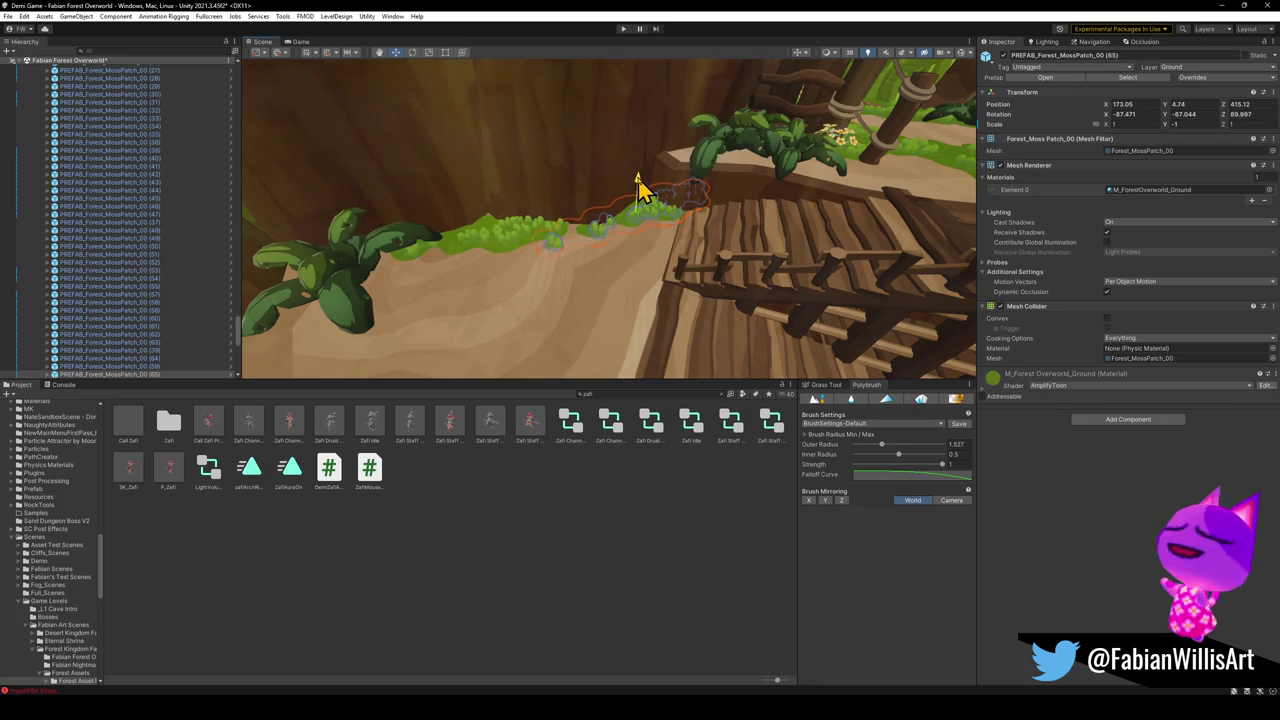
left_click(503, 563)
mouse_move(615, 290)
left_mouse_down()
mouse_move(598, 260)
mouse_move(629, 254)
mouse_move(631, 266)
left_mouse_up()
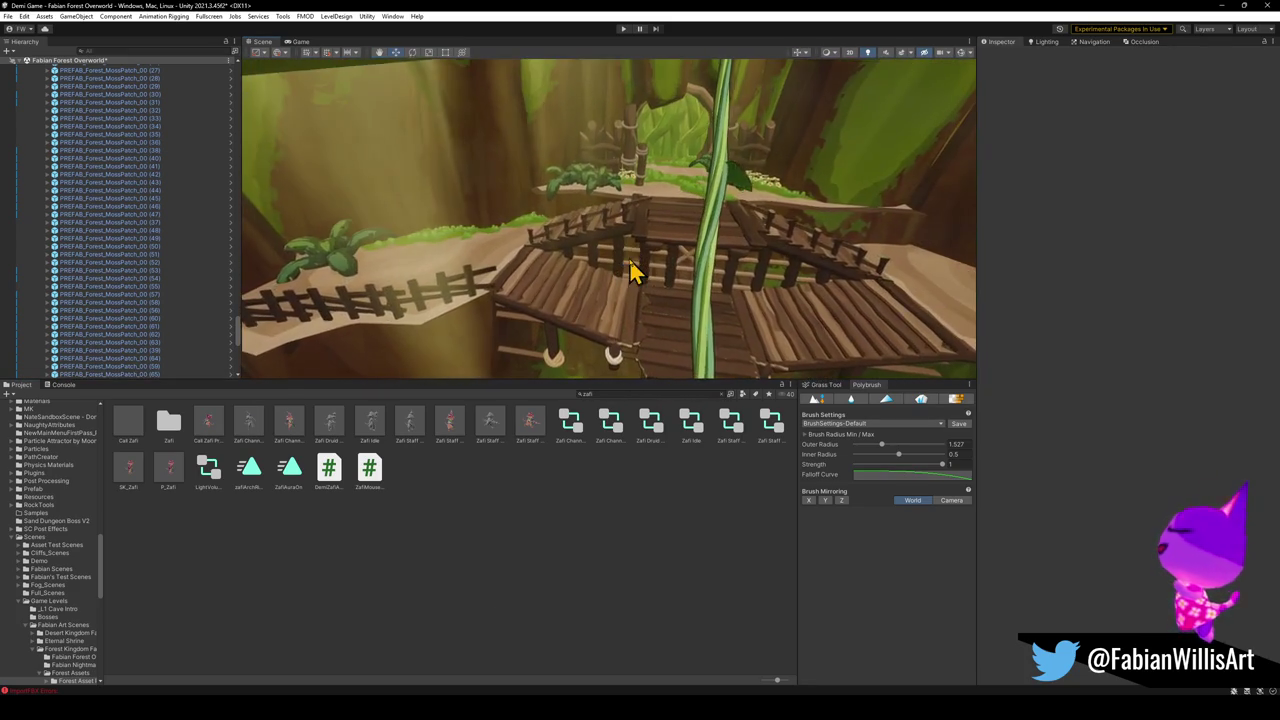
left_click(631, 271)
mouse_move(523, 286)
left_mouse_down()
mouse_move(571, 251)
mouse_move(649, 251)
mouse_move(668, 275)
left_mouse_up()
mouse_move(612, 245)
left_mouse_down()
mouse_move(590, 288)
mouse_move(490, 335)
left_mouse_up()
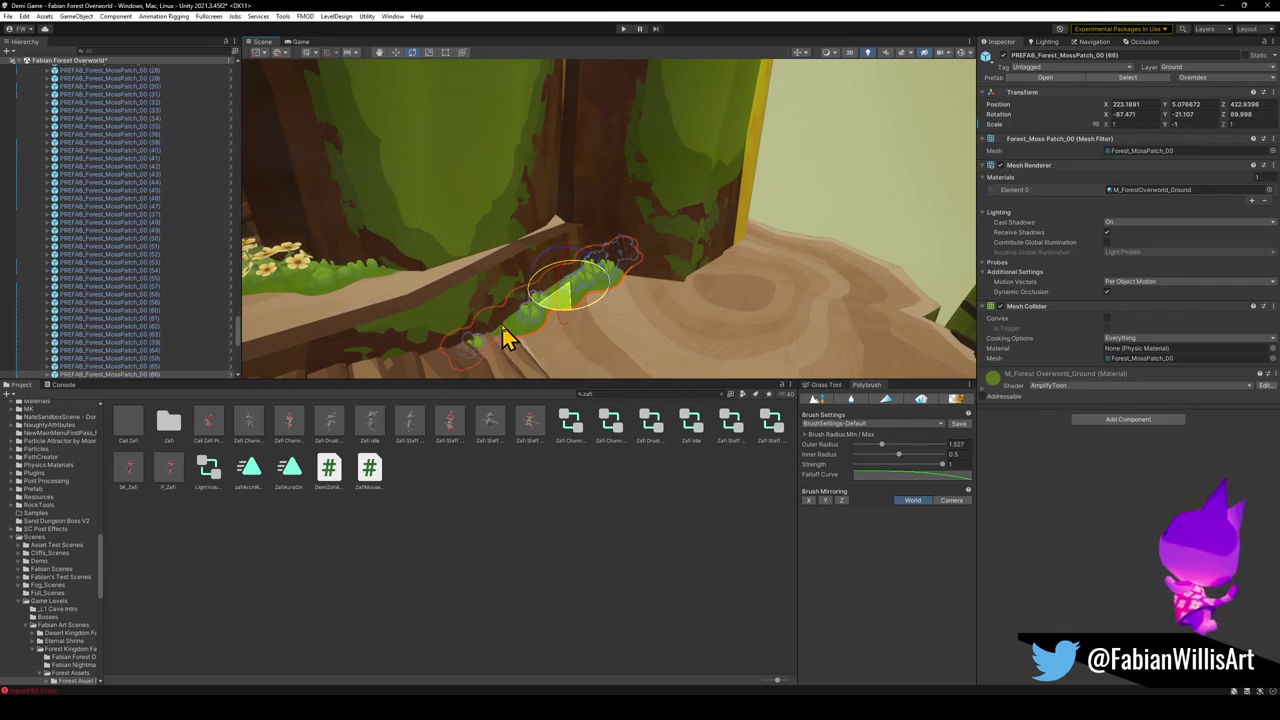
Slide moss patch (66) along the ground and duplicate it into copies (67) and (68)
left_click_drag(565, 295, 612, 285)
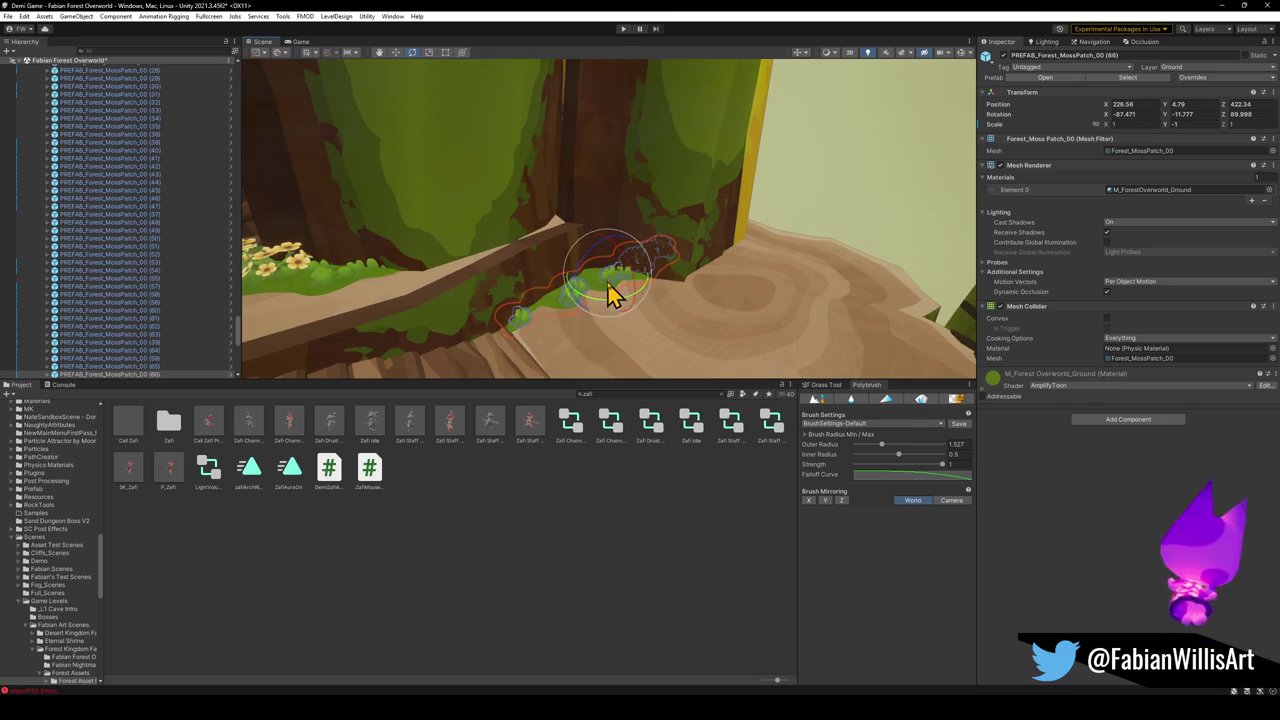
mouse_move(613, 288)
left_mouse_down()
mouse_move(600, 294)
mouse_move(710, 307)
mouse_move(690, 315)
mouse_move(725, 288)
left_mouse_up()
key("ctrl+d")
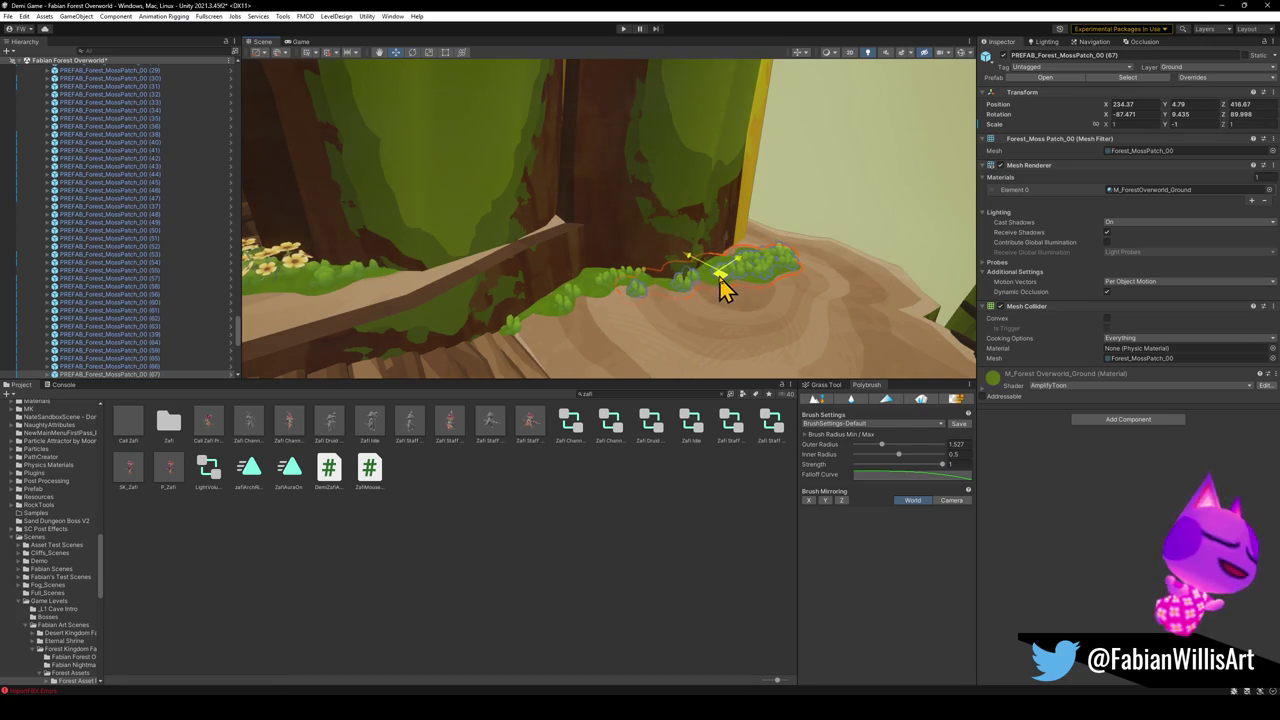
key("ctrl+d")
mouse_move(900, 340)
left_mouse_down()
mouse_move(786, 334)
mouse_move(689, 363)
mouse_move(605, 277)
mouse_move(680, 303)
mouse_move(629, 263)
mouse_move(671, 251)
mouse_move(634, 263)
mouse_move(651, 245)
mouse_move(651, 210)
left_mouse_up()
key("e")
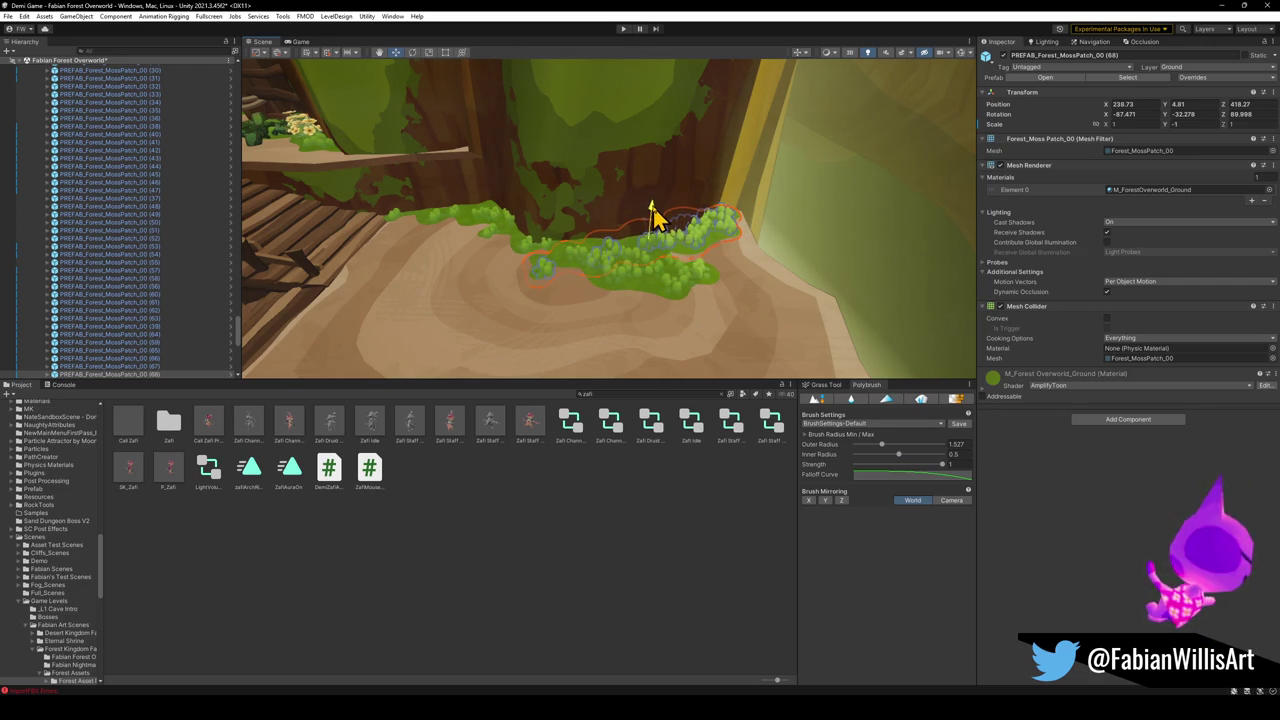
left_click(737, 329)
mouse_move(737, 329)
left_mouse_down()
mouse_move(731, 314)
mouse_move(594, 300)
mouse_move(660, 297)
mouse_move(749, 320)
mouse_move(709, 297)
mouse_move(753, 271)
mouse_move(634, 272)
left_mouse_up()
Duplicate the Forest_Foliage_09 bush beside the wooden bridge
left_click(630, 272)
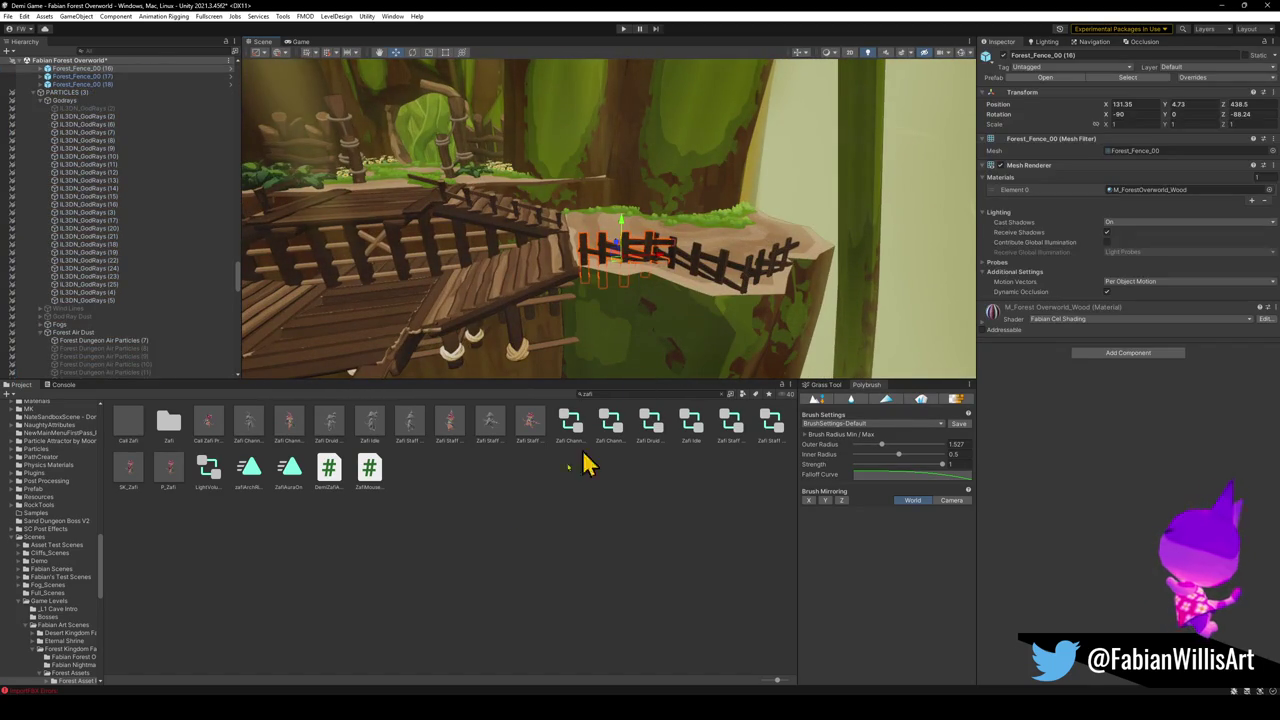
left_click(574, 309)
mouse_move(574, 309)
left_mouse_down()
mouse_move(543, 293)
mouse_move(563, 289)
mouse_move(557, 226)
mouse_move(607, 260)
mouse_move(626, 314)
mouse_move(366, 323)
mouse_move(403, 294)
mouse_move(491, 286)
mouse_move(620, 248)
mouse_move(606, 234)
mouse_move(560, 280)
left_mouse_up()
left_click(333, 313)
key("ctrl+d")
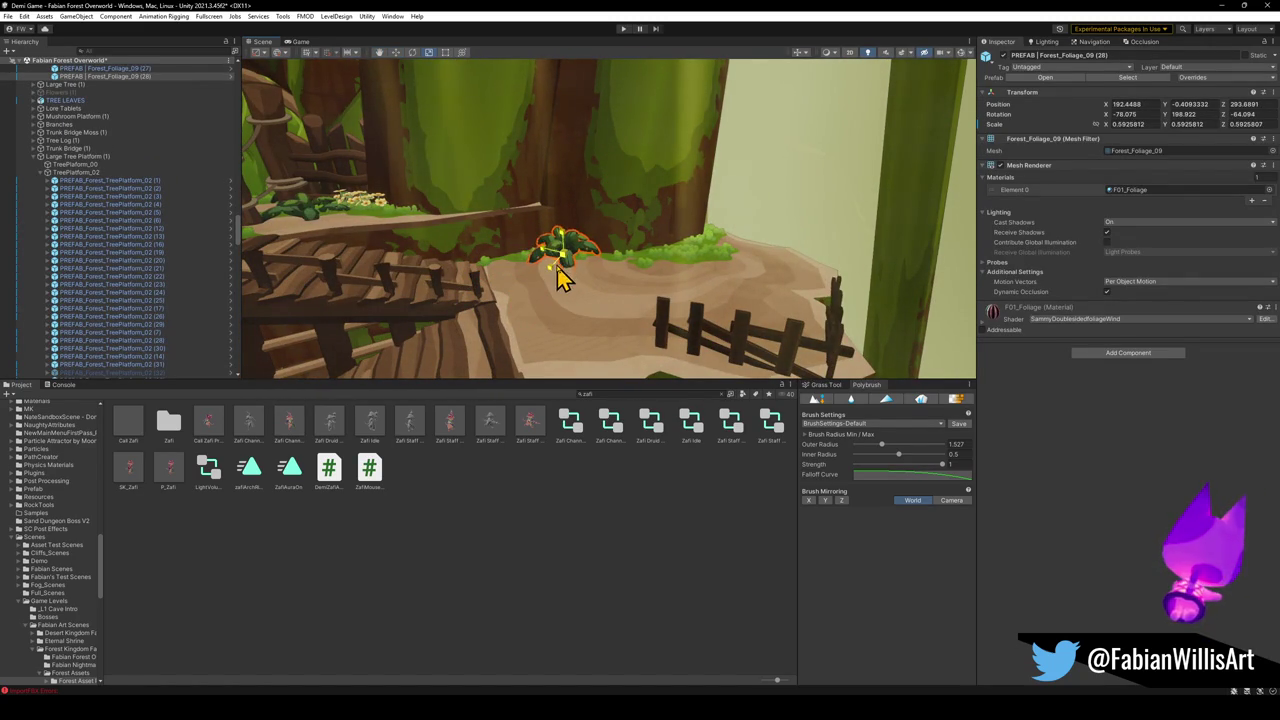
Rotate the copied bush Forest_Foliage_09 (28) in place and fly along the bridge to check it
left_click(543, 453)
left_click(573, 262)
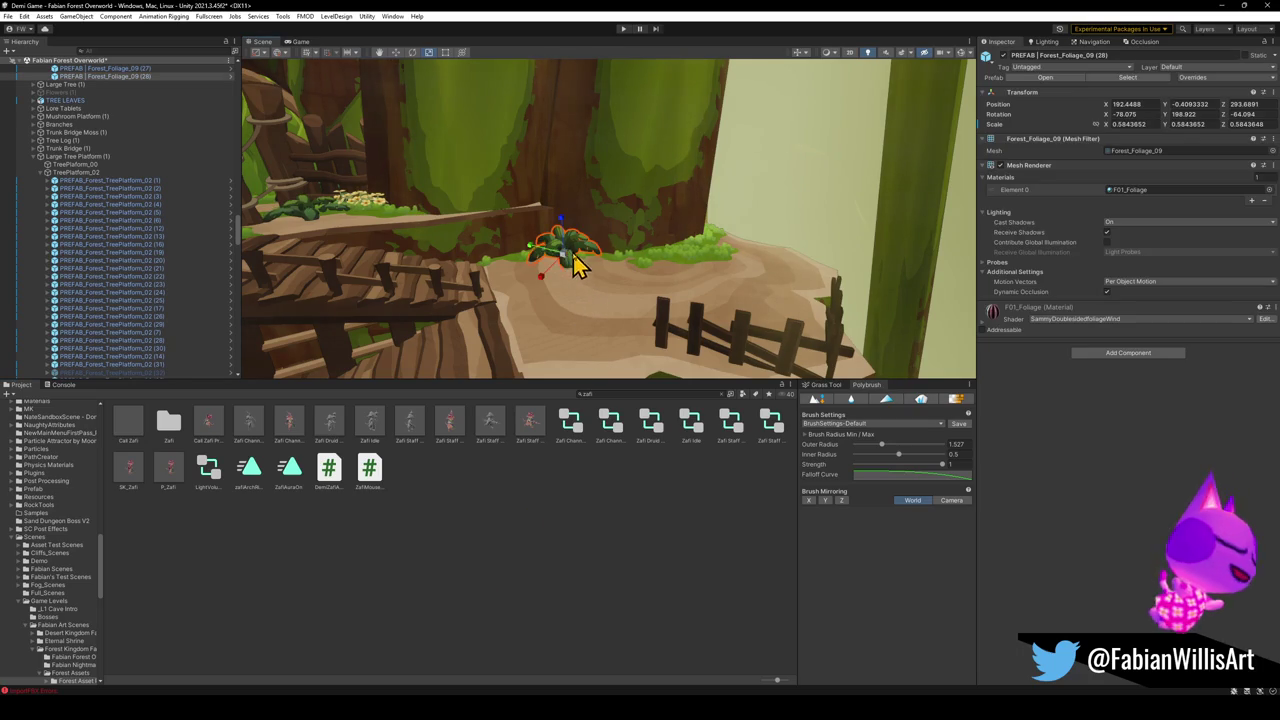
left_click_drag(567, 270, 567, 262)
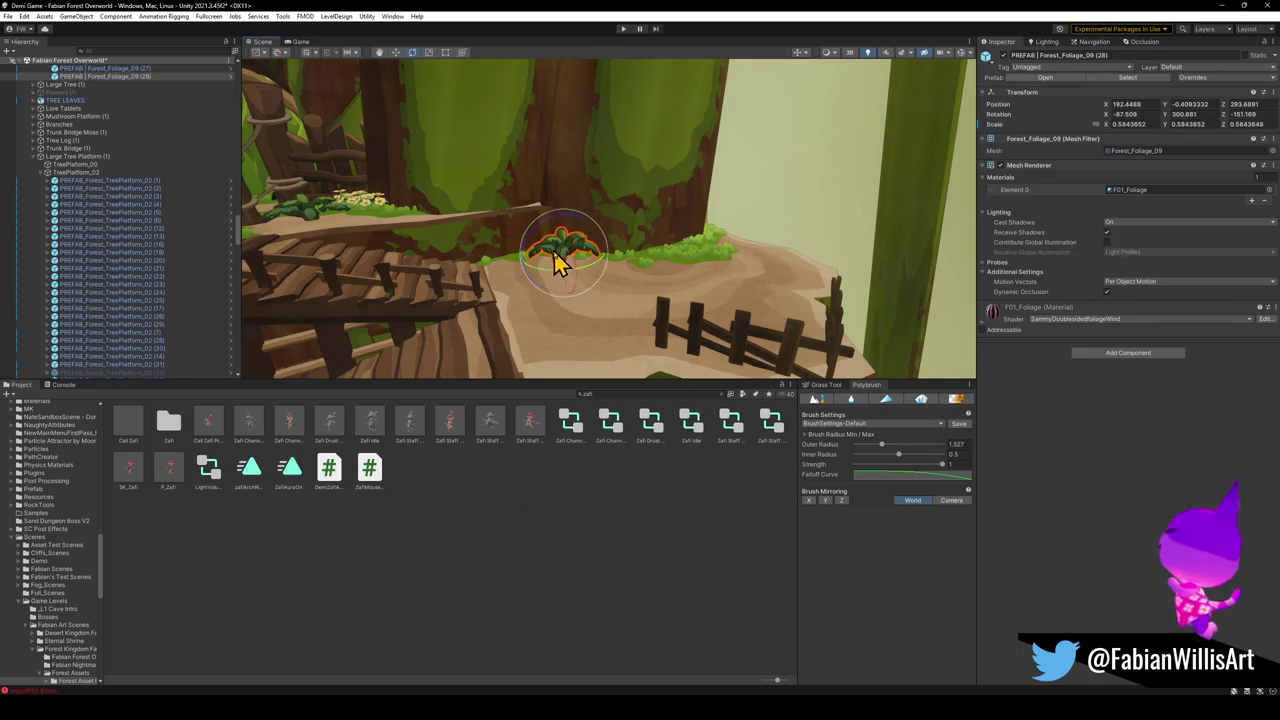
left_click(608, 349)
mouse_move(608, 349)
left_mouse_down()
mouse_move(614, 329)
mouse_move(684, 358)
mouse_move(657, 354)
left_mouse_up()
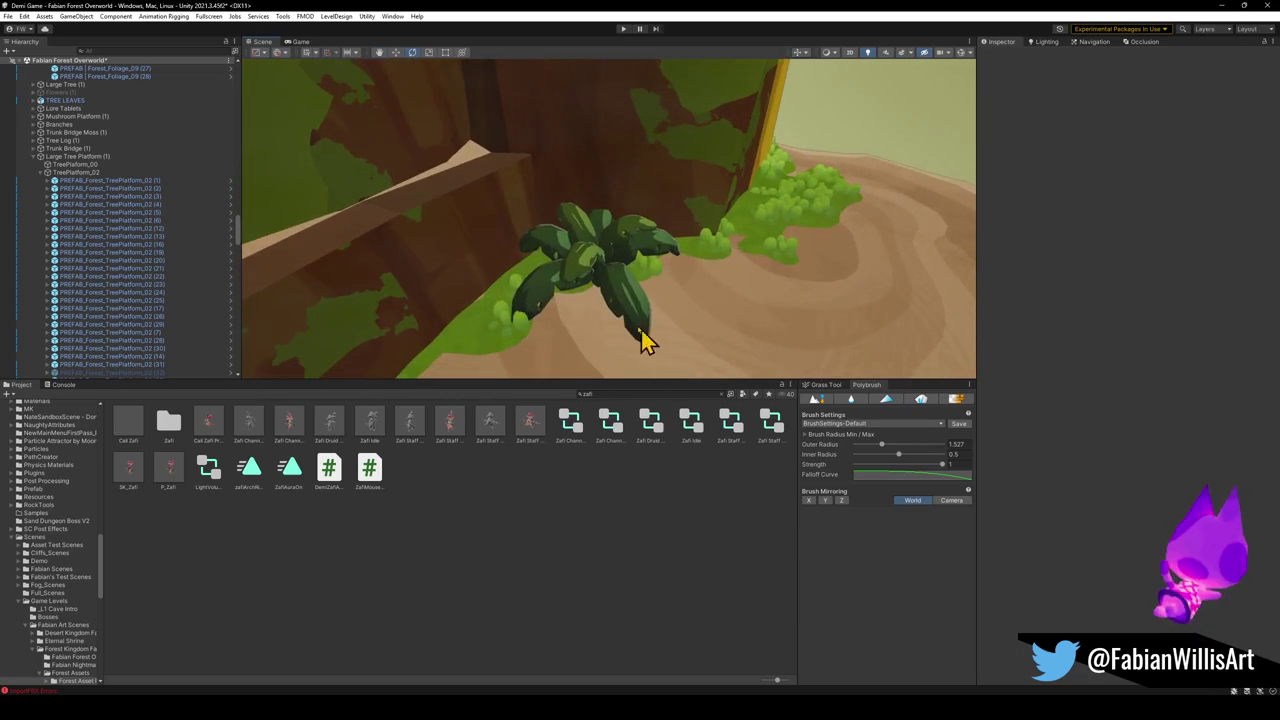
left_click(589, 280)
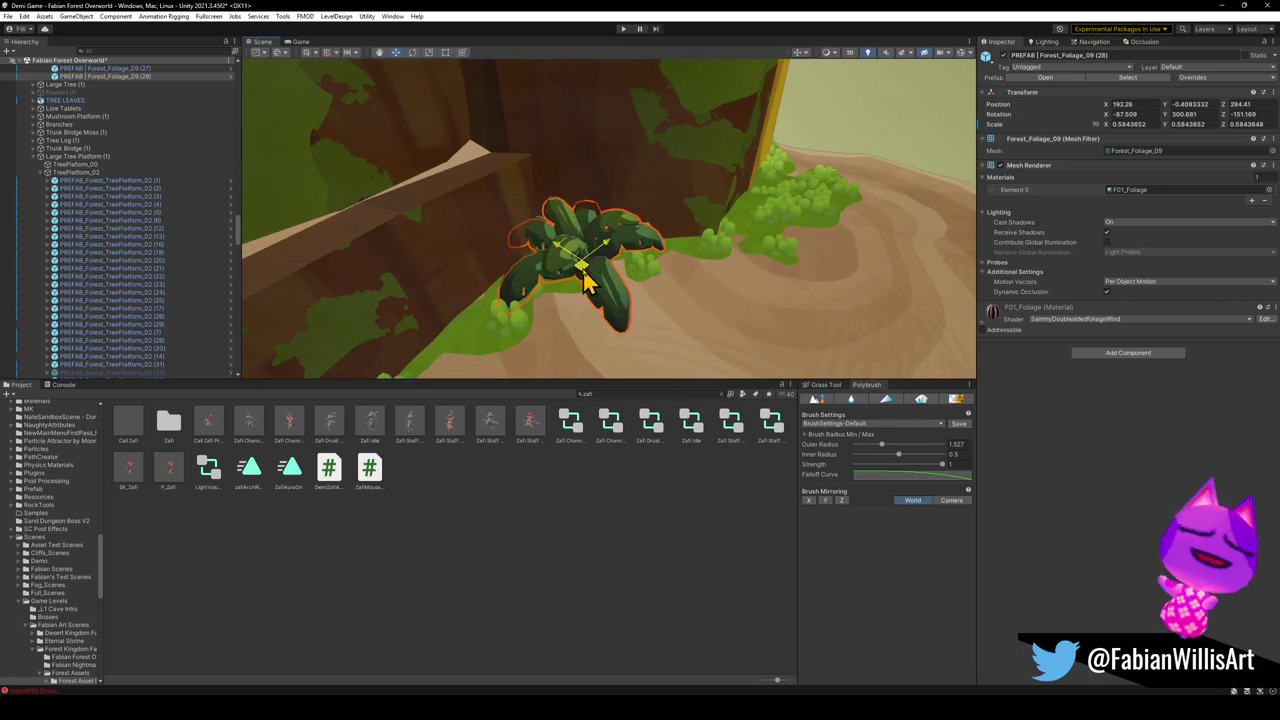
left_click(608, 531)
mouse_move(610, 330)
left_mouse_down()
mouse_move(595, 296)
mouse_move(485, 274)
mouse_move(518, 290)
left_mouse_up()
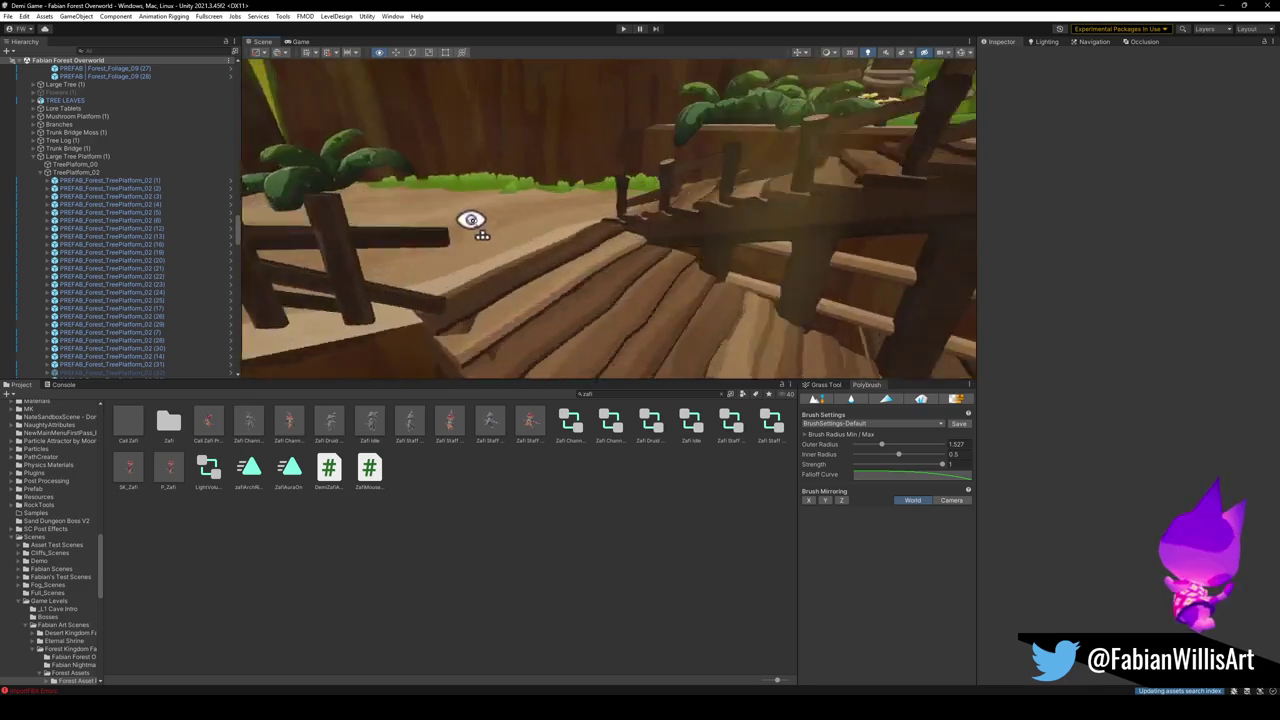
mouse_move(641, 247)
left_mouse_down()
mouse_move(606, 326)
mouse_move(677, 254)
mouse_move(727, 277)
mouse_move(751, 314)
mouse_move(614, 320)
left_mouse_up()
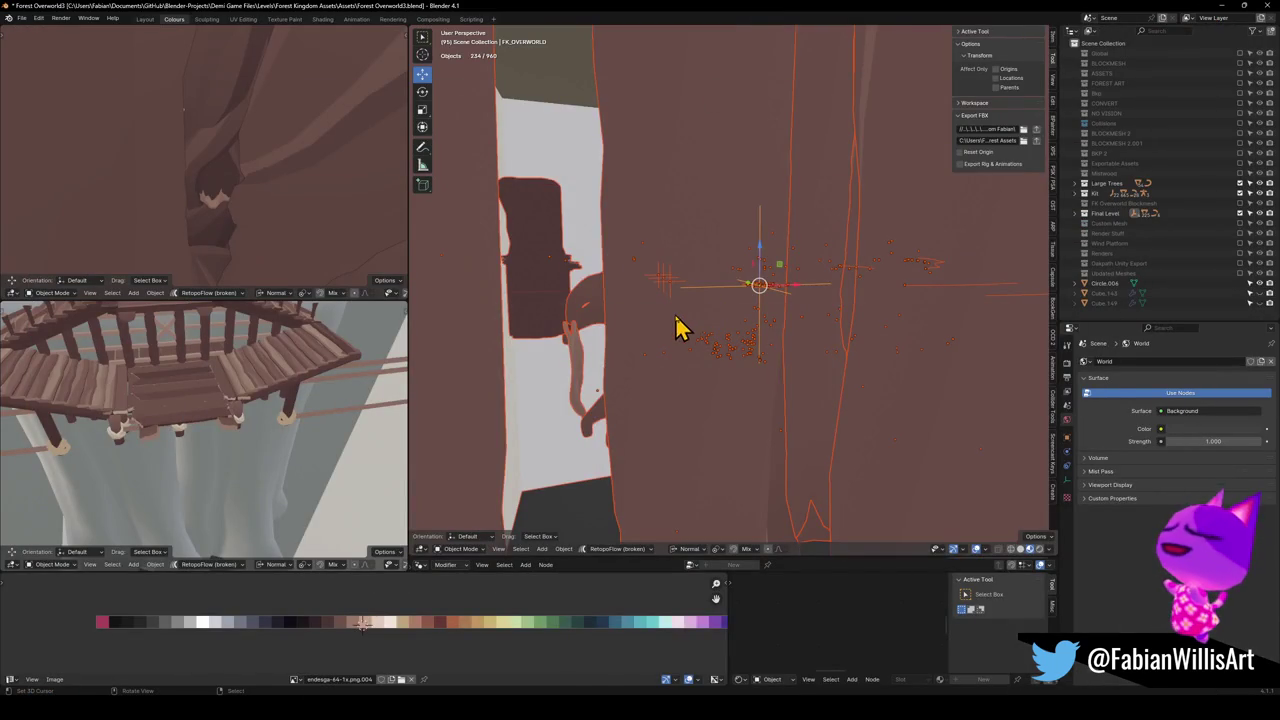
key("shift+grave")
Extrude the bottom step face of the stairs along Z toward the grass
key("w")
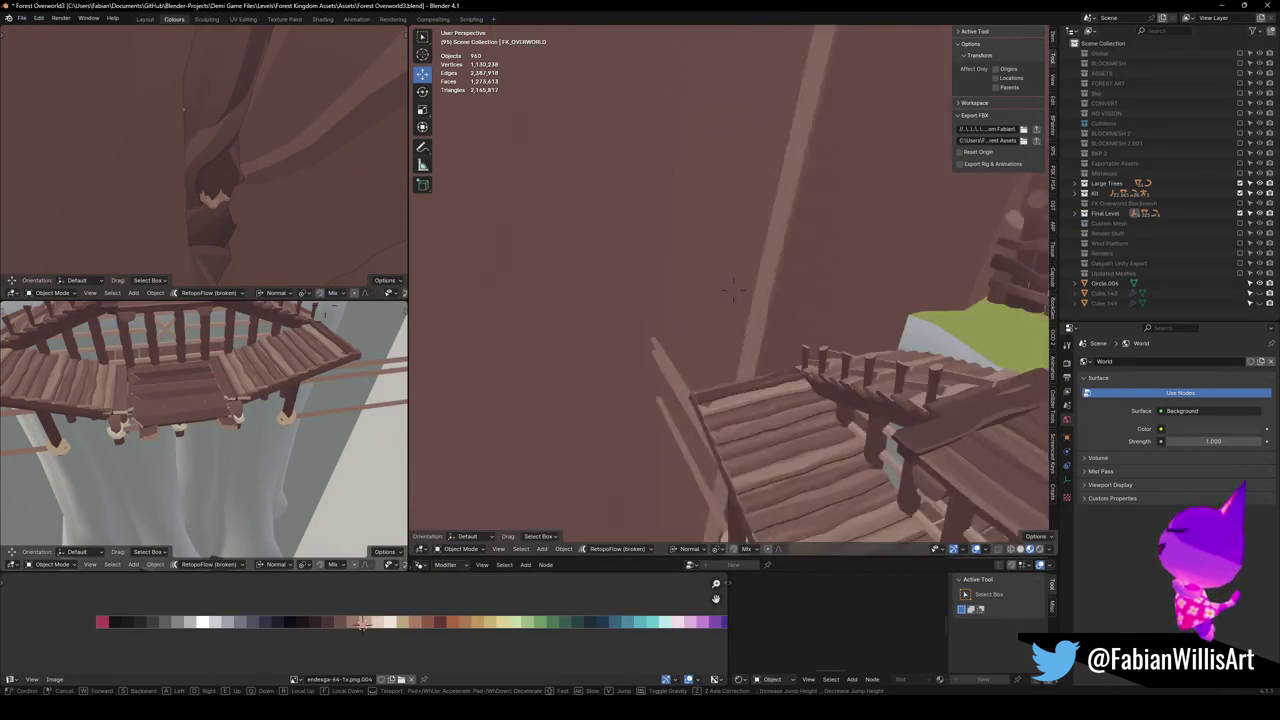
left_click(733, 290)
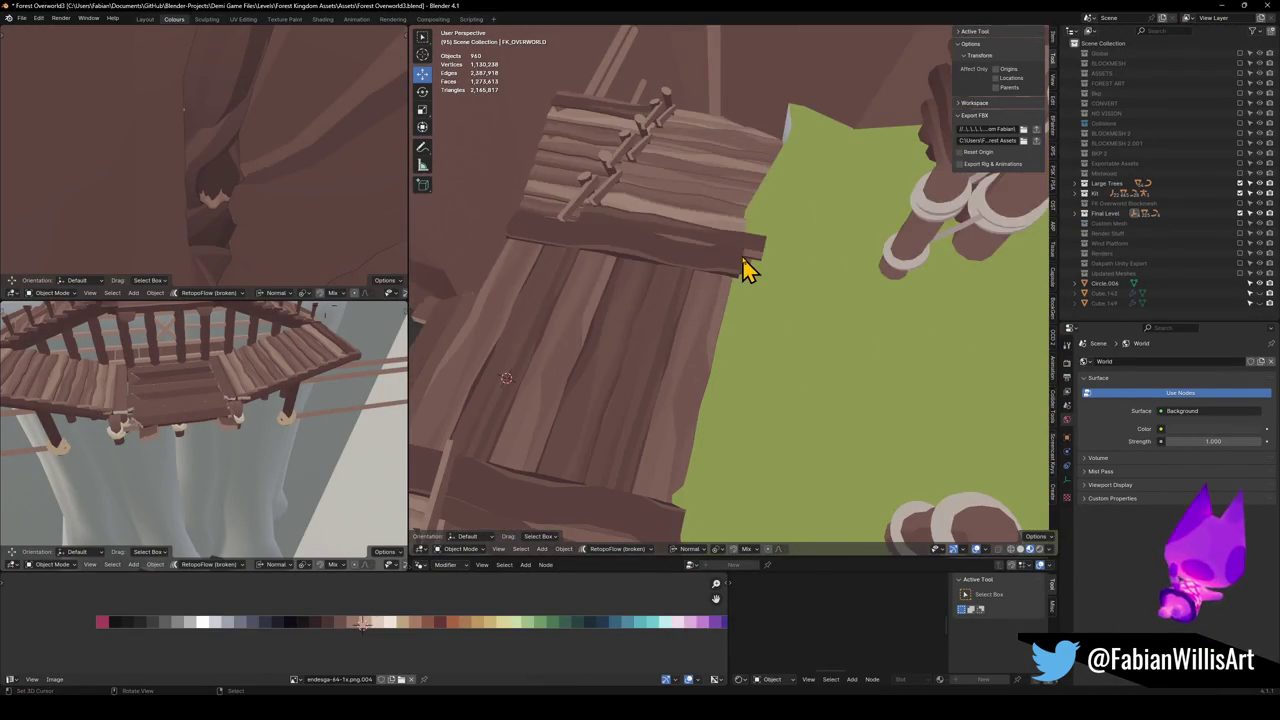
left_click(748, 266)
scroll(752, 272, "up", 5)
scroll(760, 285, "down", 5)
key("Tab")
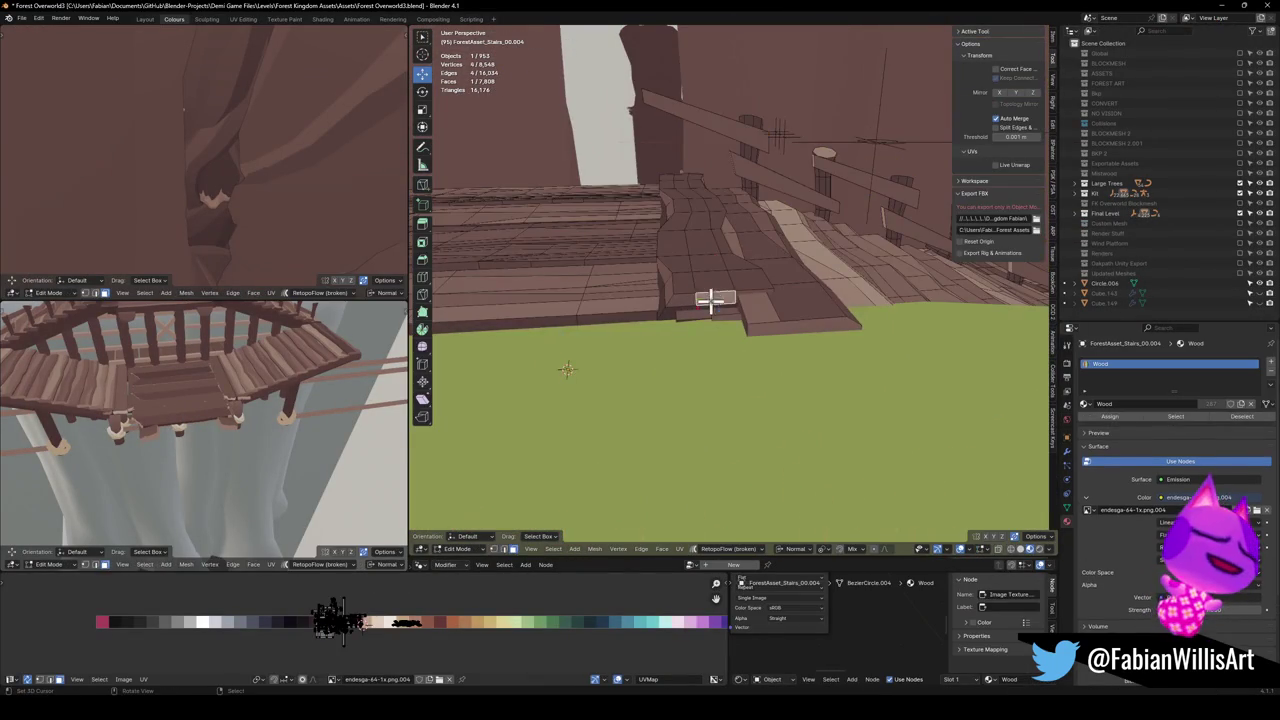
left_click(710, 303)
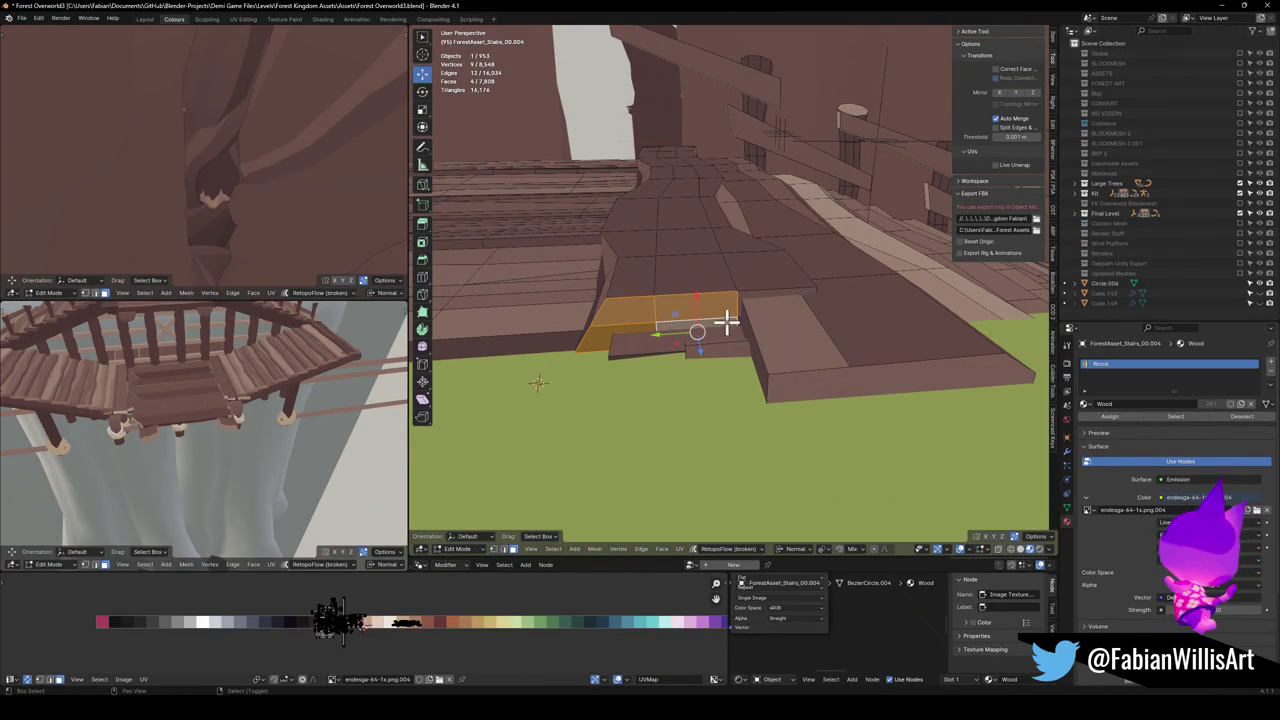
mouse_move(740, 320)
left_mouse_down()
mouse_move(714, 274)
mouse_move(771, 314)
left_mouse_up()
key("e")
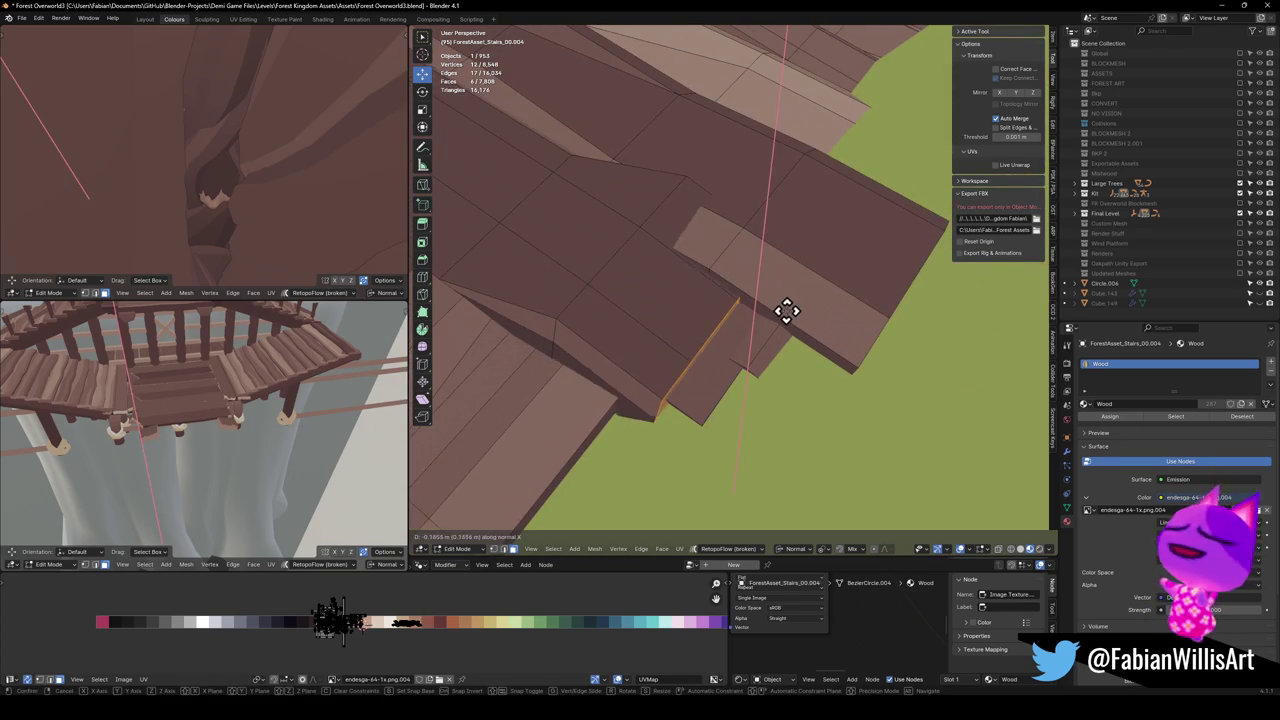
key("z")
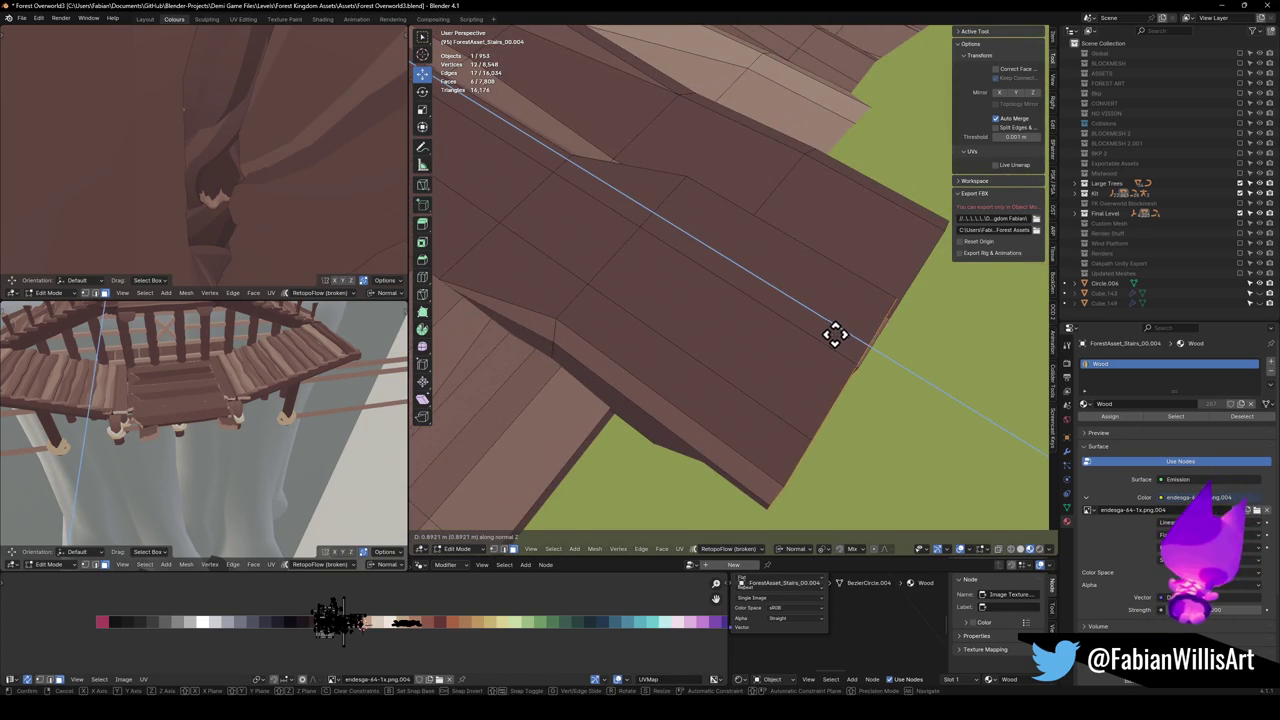
left_click(845, 340)
Move the selected step faces along Z with G Z
mouse_move(854, 343)
left_mouse_down()
mouse_move(791, 289)
mouse_move(706, 291)
mouse_move(720, 303)
mouse_move(620, 269)
mouse_move(708, 291)
mouse_move(729, 317)
mouse_move(634, 349)
mouse_move(774, 303)
mouse_move(776, 341)
mouse_move(704, 334)
left_mouse_up()
left_click(704, 334)
left_click(855, 348, "ctrl")
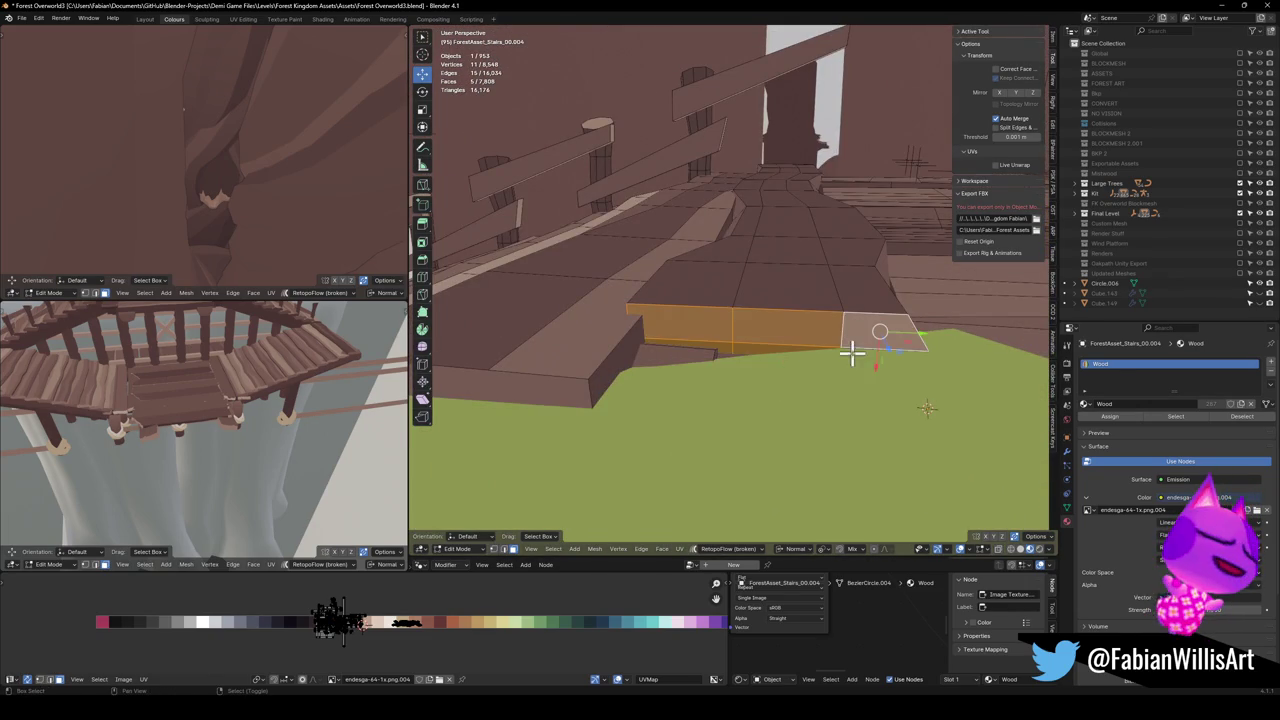
mouse_move(791, 349)
left_mouse_down()
mouse_move(857, 337)
mouse_move(774, 314)
mouse_move(763, 331)
left_mouse_up()
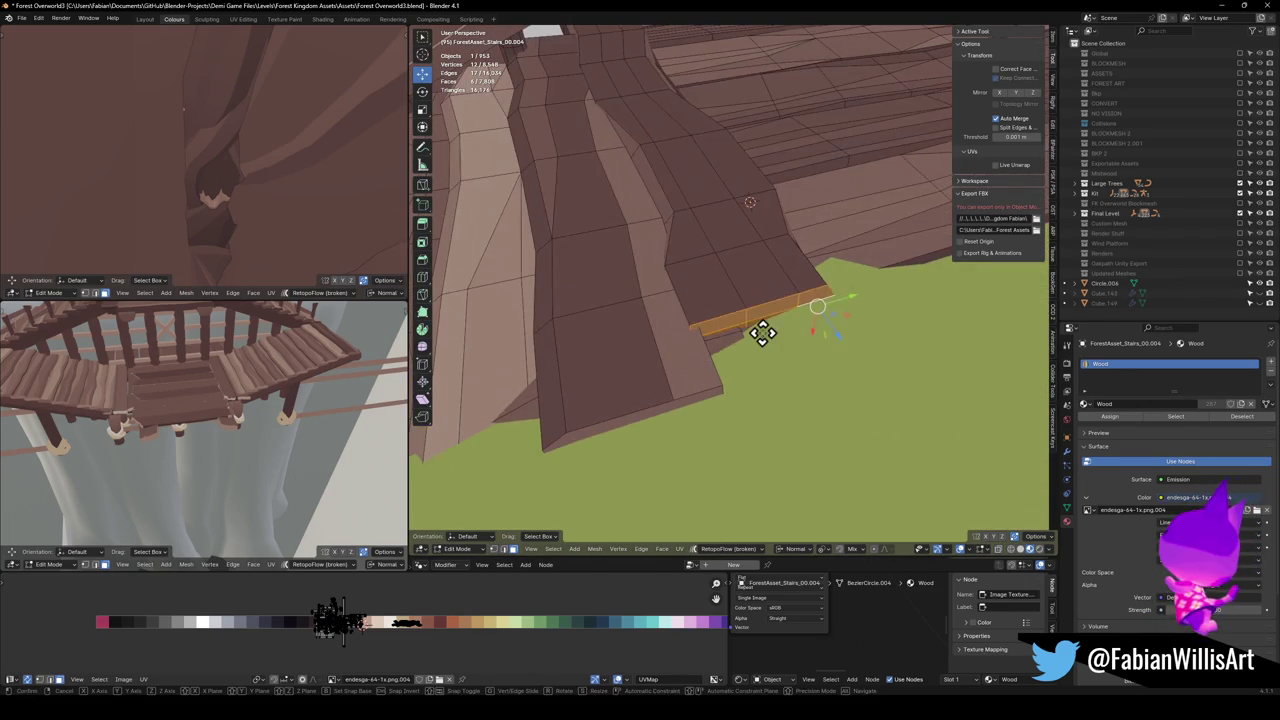
key("g")
key("z")
key("z")
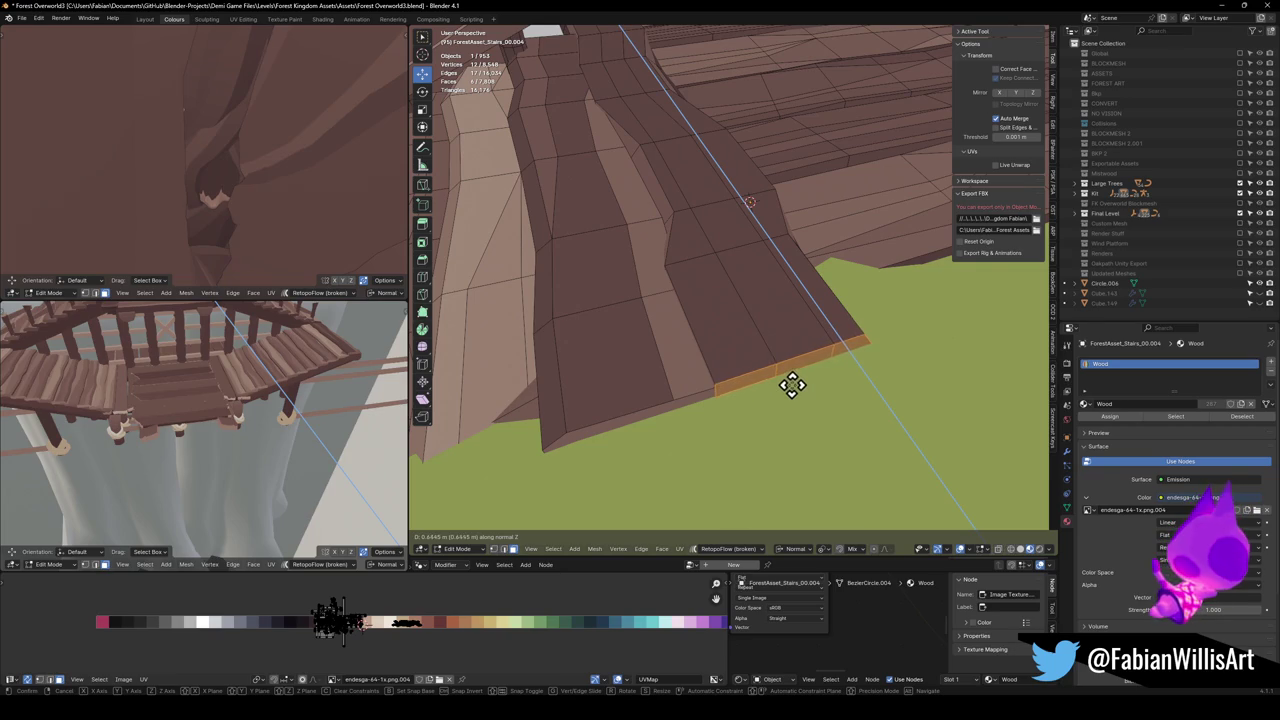
left_click(792, 386)
mouse_move(780, 371)
left_mouse_down()
mouse_move(749, 326)
mouse_move(640, 300)
mouse_move(588, 270)
mouse_move(697, 289)
mouse_move(777, 326)
mouse_move(726, 331)
mouse_move(755, 343)
mouse_move(731, 326)
mouse_move(771, 300)
mouse_move(790, 318)
left_mouse_up()
Back in Object Mode, select everything under FK_OVERWORLD and save Forest Overworld3.blend
key("Tab")
key("ctrl+s")
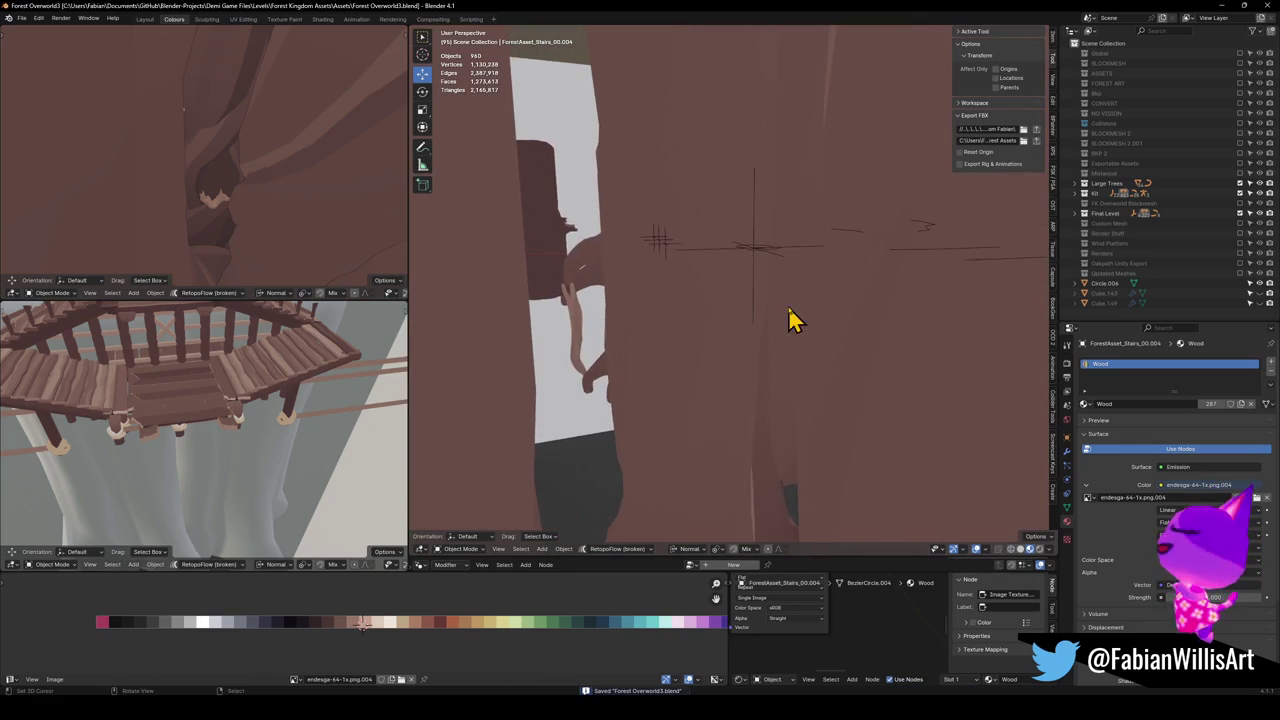
left_click(753, 248)
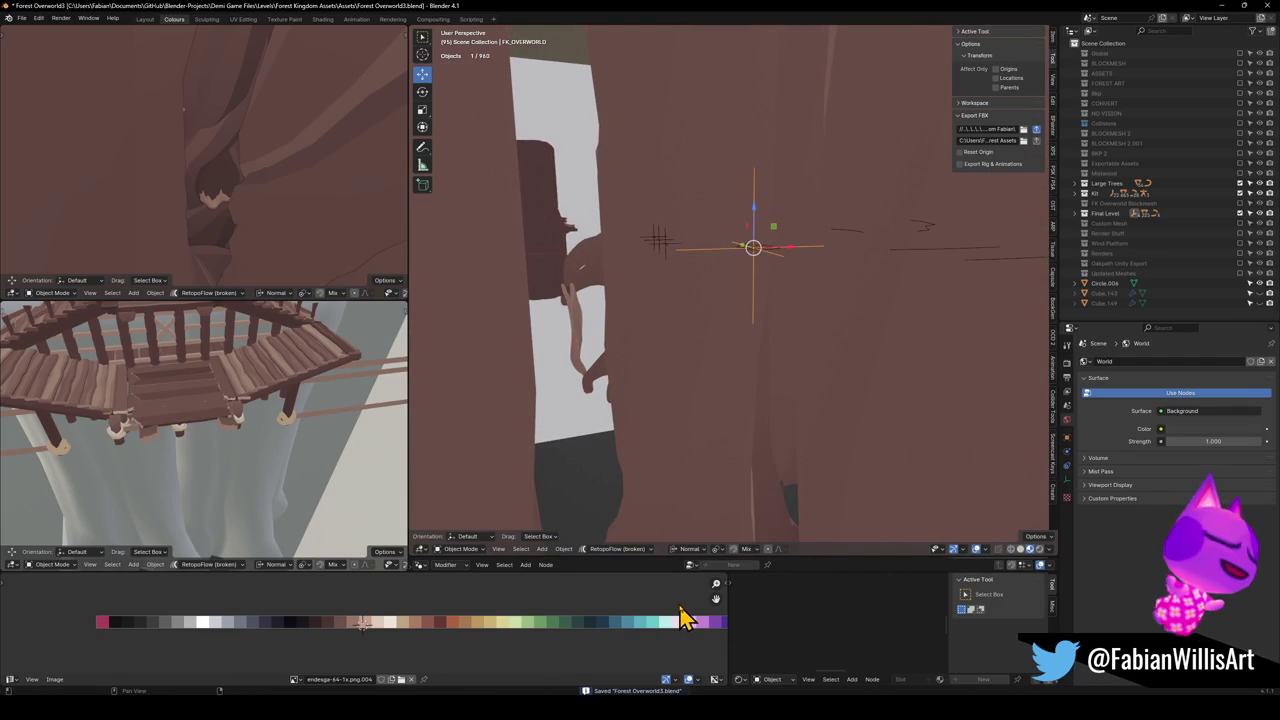
key("shift+bracketright")
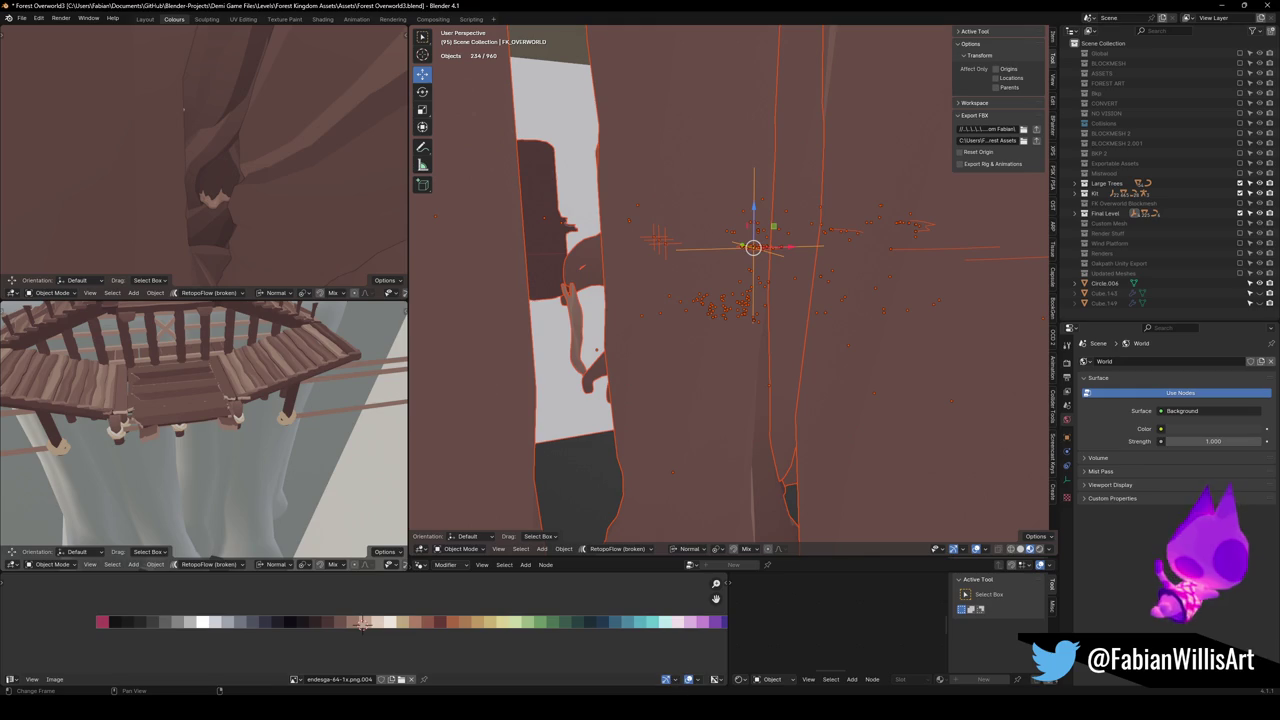
key("ctrl+s")
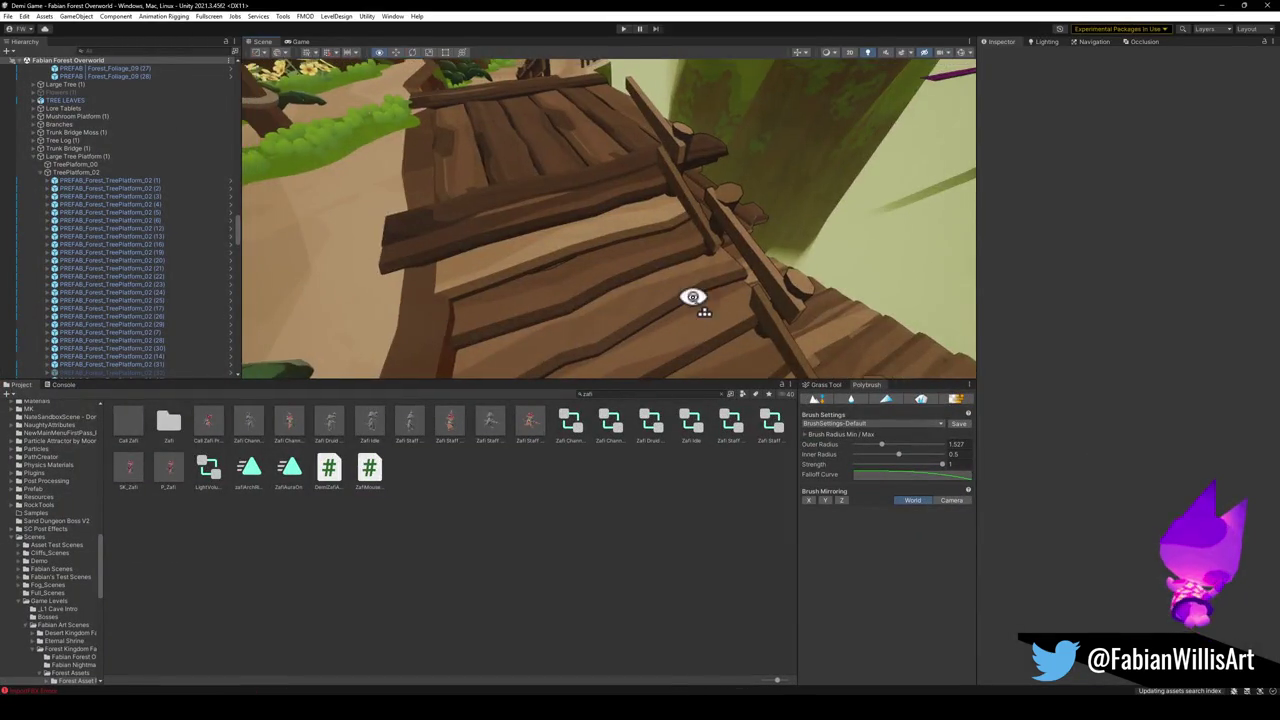
Fly along the walkway to the hexagonal platform, then minimise Unity
mouse_move(699, 289)
left_mouse_down()
mouse_move(751, 234)
mouse_move(794, 297)
mouse_move(754, 314)
mouse_move(599, 320)
mouse_move(586, 280)
mouse_move(597, 274)
mouse_move(533, 278)
mouse_move(517, 214)
mouse_move(491, 187)
mouse_move(729, 257)
mouse_move(668, 280)
left_mouse_up()
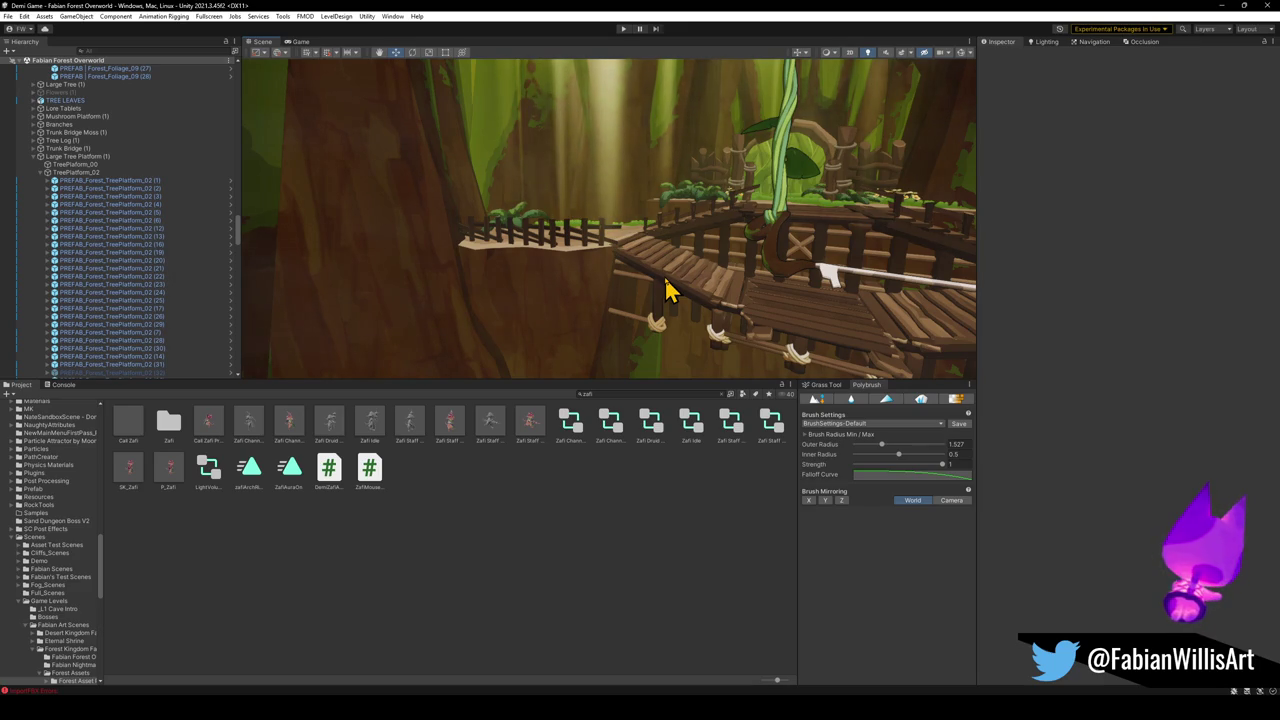
mouse_move(477, 217)
left_mouse_down()
mouse_move(749, 229)
mouse_move(704, 231)
mouse_move(751, 240)
mouse_move(723, 254)
mouse_move(727, 268)
left_mouse_up()
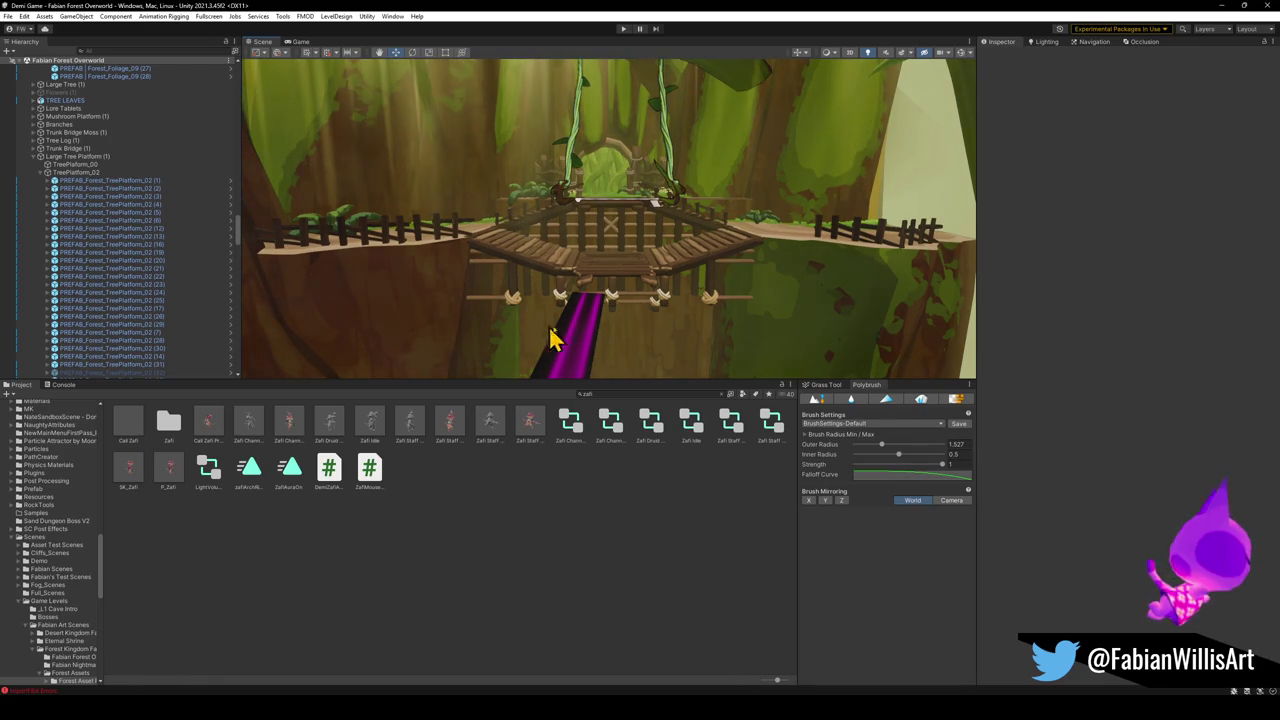
left_click(1220, 6)
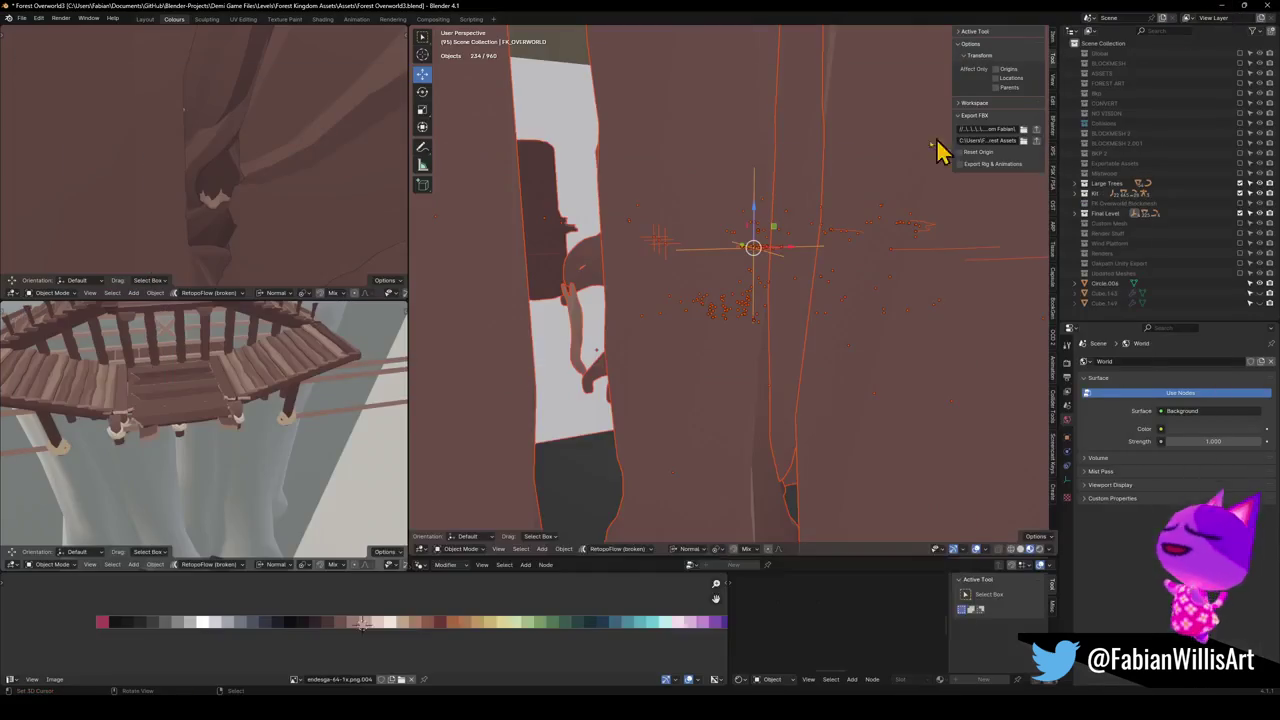
Save the blend file, fly through the scene, and frame the forest stairs object
key("alt+a")
key("ctrl+s")
key("shift+grave")
key("s")
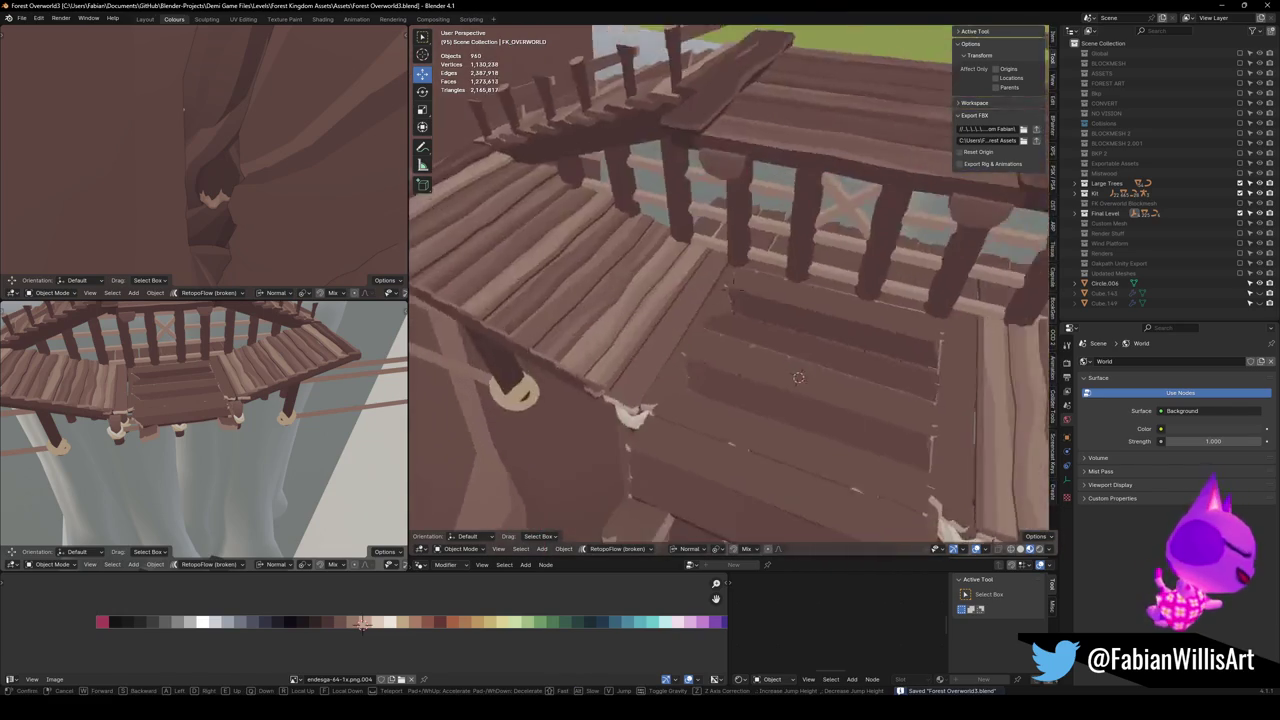
left_click(678, 352)
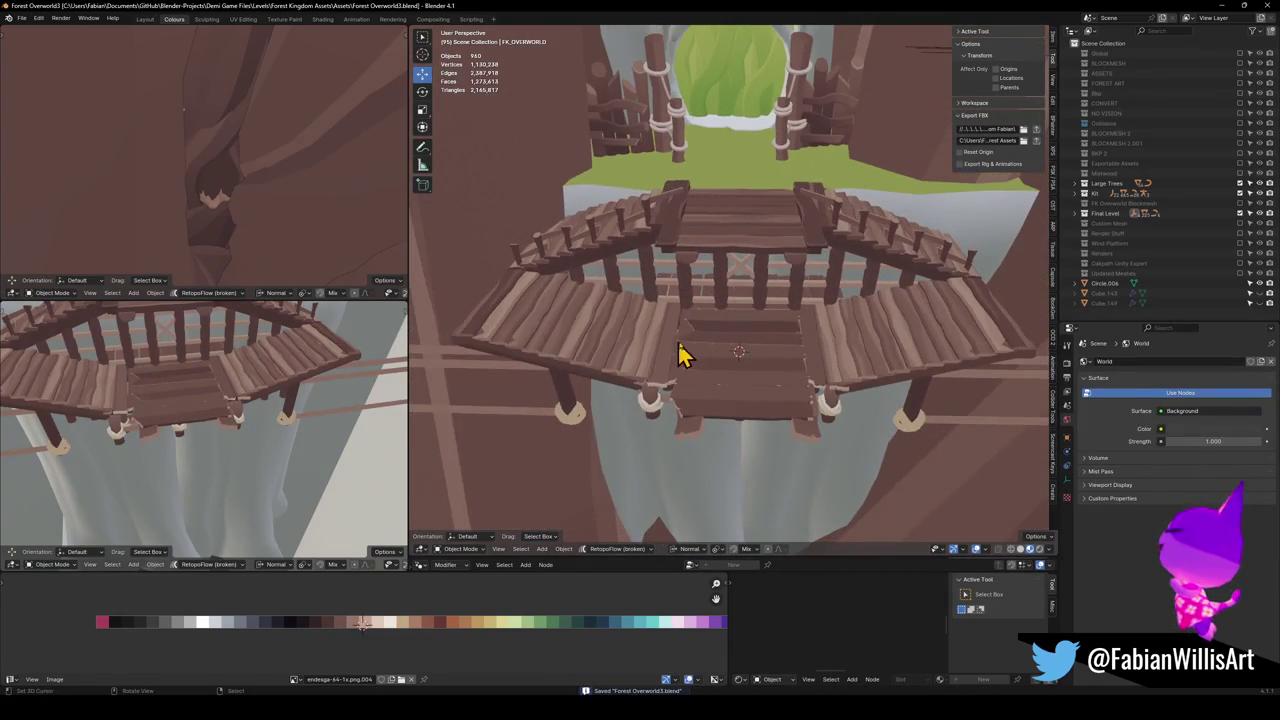
scroll(712, 302, "down", 3)
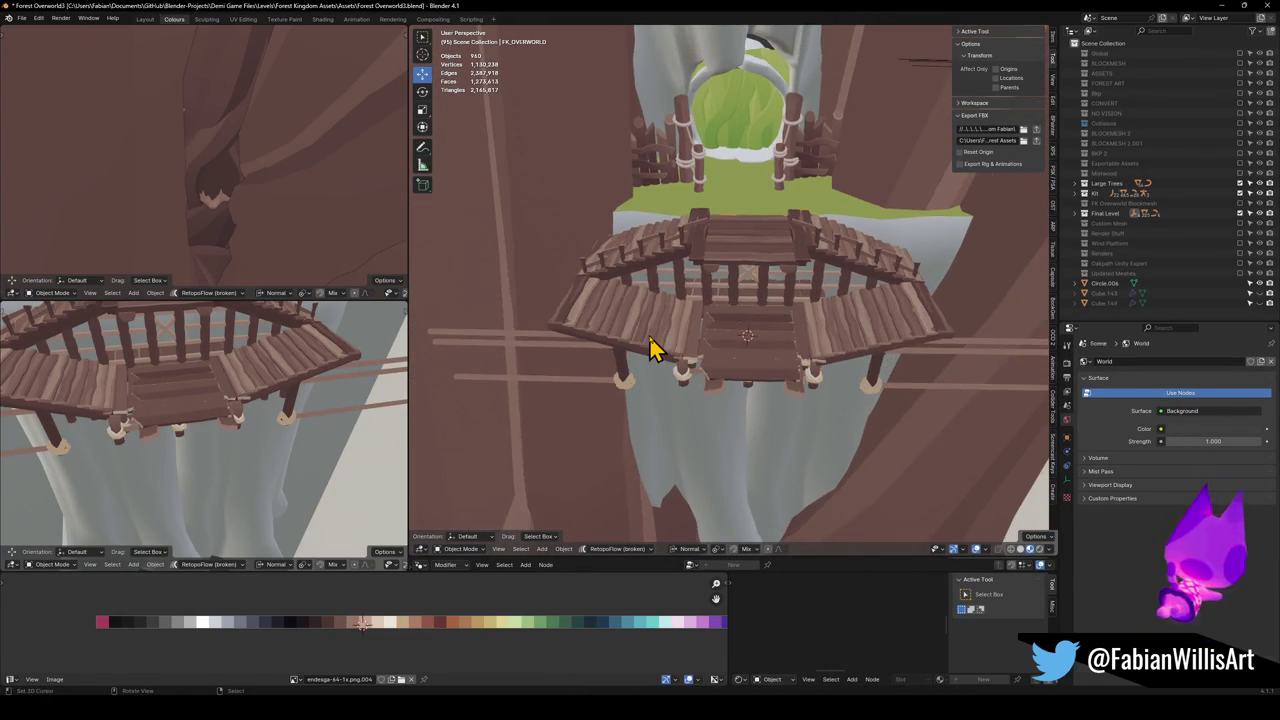
left_click(650, 340)
key("KP_Decimal")
mouse_move(760, 327)
left_mouse_down()
mouse_move(728, 306)
mouse_move(737, 354)
mouse_move(757, 343)
left_mouse_up()
Add a plane at the stair landing, rotated 7.25° and raised along its normal
key("shift+a")
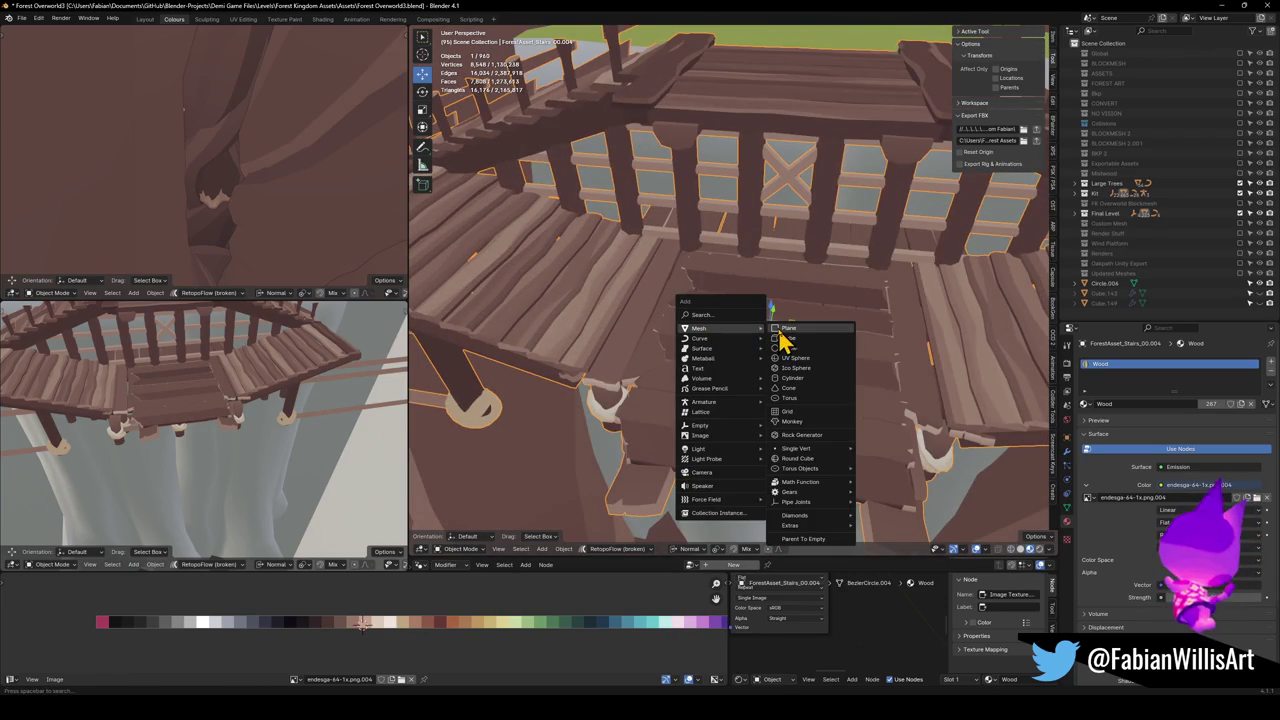
left_click(790, 331)
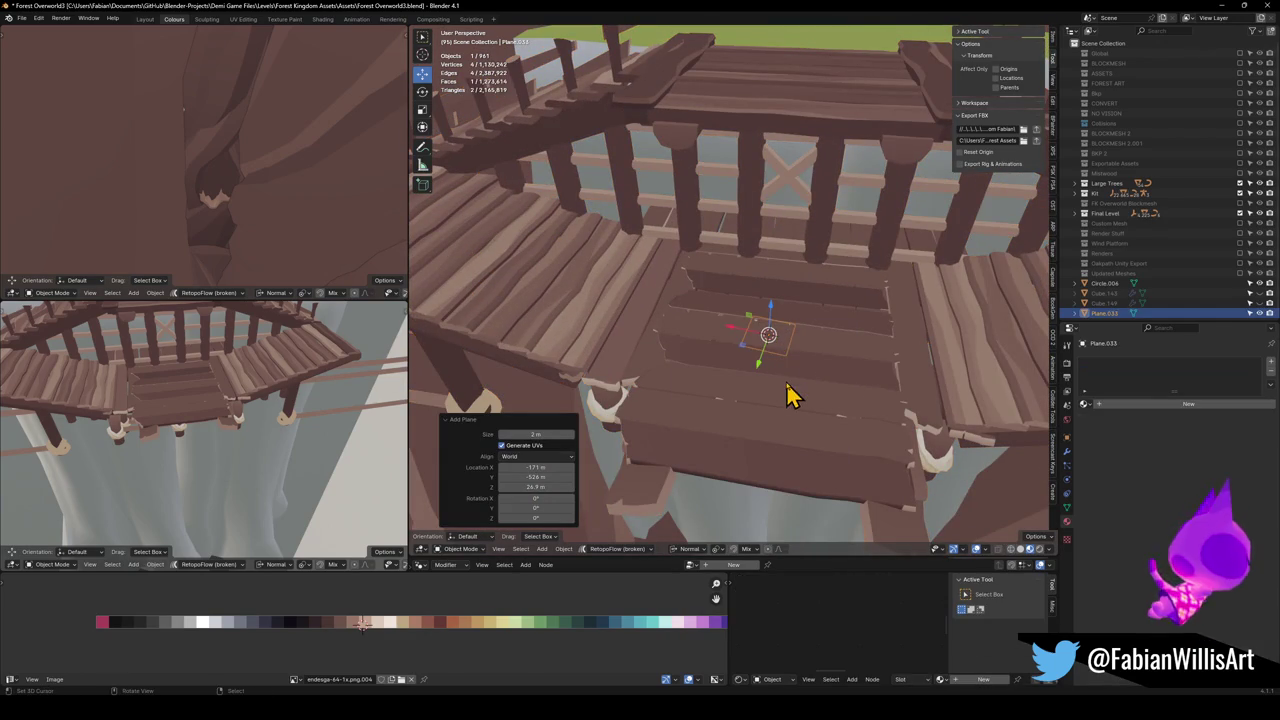
key("r")
key("z")
left_click(789, 378)
key("g")
key("z")
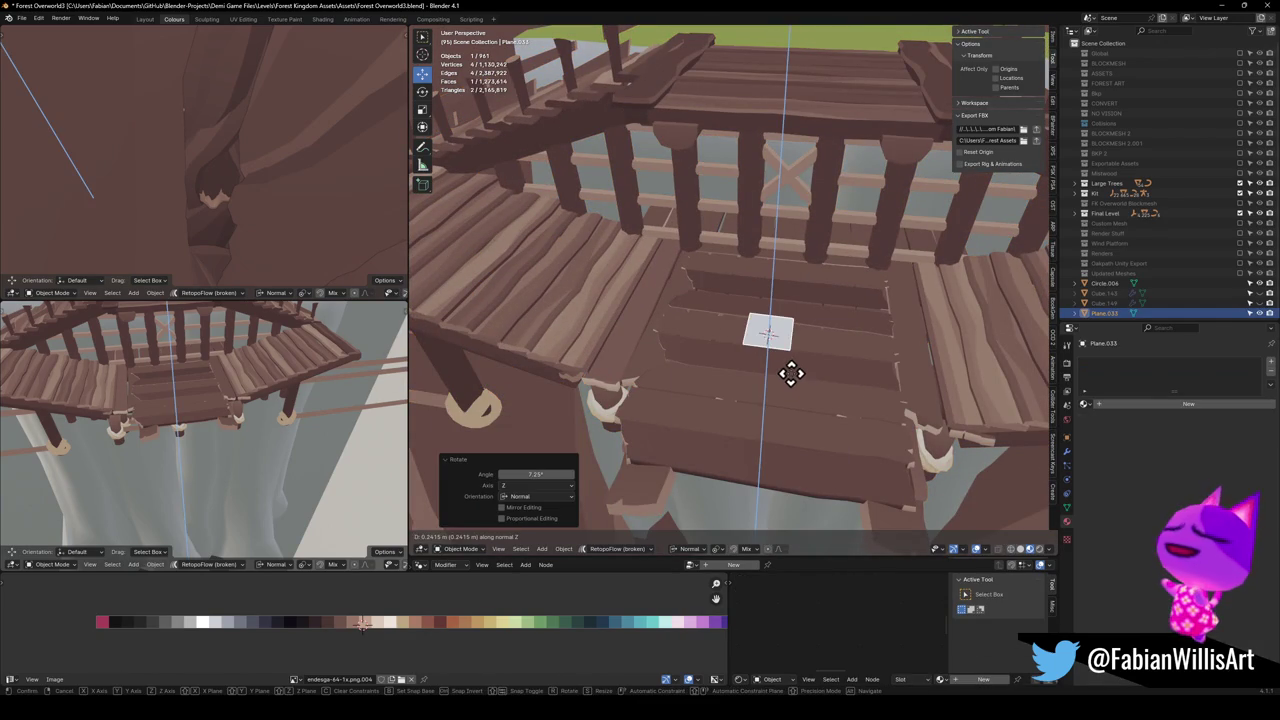
left_click(788, 389)
key("KP_Decimal")
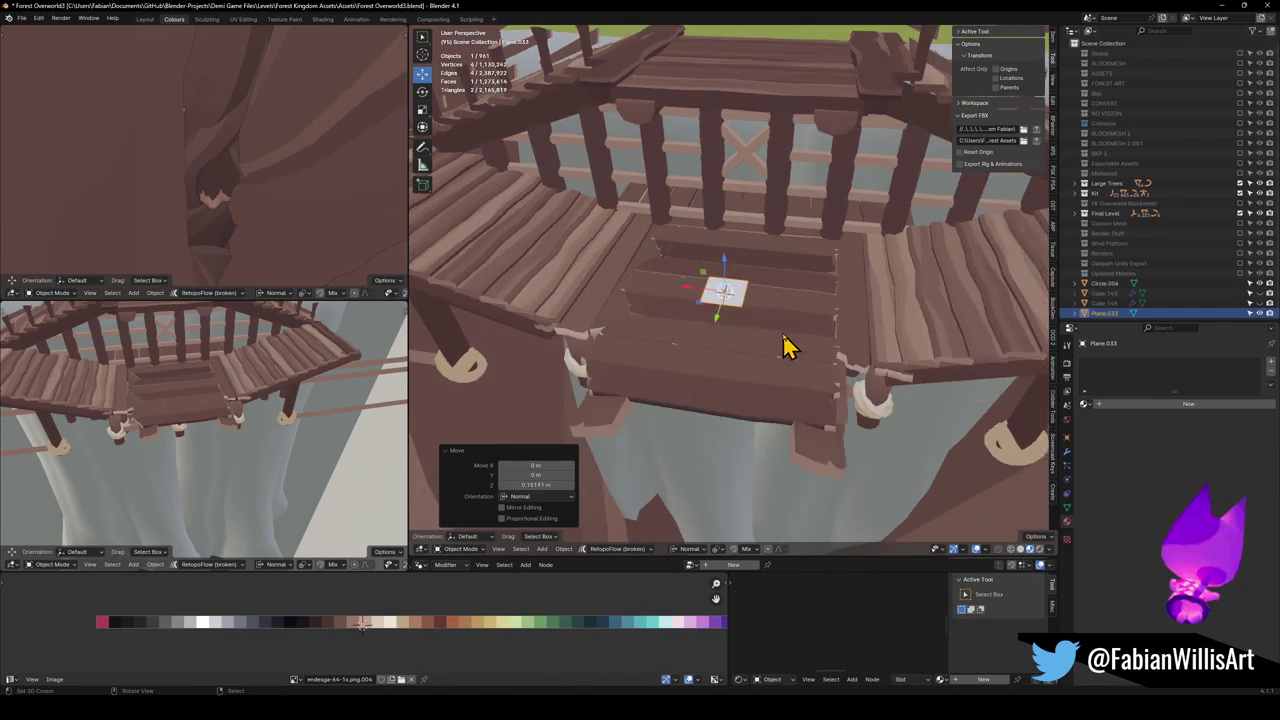
Scale the plane about 4.4x, stretch it to 1.551 along normal Y, and shift it along X
key("Tab")
scroll(757, 300, "down", 4)
key("s")
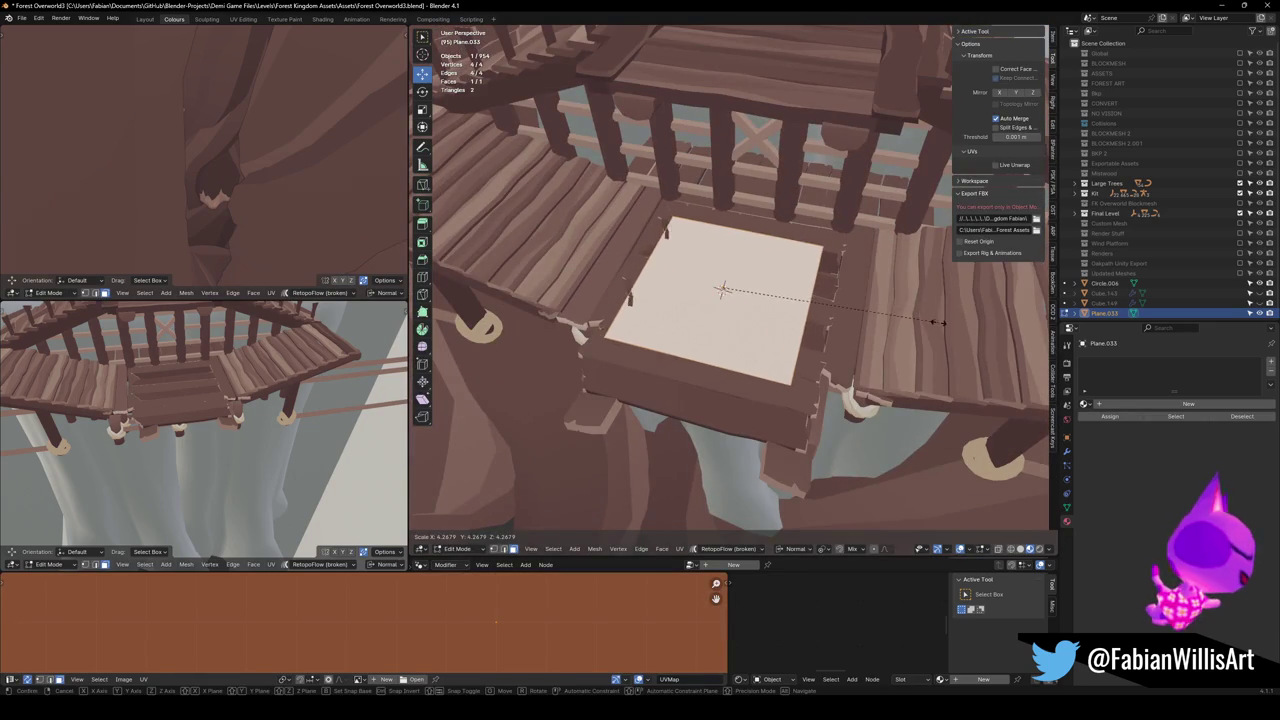
left_click(922, 325)
key("comma")
left_click(766, 420)
key("s")
key("y")
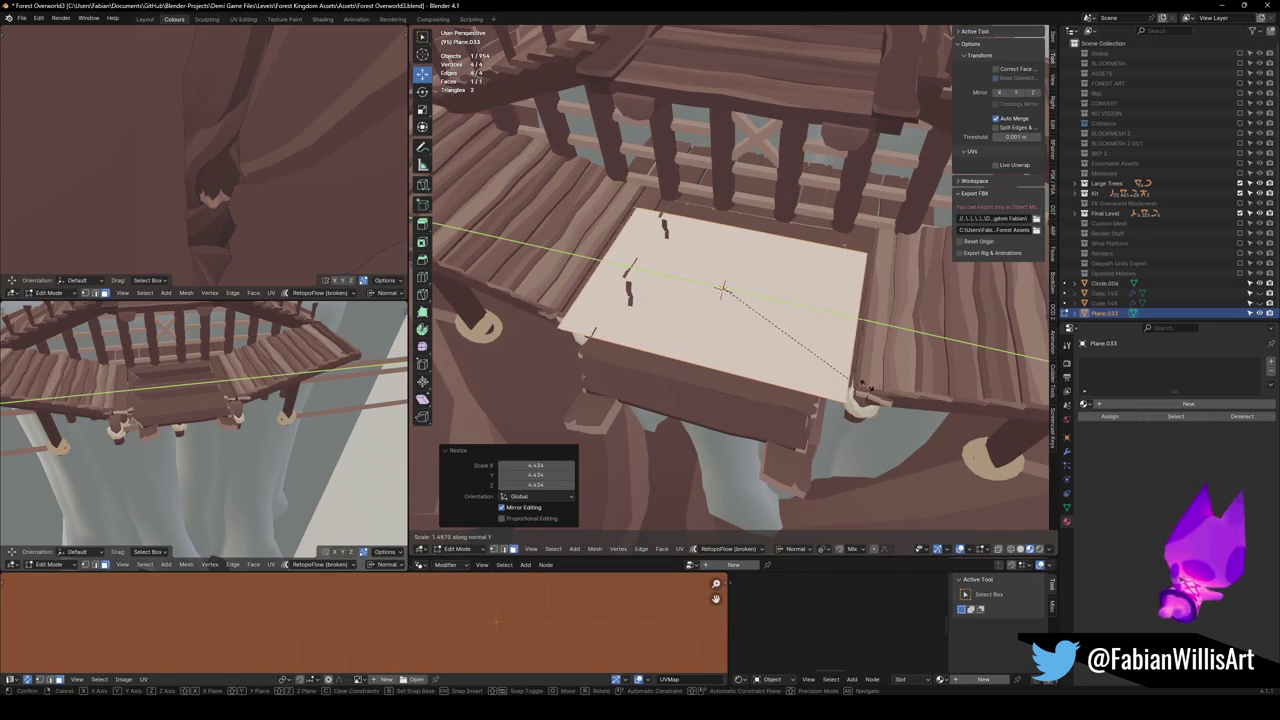
left_click(860, 382)
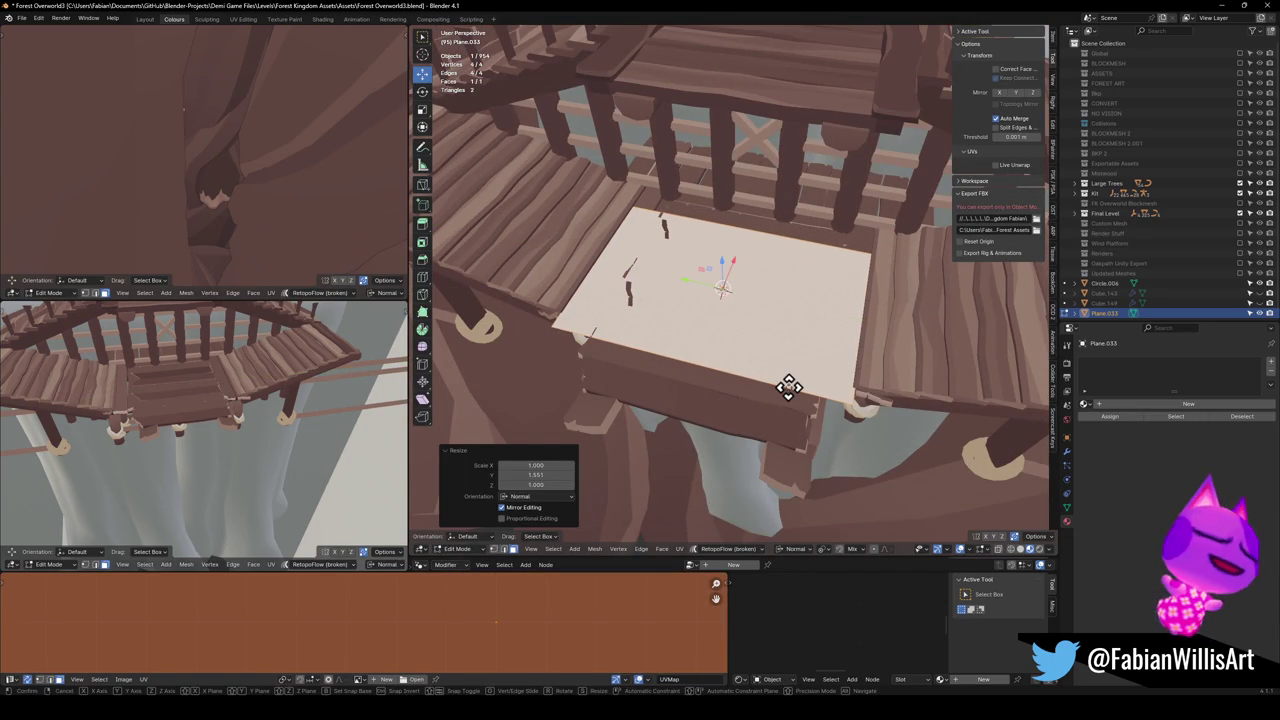
key("g")
key("x")
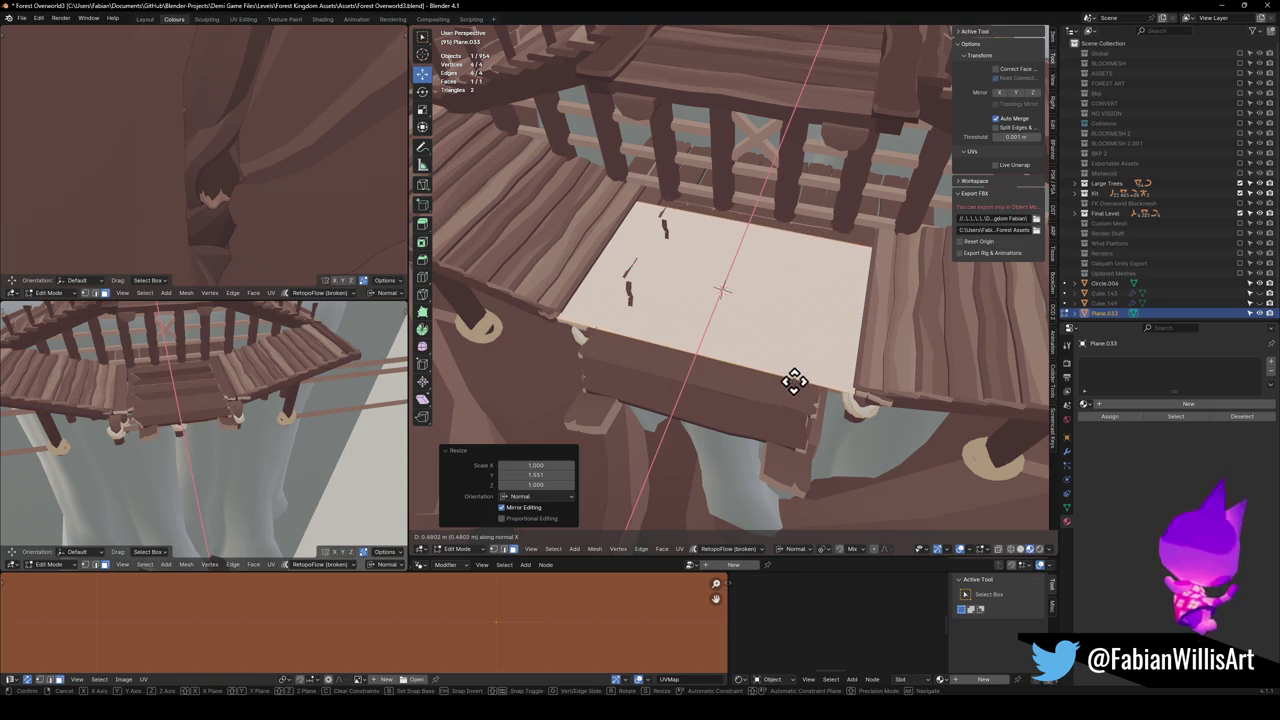
left_click(782, 385)
left_click(782, 385)
Add a loop cut across the plane and slide the new edge loop into position
key("ctrl+r")
left_click(680, 350)
right_click(680, 350)
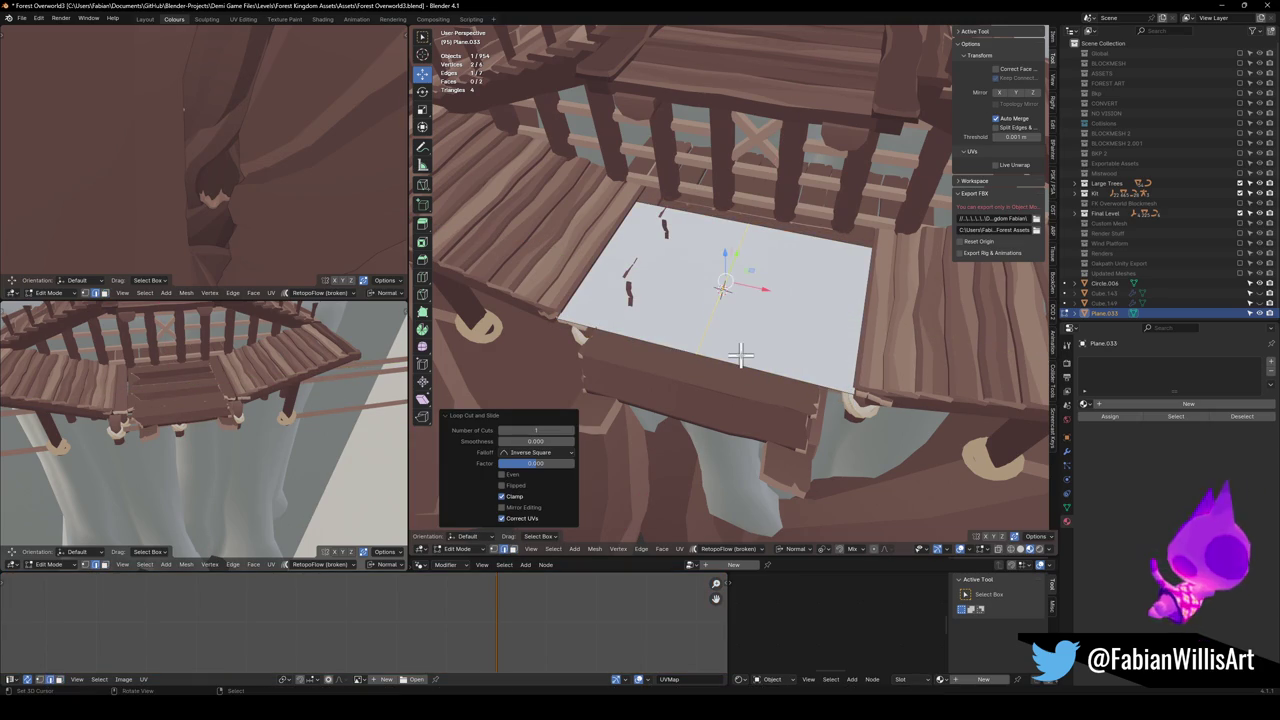
key("g")
key("g")
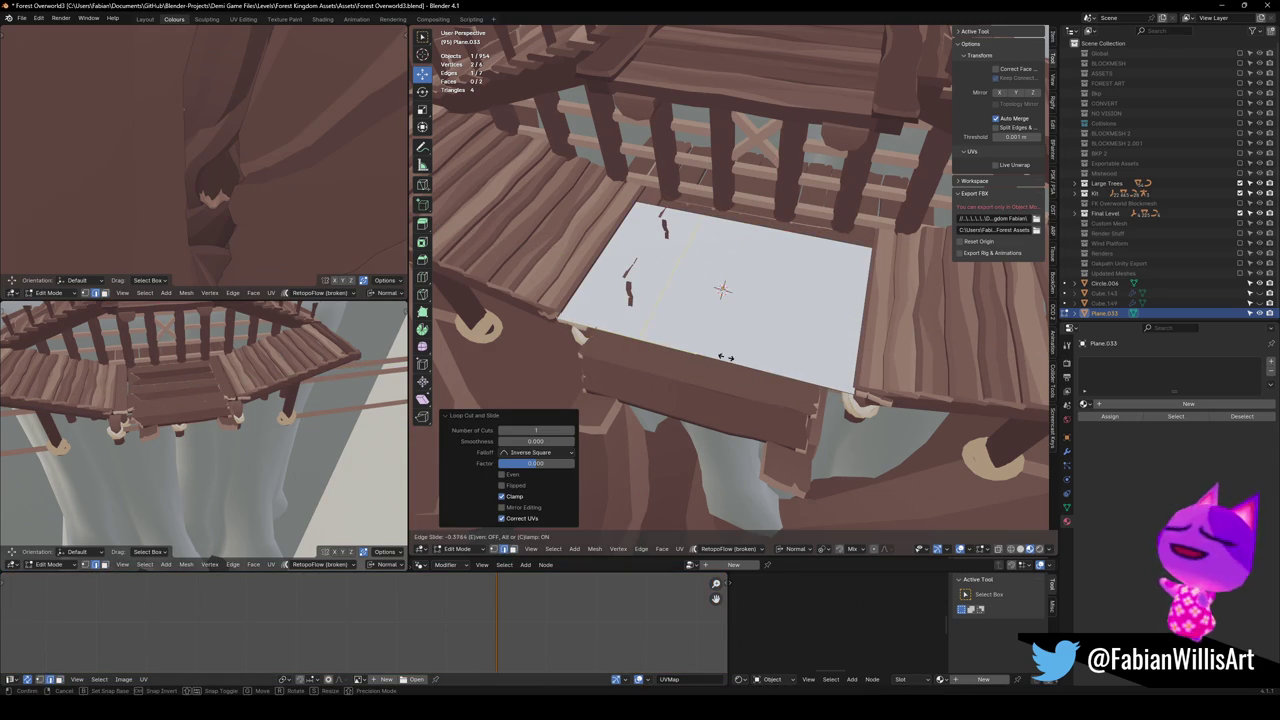
left_click(672, 349)
mouse_move(663, 320)
left_mouse_down()
mouse_move(749, 314)
mouse_move(780, 283)
mouse_move(780, 320)
mouse_move(740, 360)
left_mouse_up()
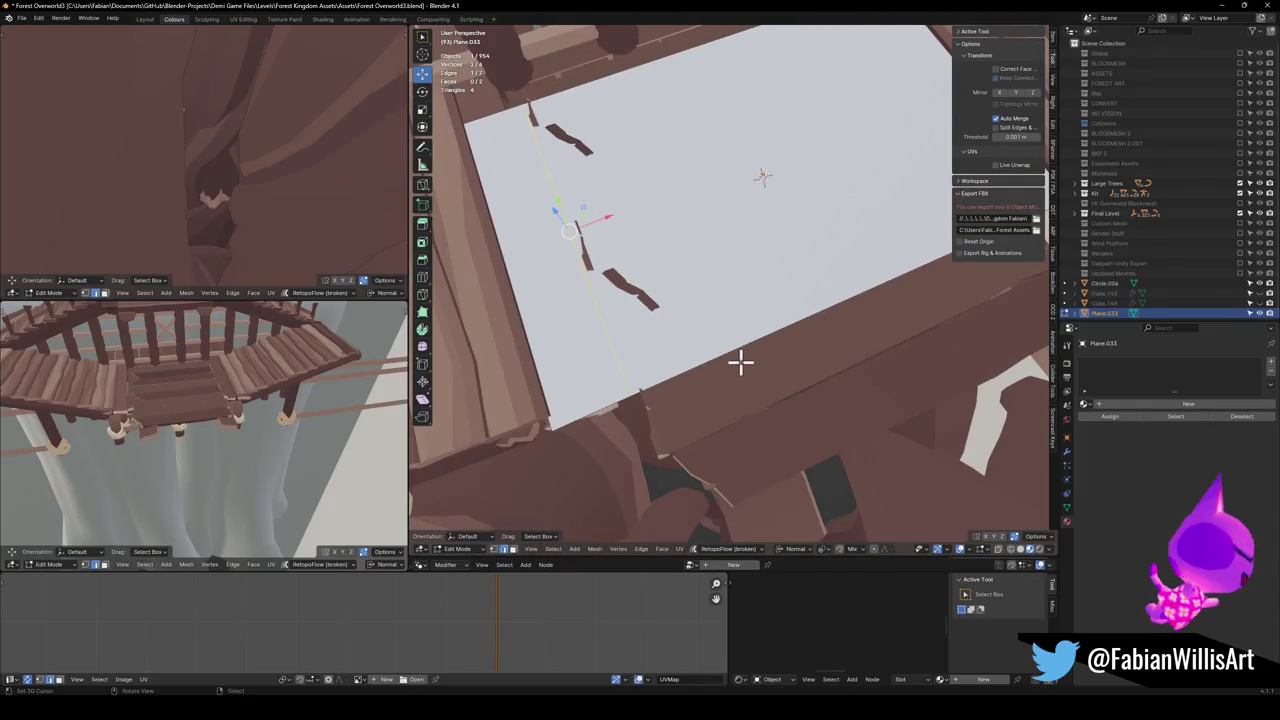
key("g")
key("g")
left_click(742, 357)
scroll(714, 294, "down", 5)
Delete temporary Plane.033 and start editing the ForestAsset_Stairs_00.004 mesh
key("Tab")
key("Delete")
left_click(748, 320)
key("Tab")
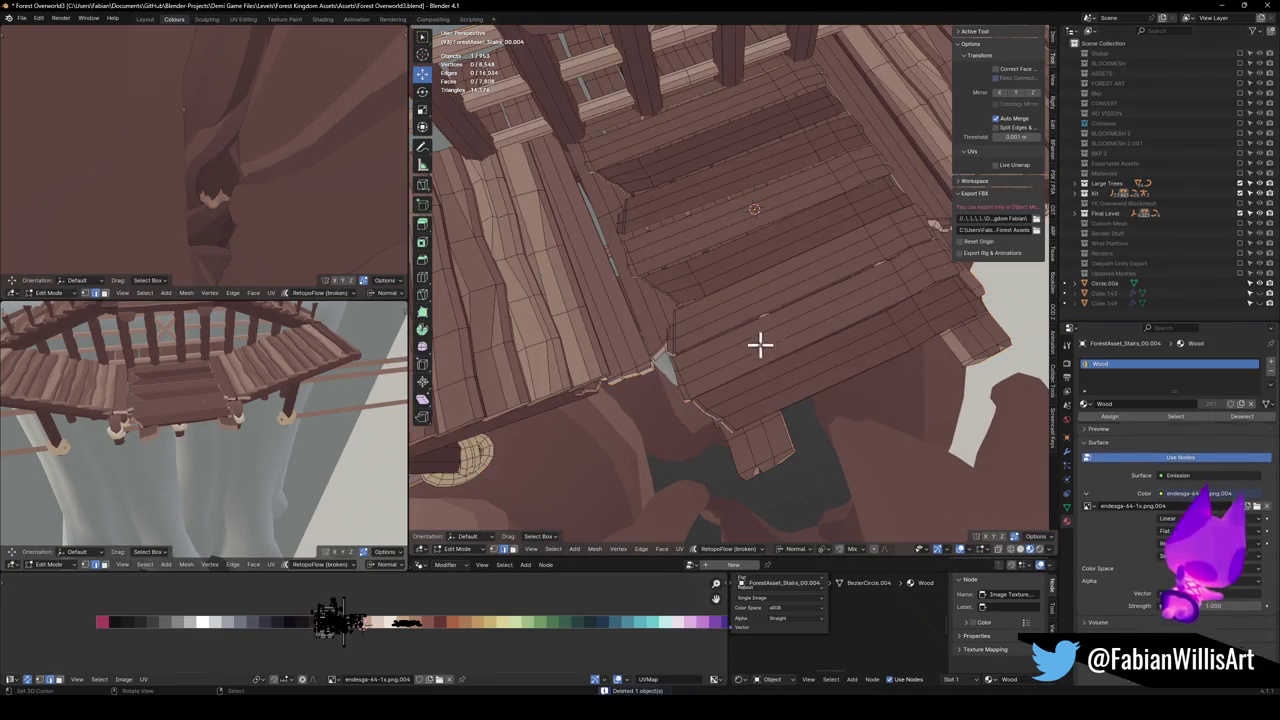
Select the linked plank faces on the stair landing
key("a")
key("alt+a")
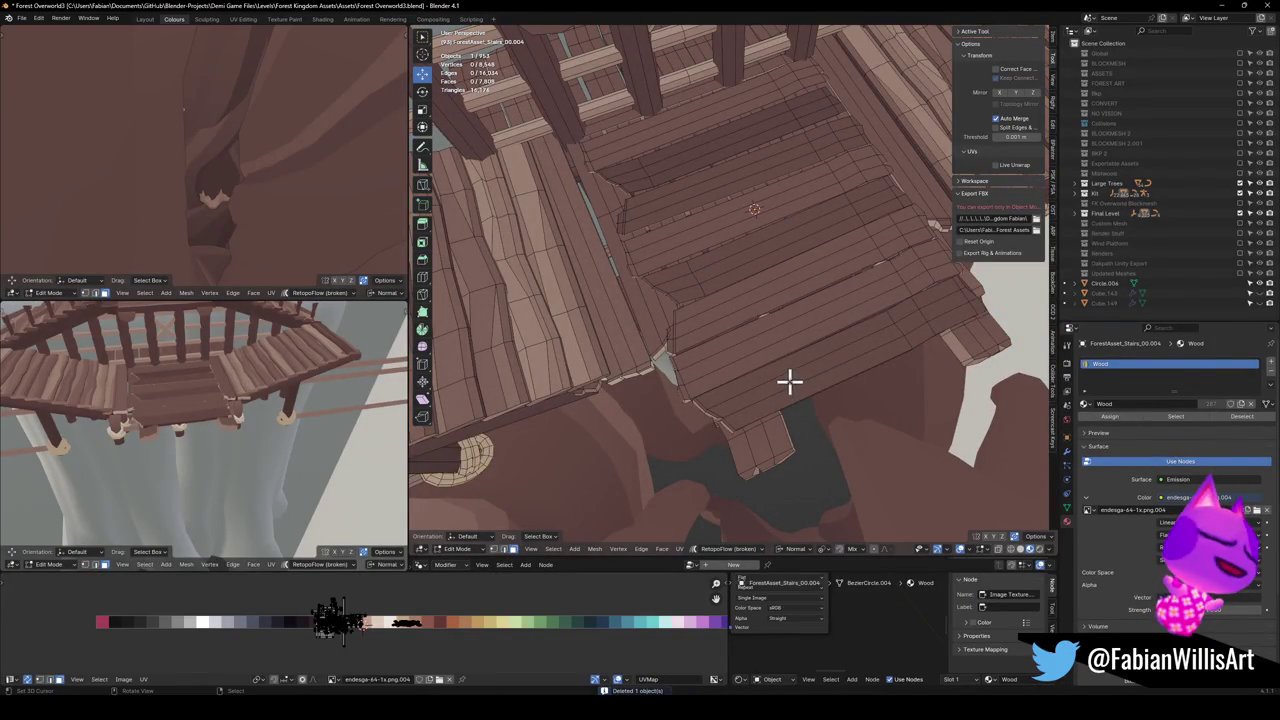
key("l")
key("l")
key("l")
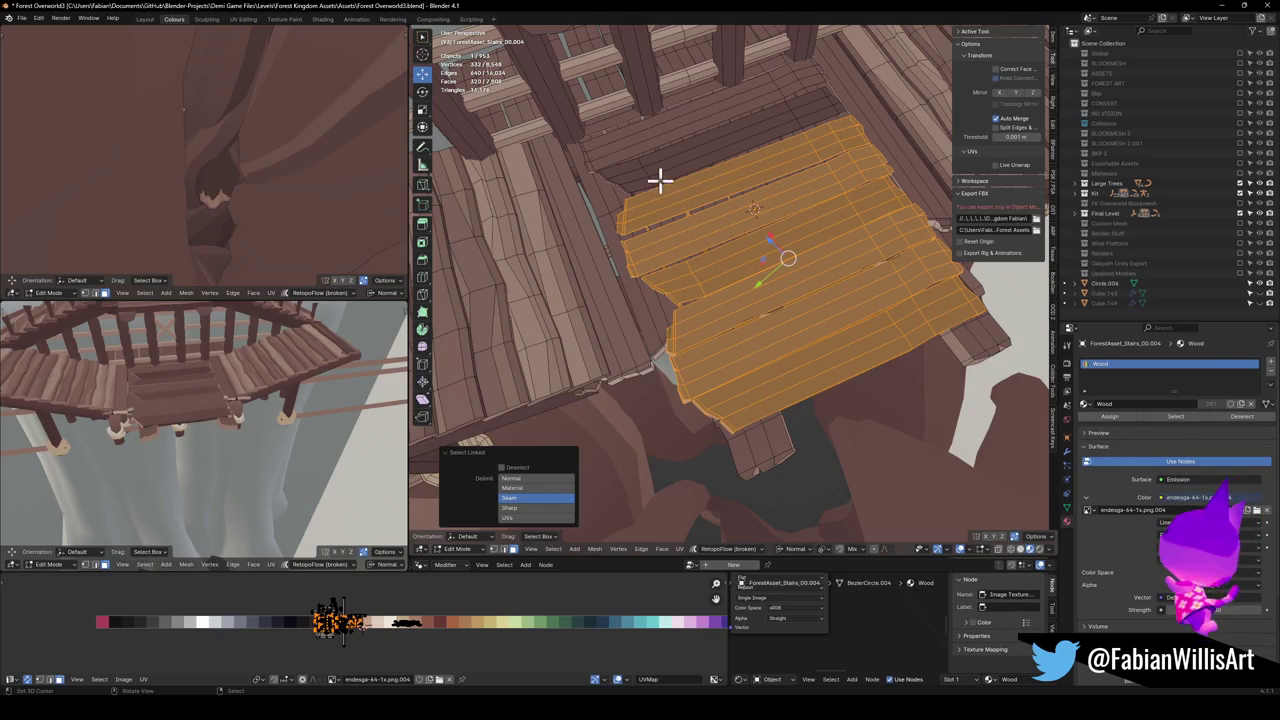
key("l")
key("l")
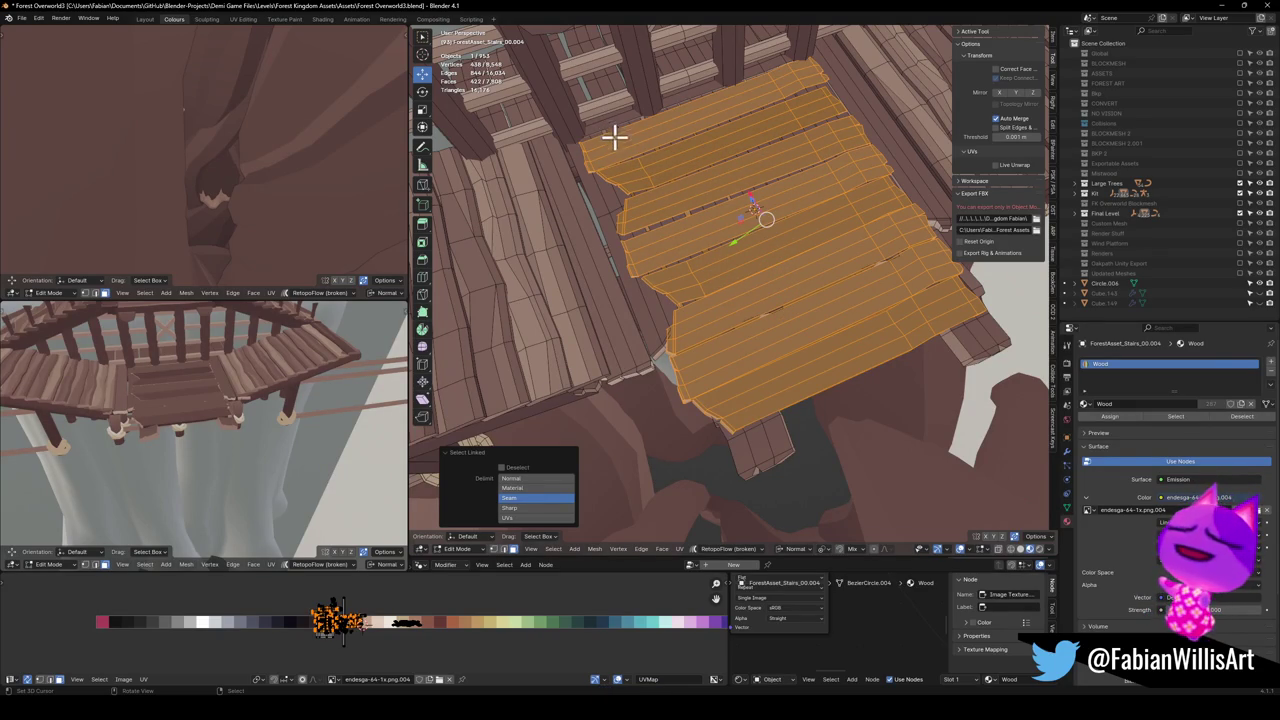
mouse_move(706, 234)
left_mouse_down()
mouse_move(694, 251)
mouse_move(711, 214)
left_mouse_up()
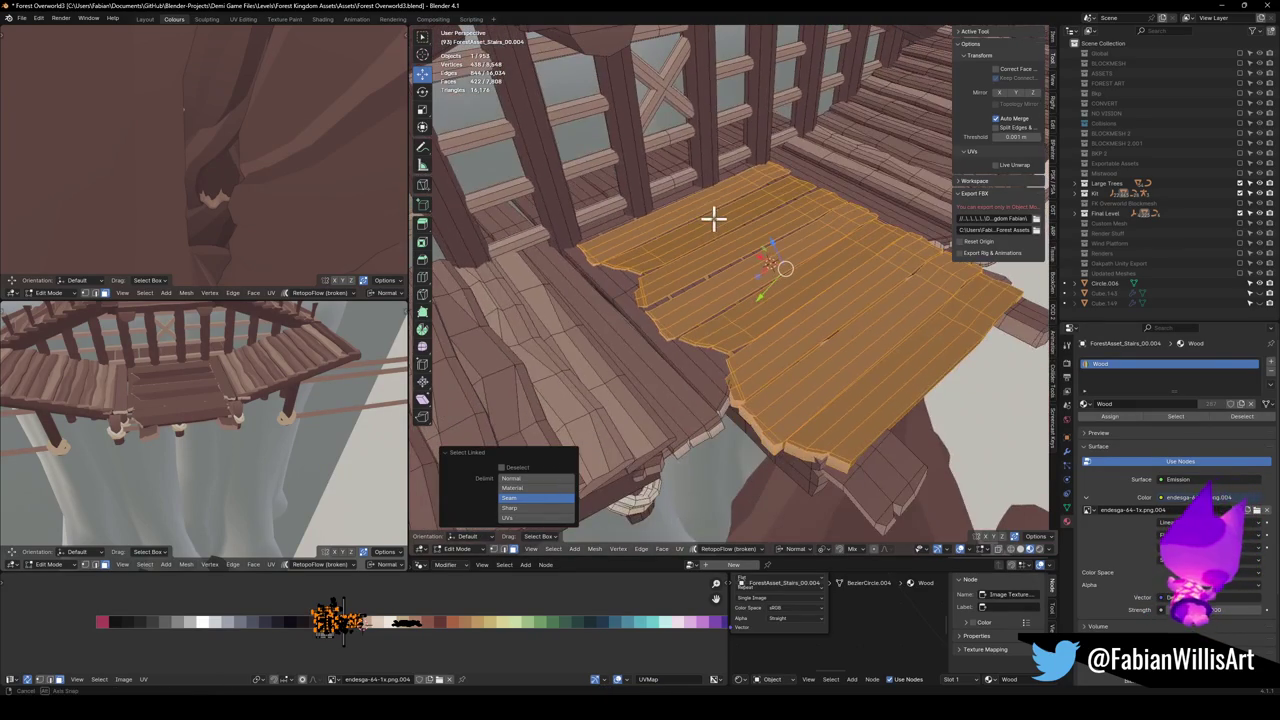
Find Collider Tools in the sidebar and start a convex hull collider around the planks
left_click(1054, 360)
left_click(1054, 320)
left_click(1054, 297)
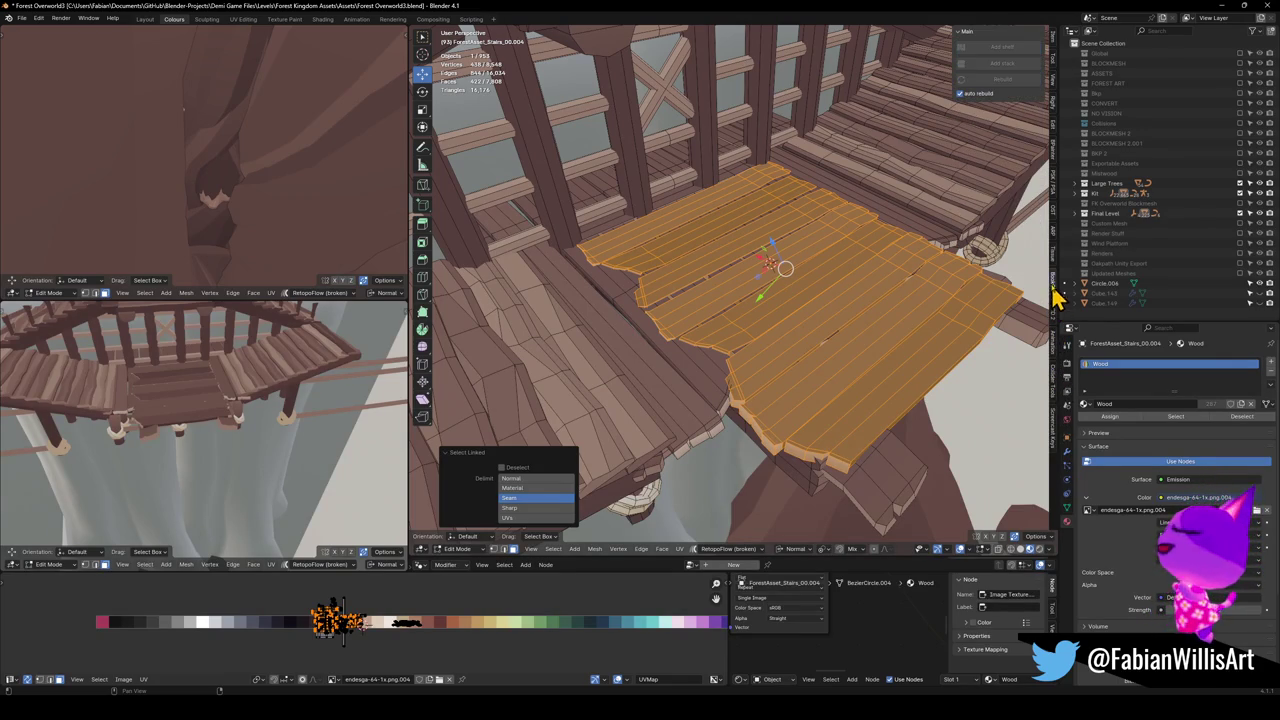
left_click(1056, 266)
left_click(1057, 243)
left_click(1056, 225)
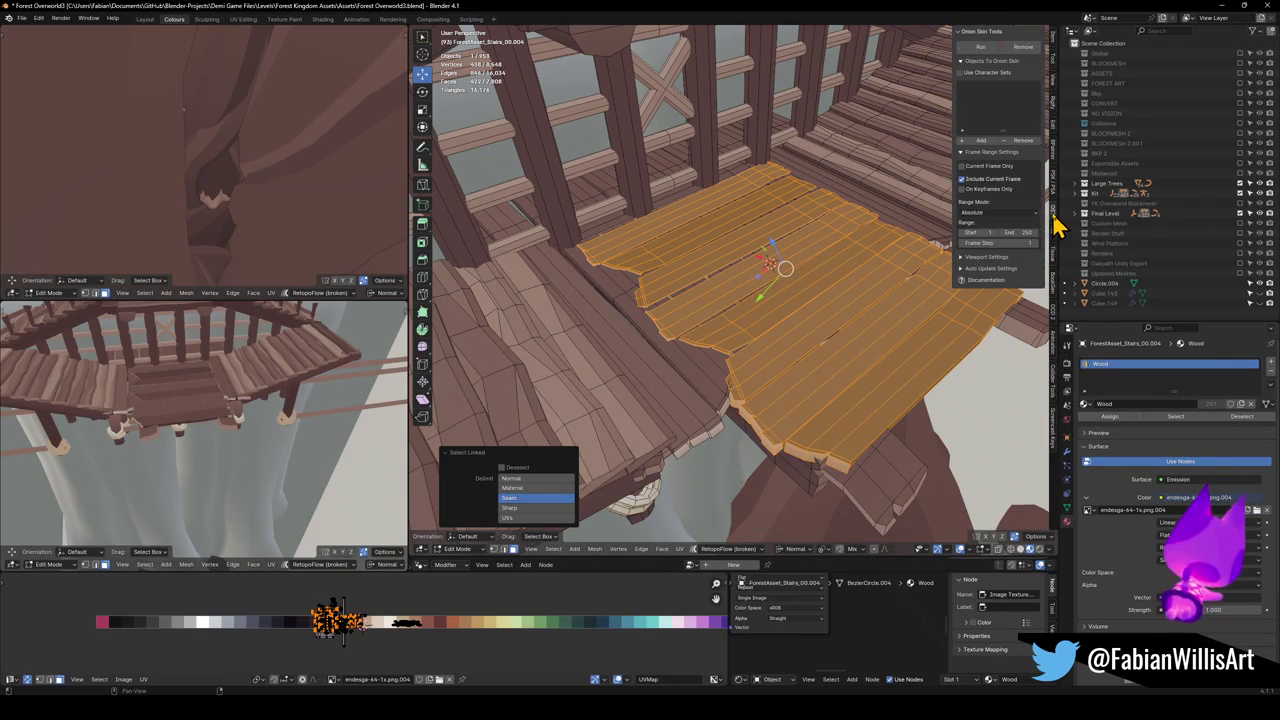
left_click(1052, 192)
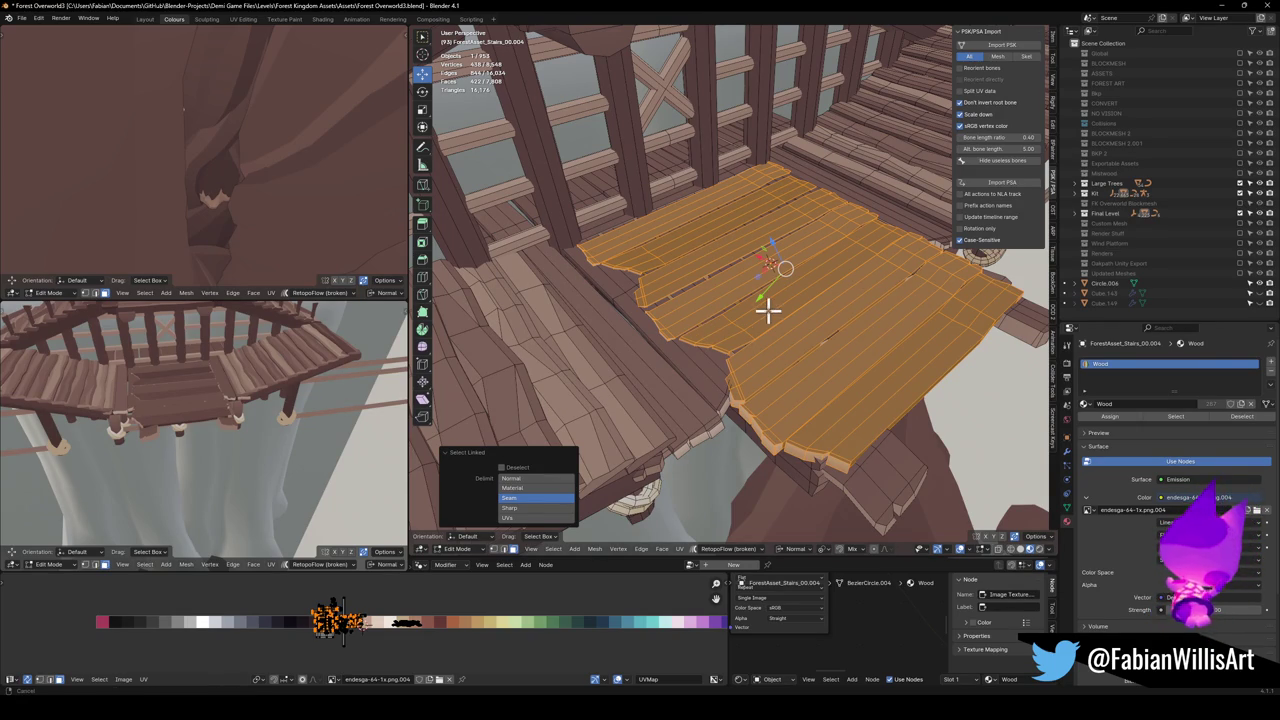
left_click(1056, 388)
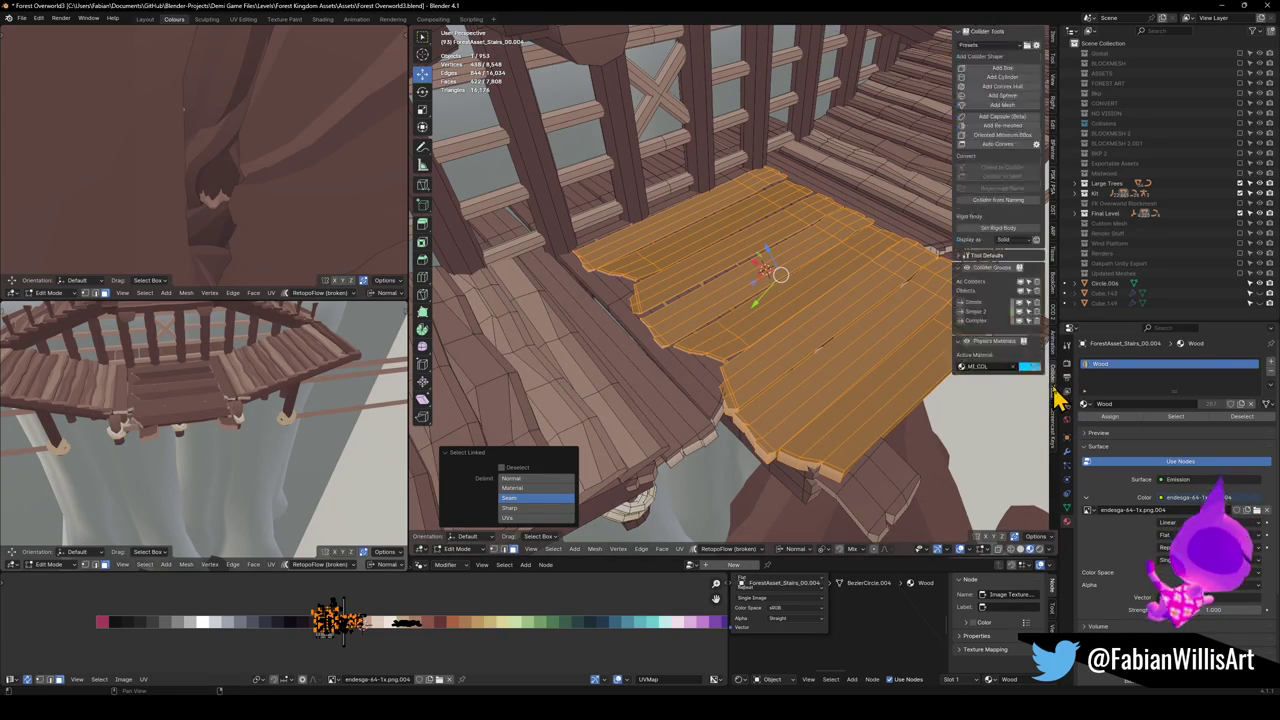
left_click(1025, 88)
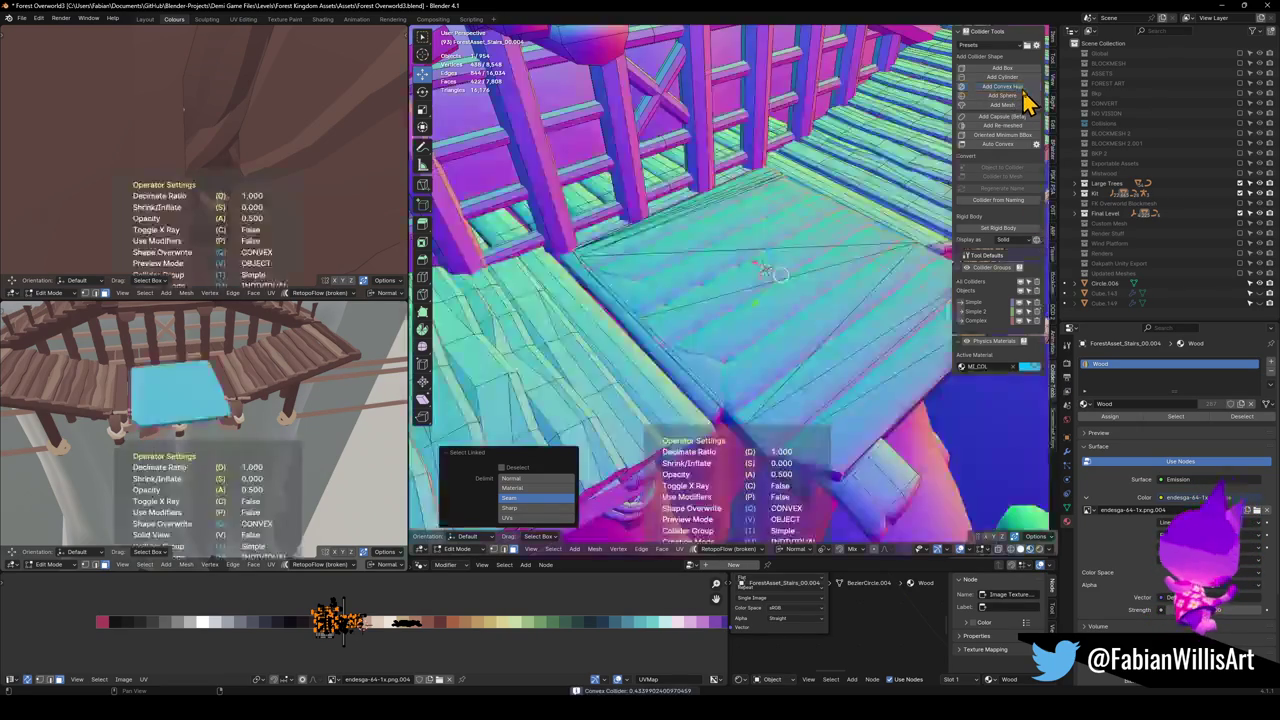
Finish creating the convex collider over the landing planks
left_click(948, 157)
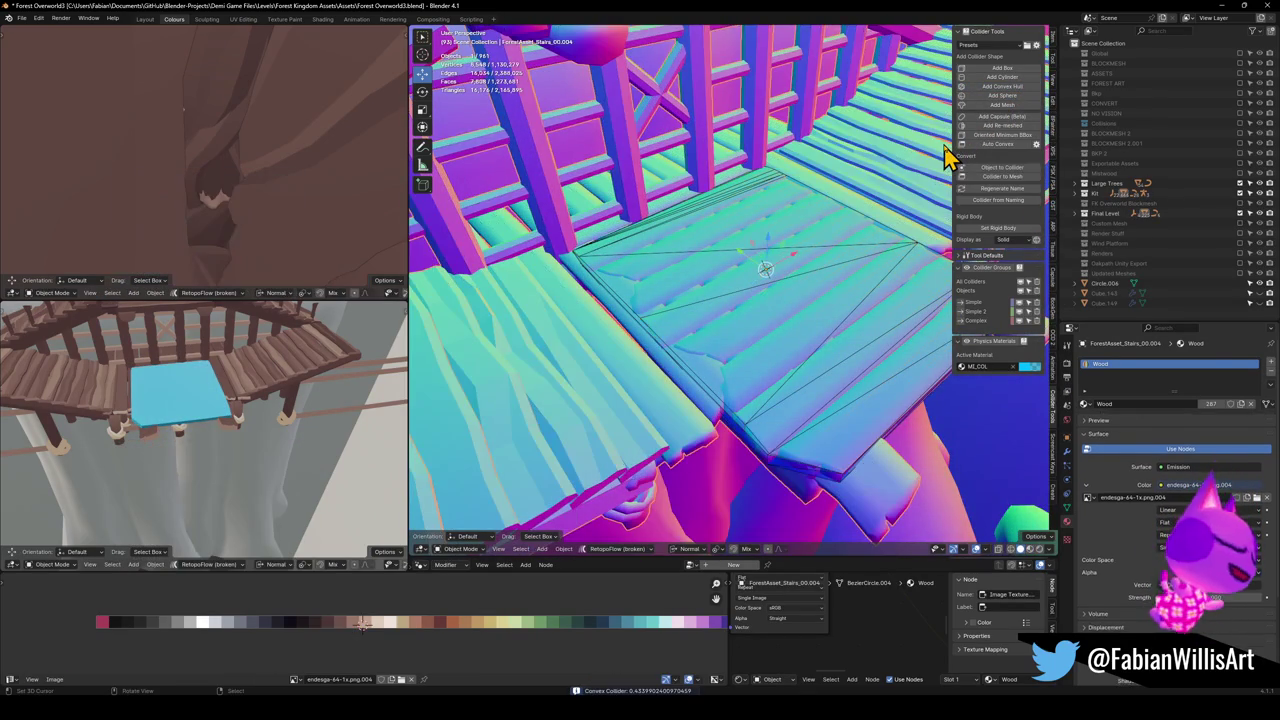
scroll(608, 351, "down", 3)
left_click(614, 346)
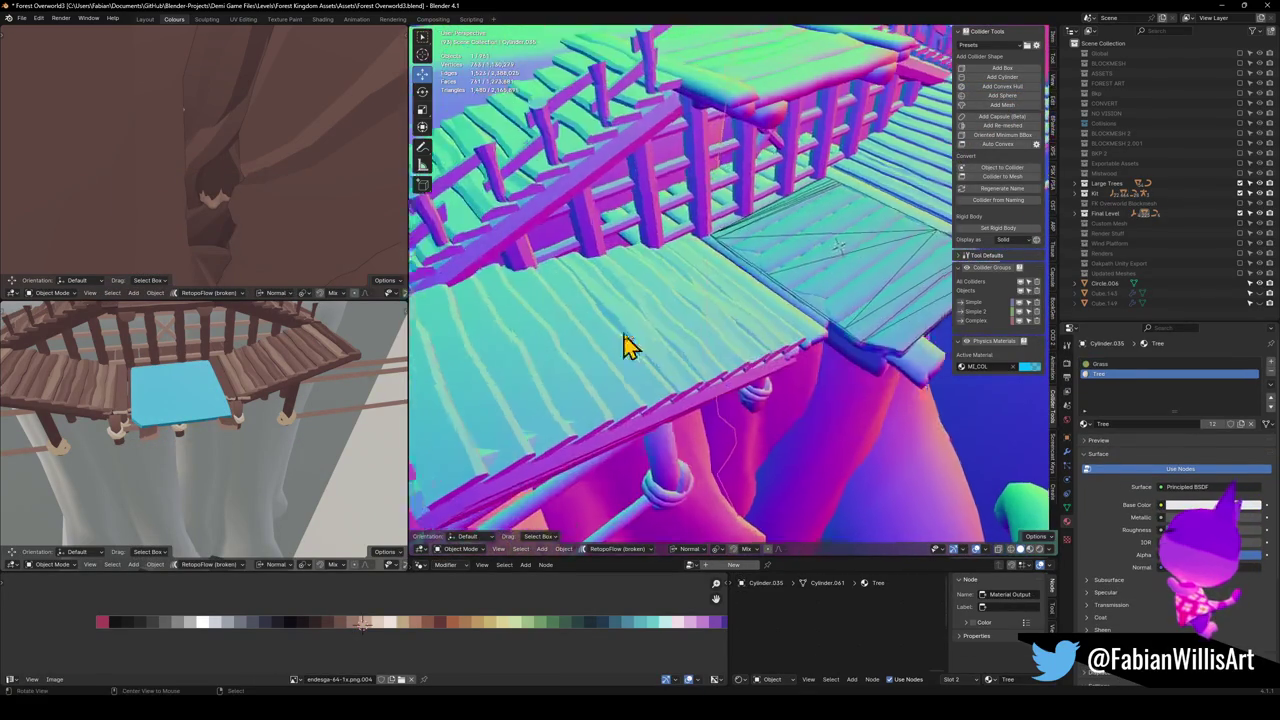
Select the adjoining ramp planks, build a second convex hull collider, and inspect it
left_click(688, 333)
key("Tab")
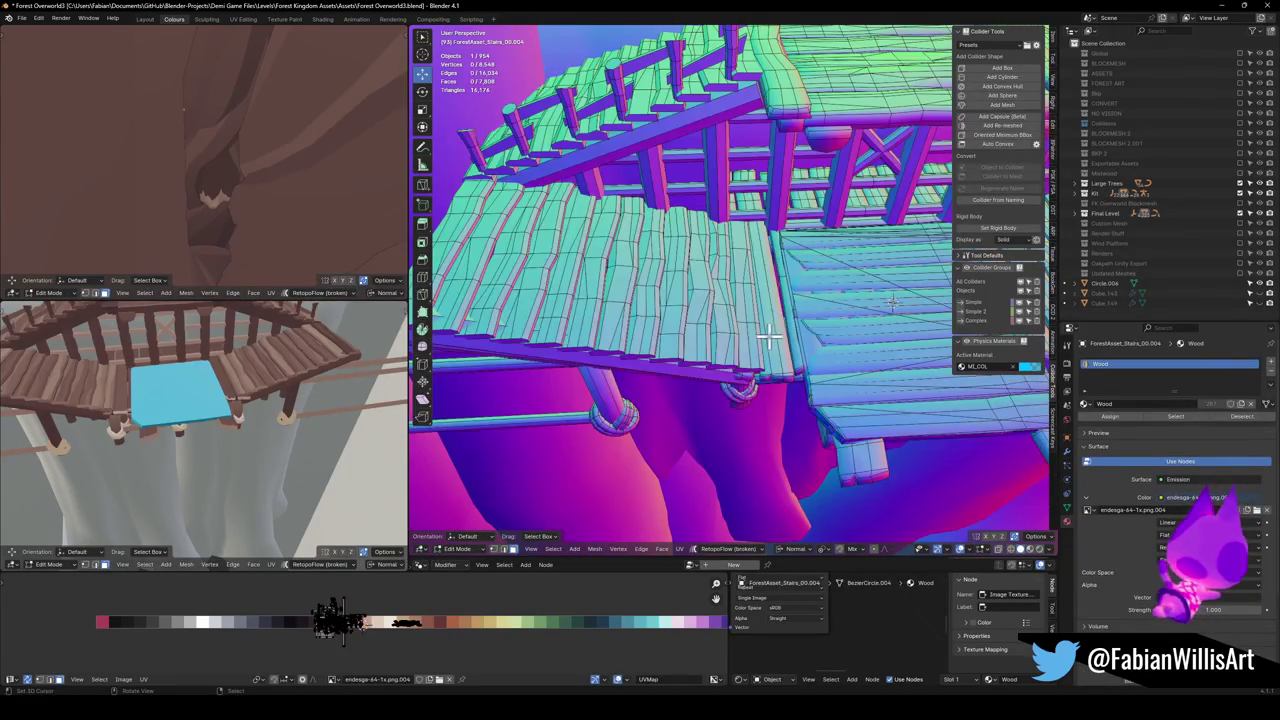
key("l")
key("l")
key("l")
key("l")
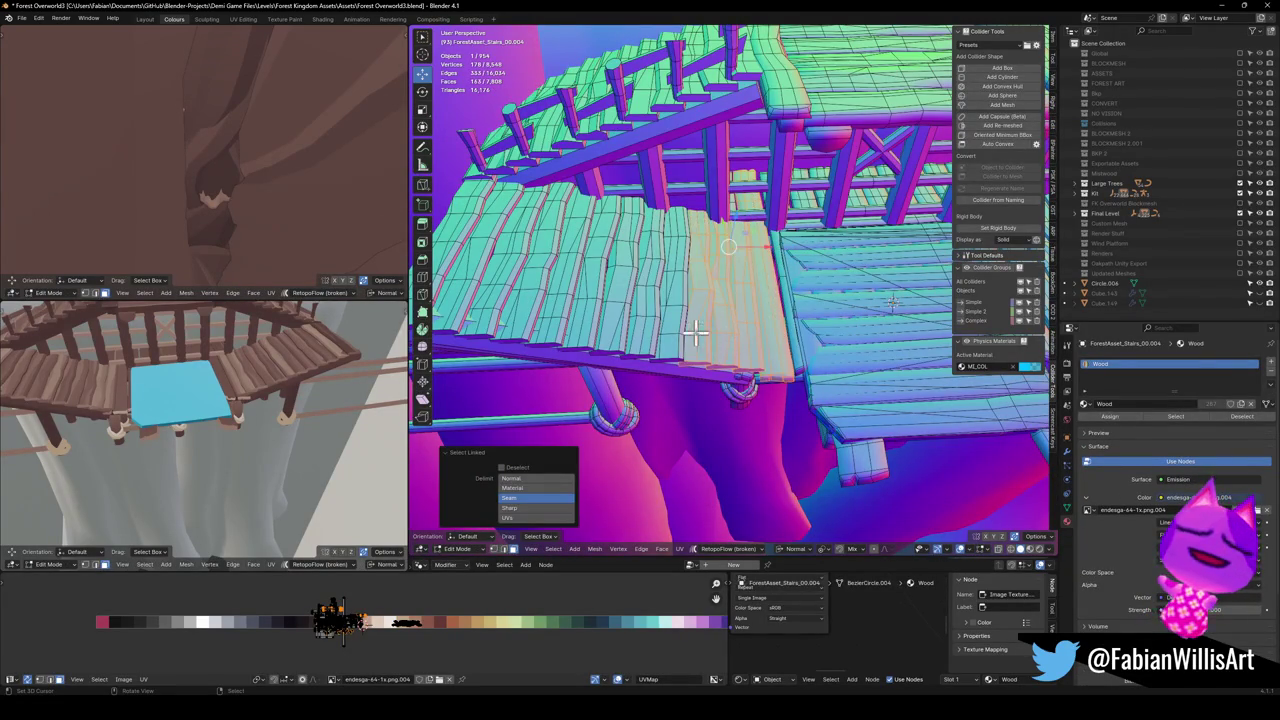
key("l")
key("l")
key("l")
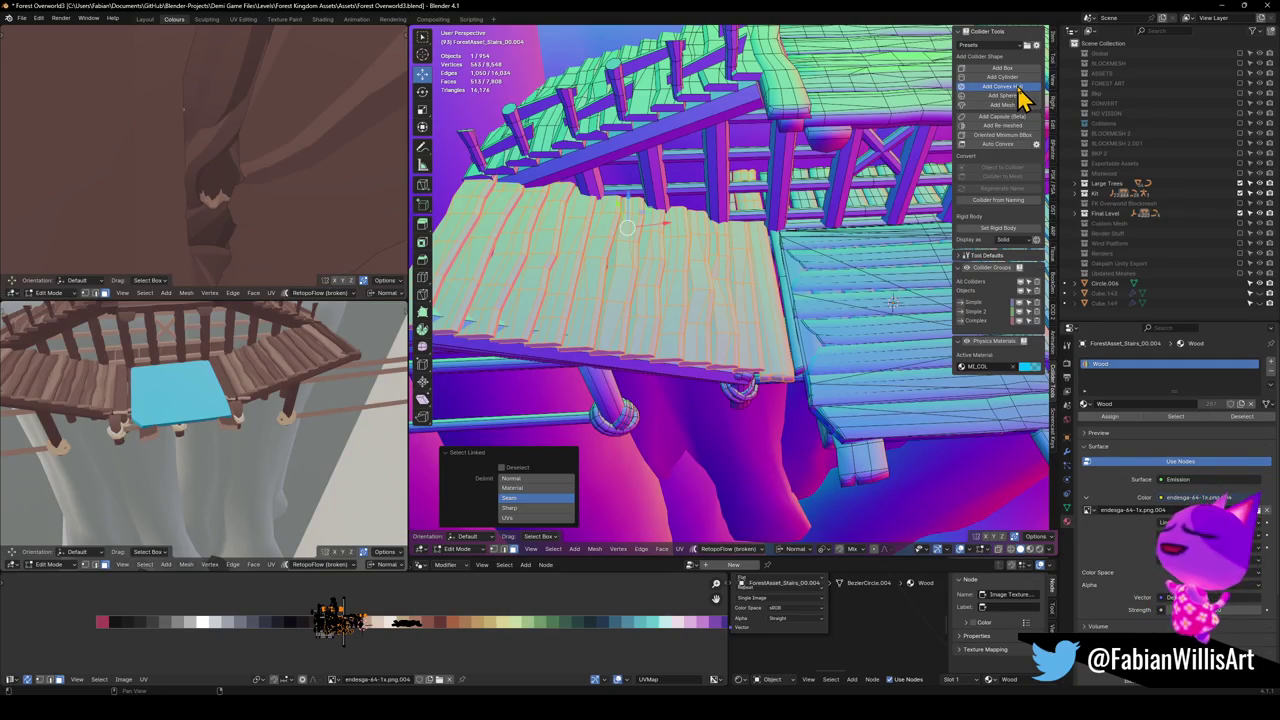
left_click(1018, 87)
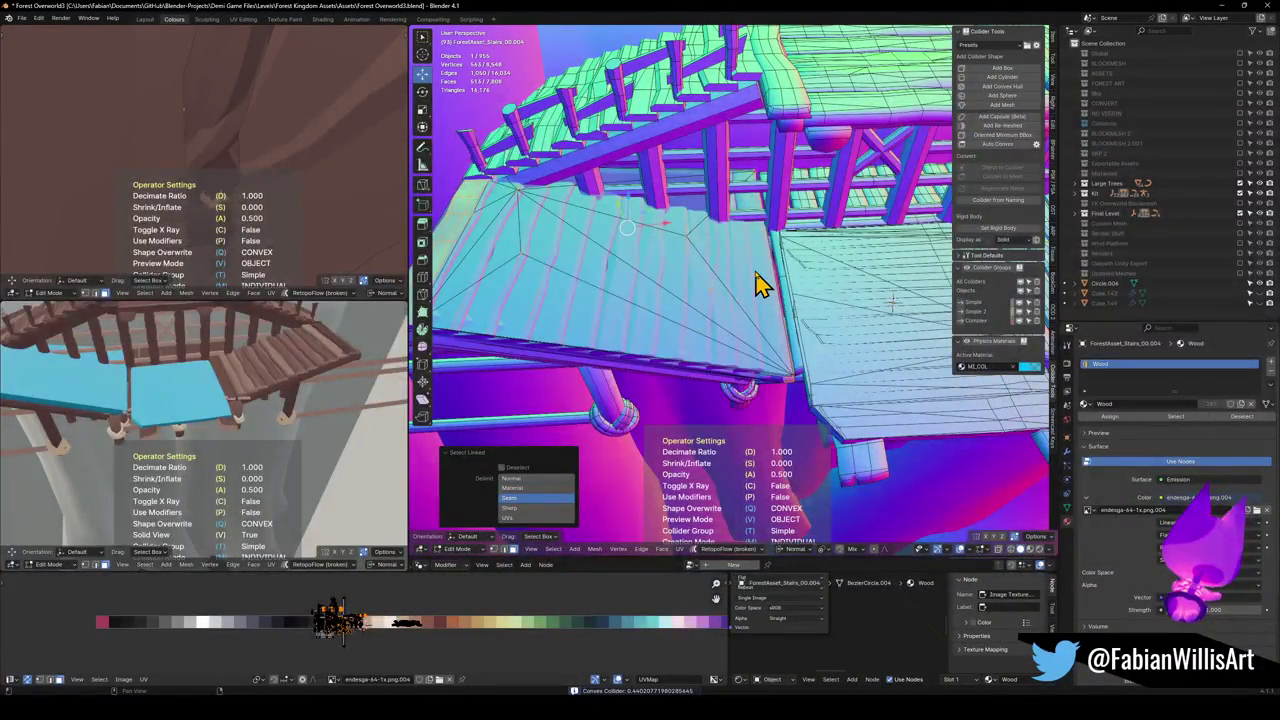
key("Tab")
mouse_move(756, 285)
left_mouse_down()
mouse_move(734, 271)
mouse_move(803, 300)
mouse_move(771, 266)
mouse_move(809, 249)
mouse_move(817, 257)
mouse_move(774, 283)
mouse_move(741, 289)
mouse_move(820, 260)
mouse_move(680, 277)
mouse_move(757, 329)
mouse_move(634, 337)
mouse_move(586, 323)
mouse_move(757, 349)
mouse_move(795, 330)
left_mouse_up()
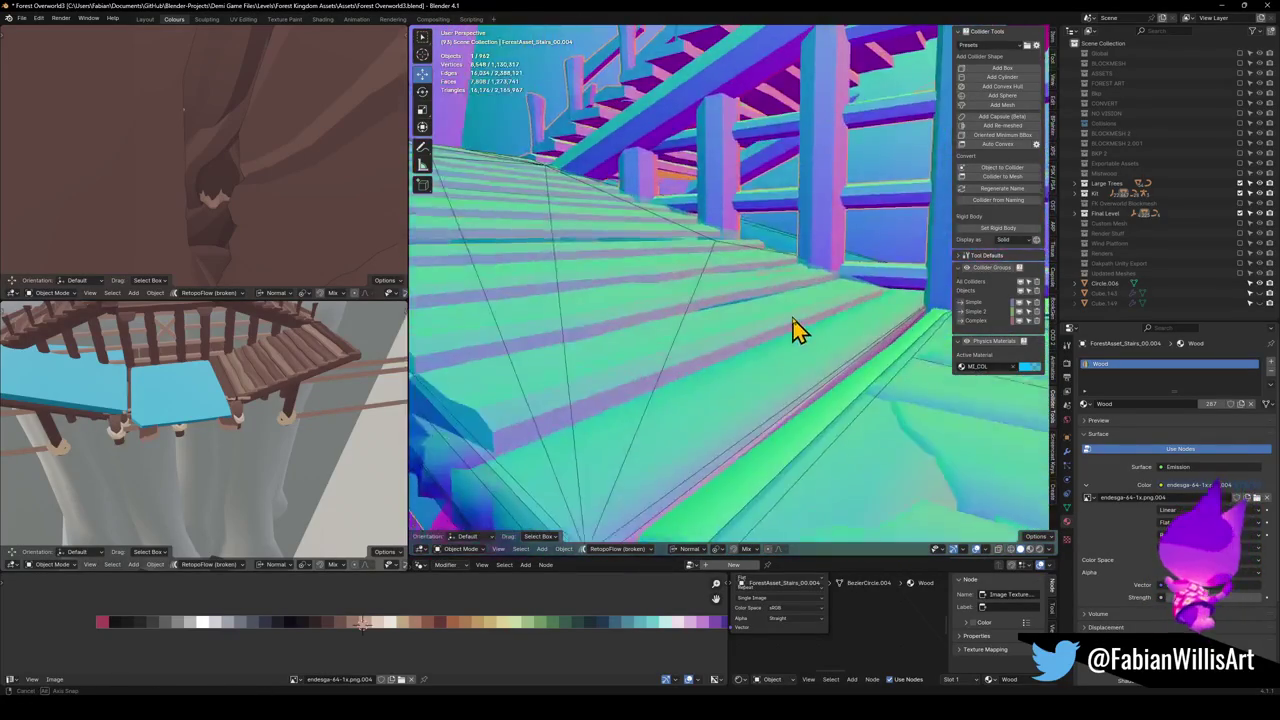
left_click_drag(800, 332, 790, 367)
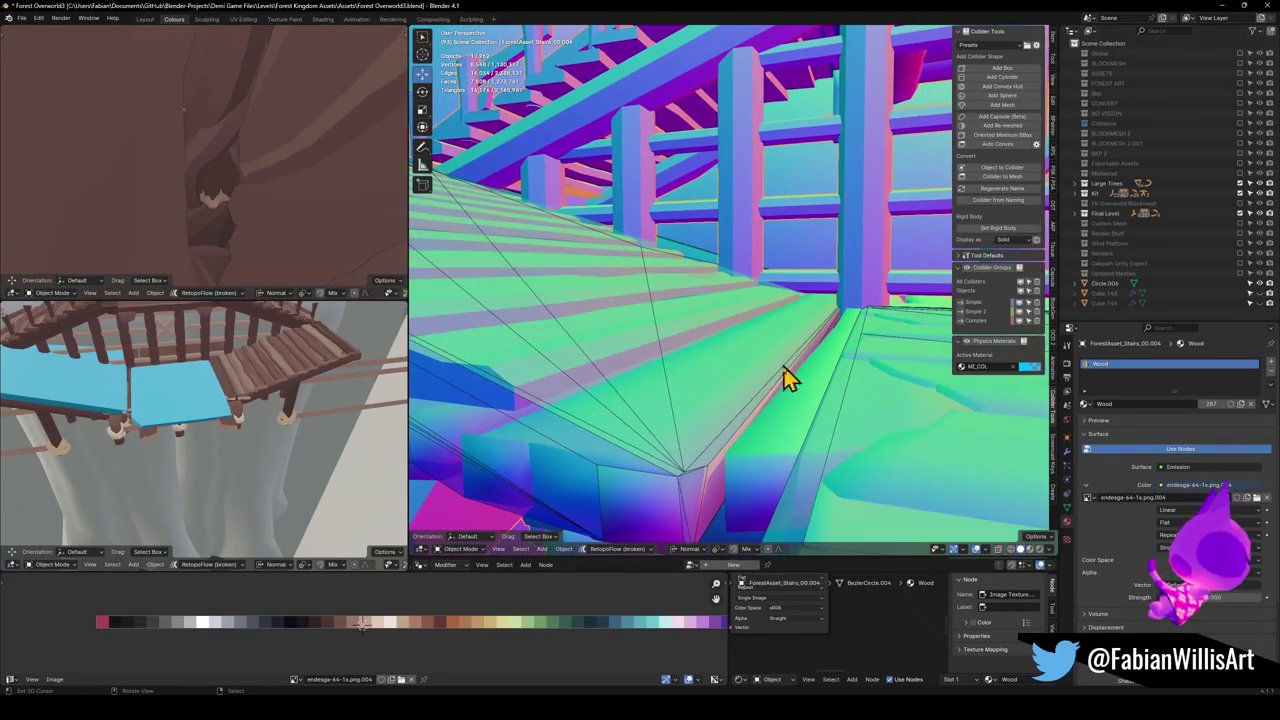
Move the stair collider's outer edge outward along its normal
scroll(750, 440, "up", 2)
scroll(740, 445, "down", 2)
left_click(720, 446)
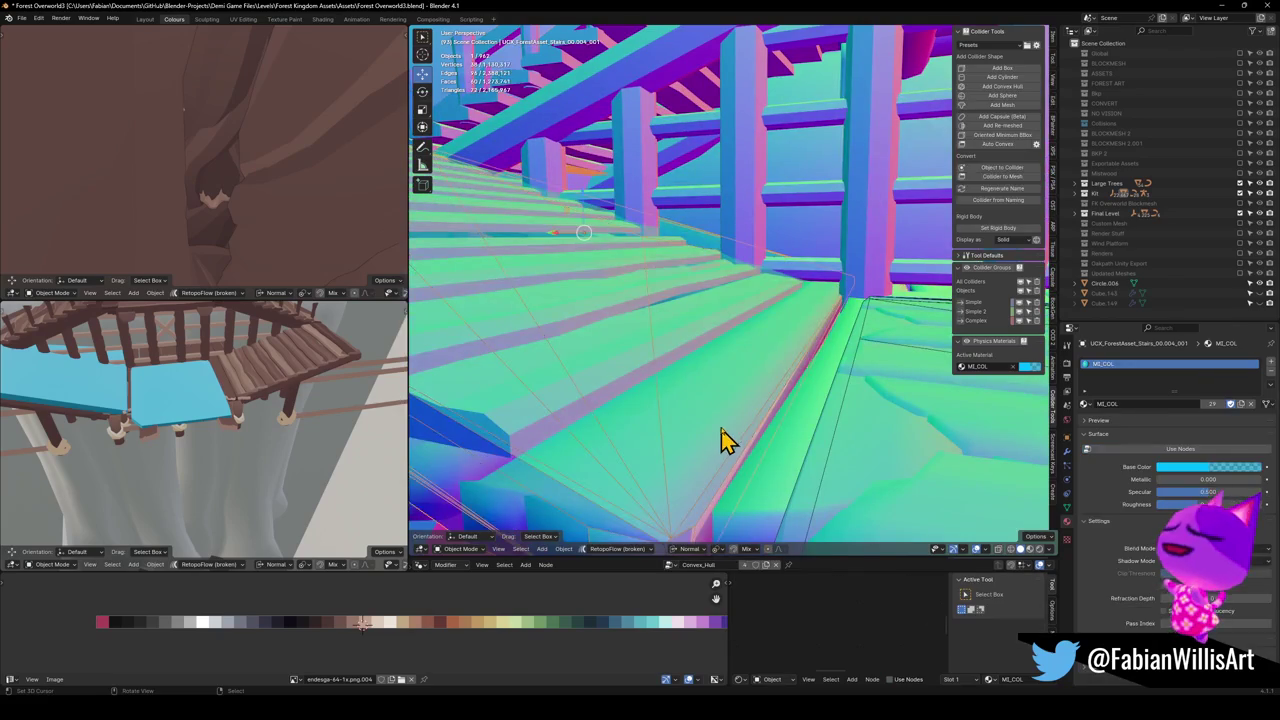
key("Tab")
scroll(752, 450, "up", 2)
scroll(752, 450, "down", 3)
scroll(854, 374, "up", 2)
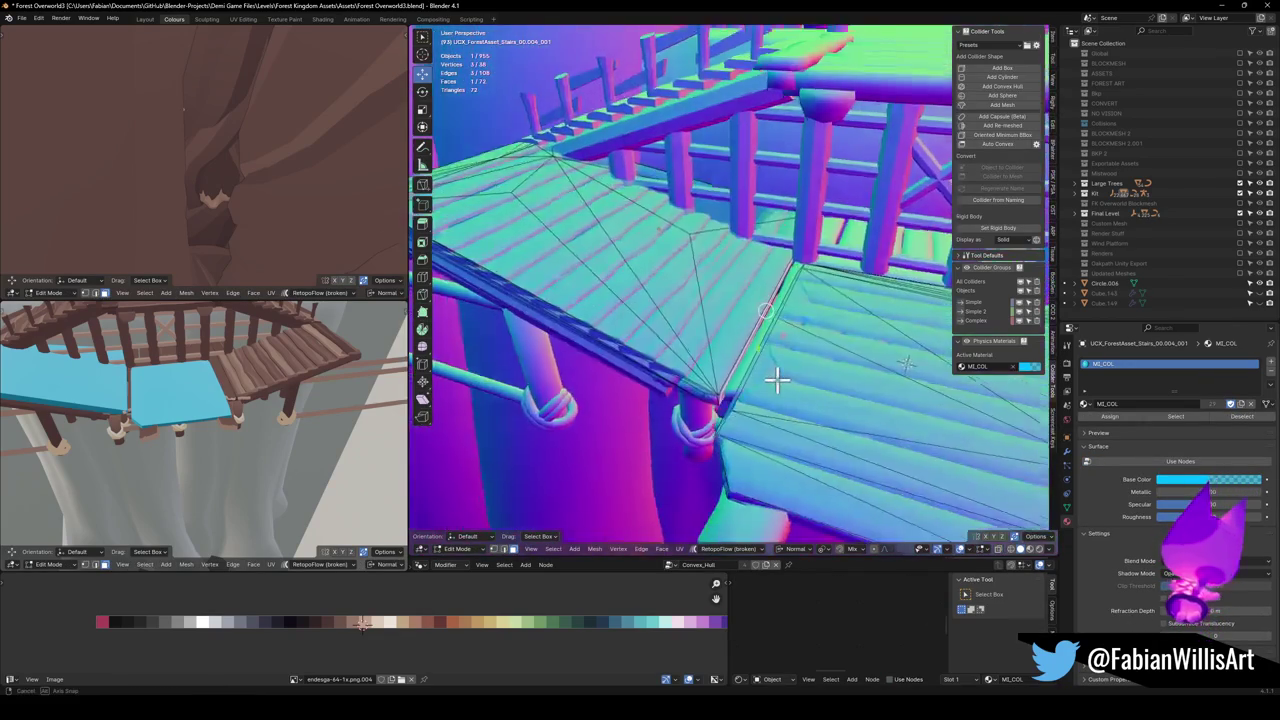
left_click(806, 367)
key("g")
key("z")
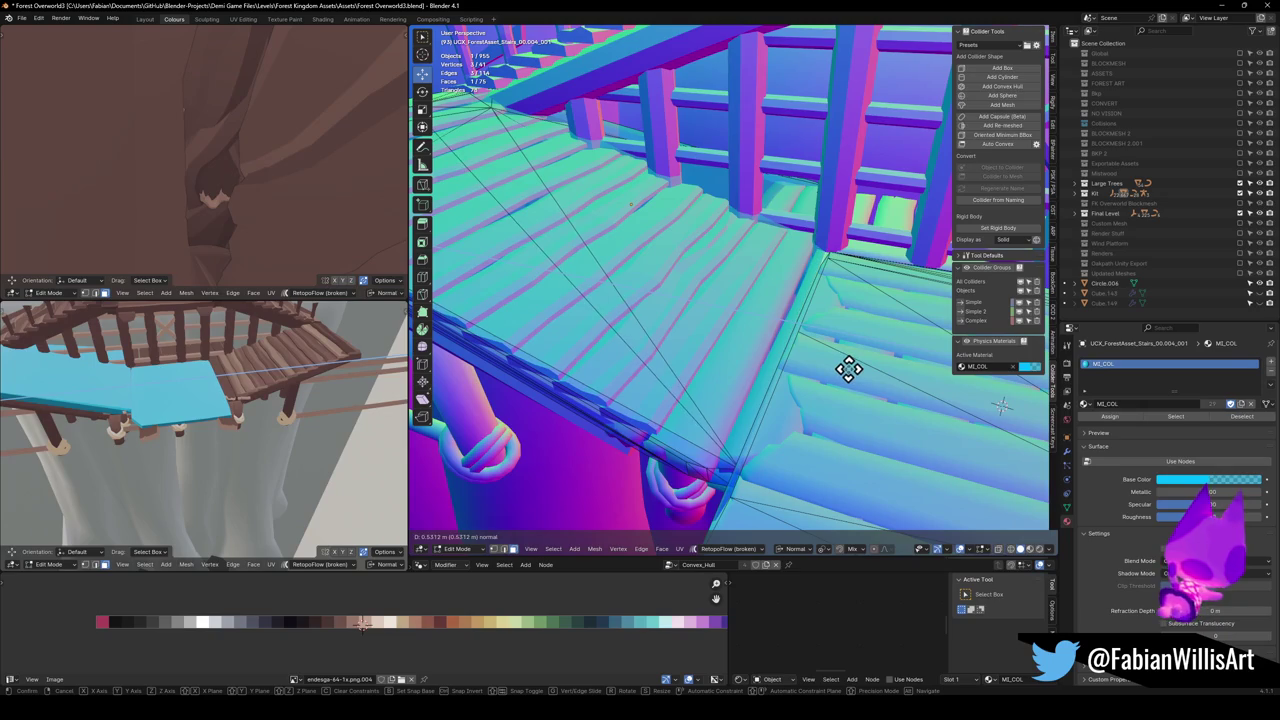
left_click(850, 370)
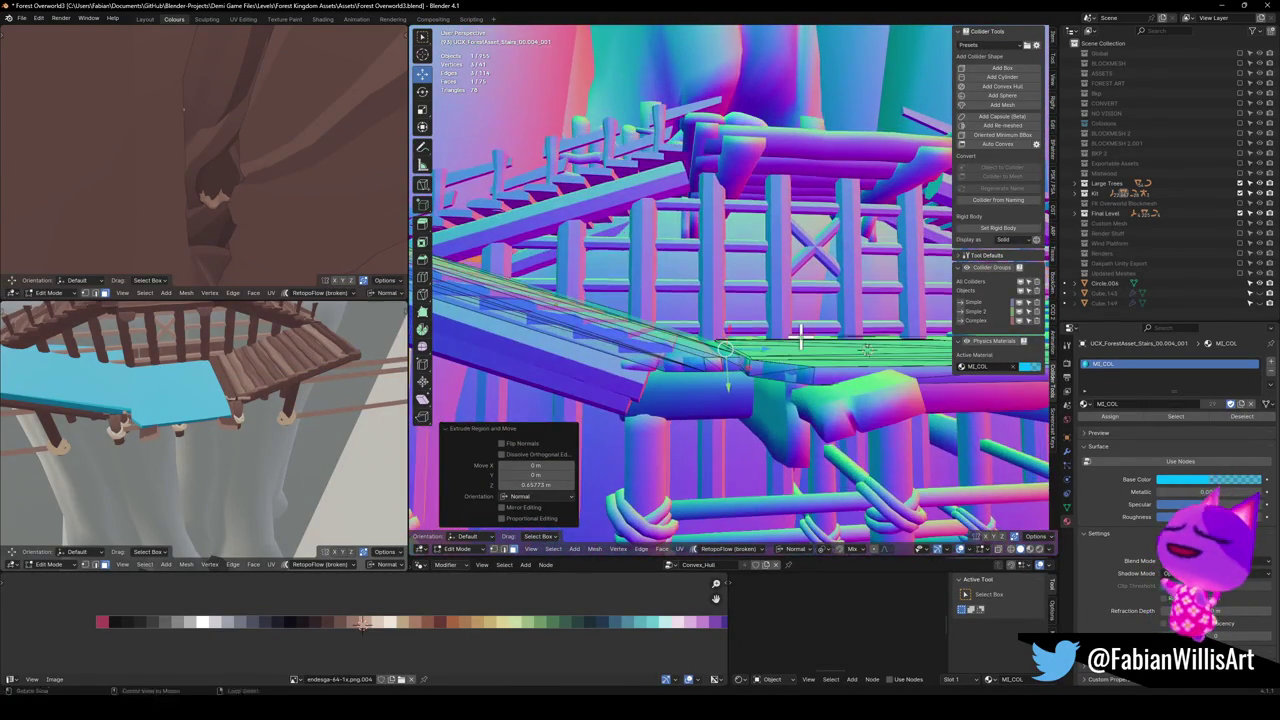
key("Tab")
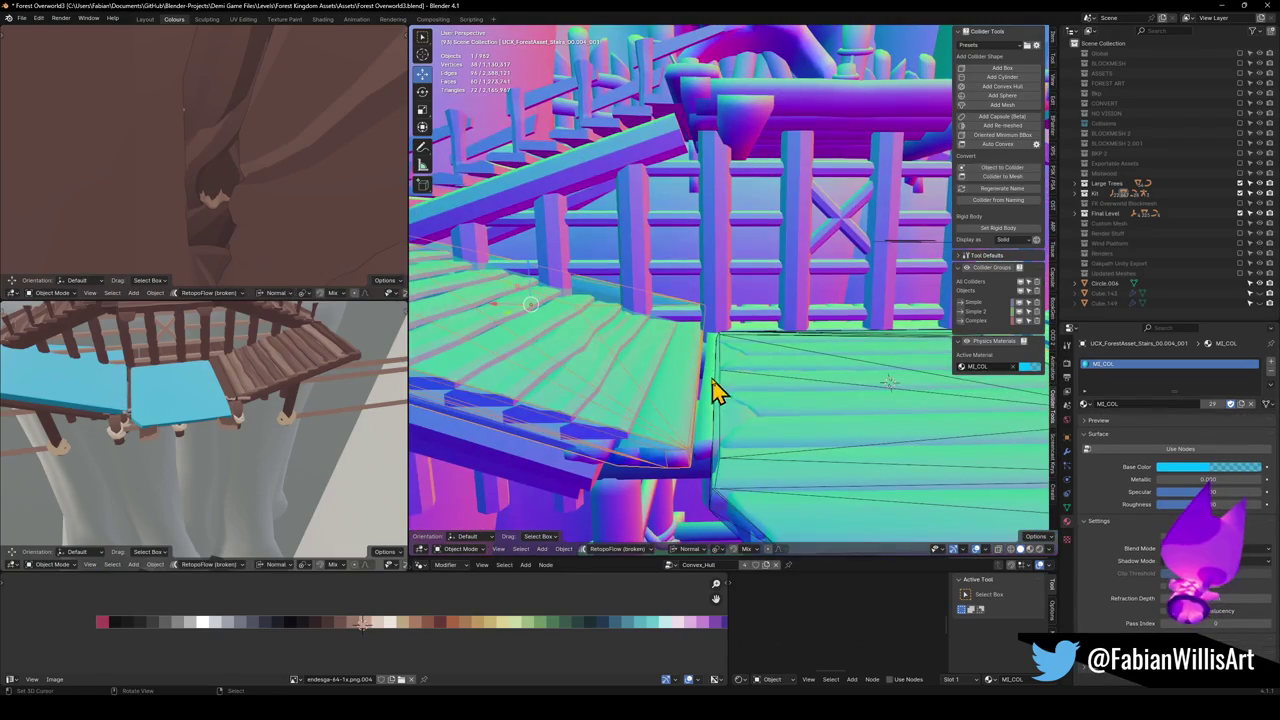
Apply the collider's Convex_Hull modifier and extrude its faces about 0.75 m along the normal
left_click(1067, 452)
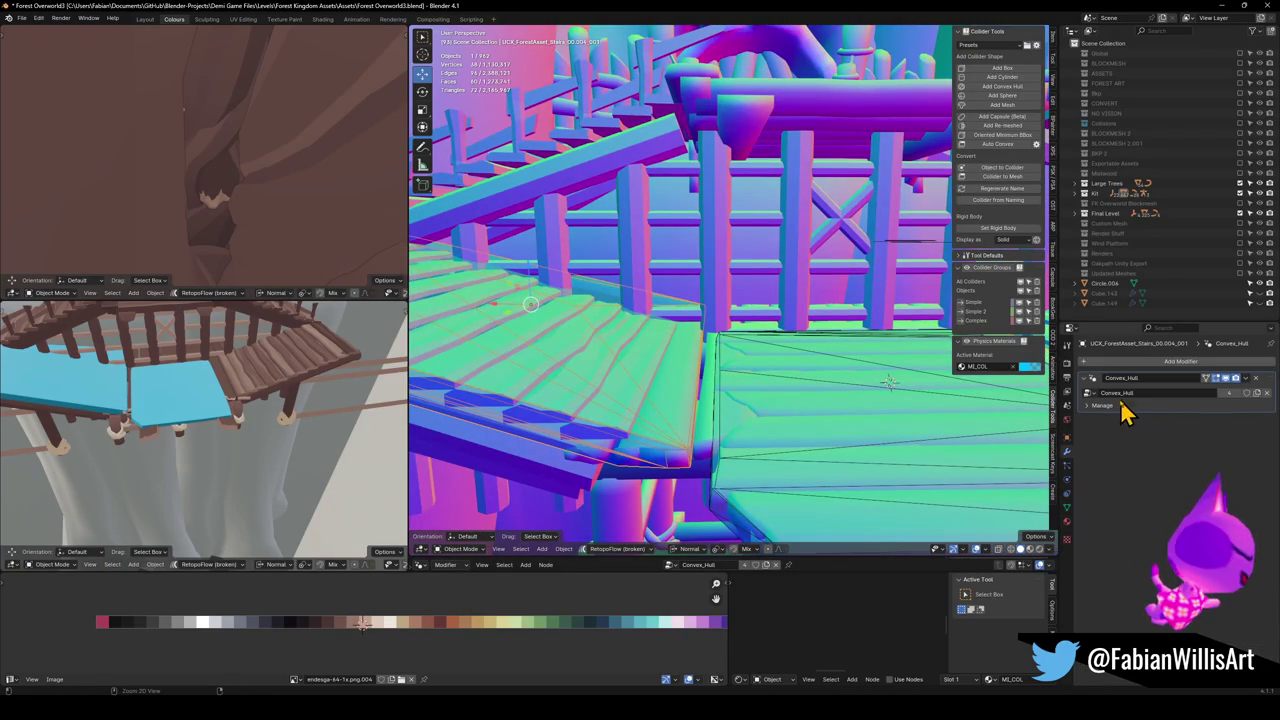
key("ctrl+a")
key("Tab")
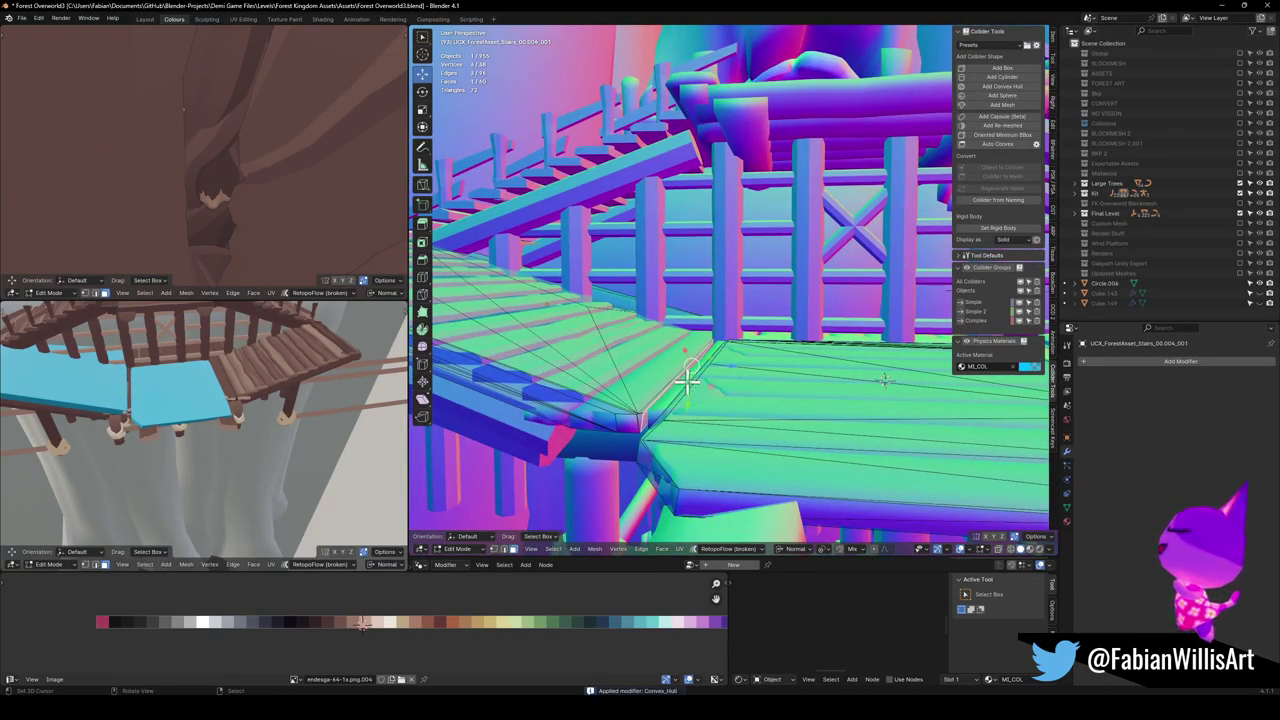
key("e")
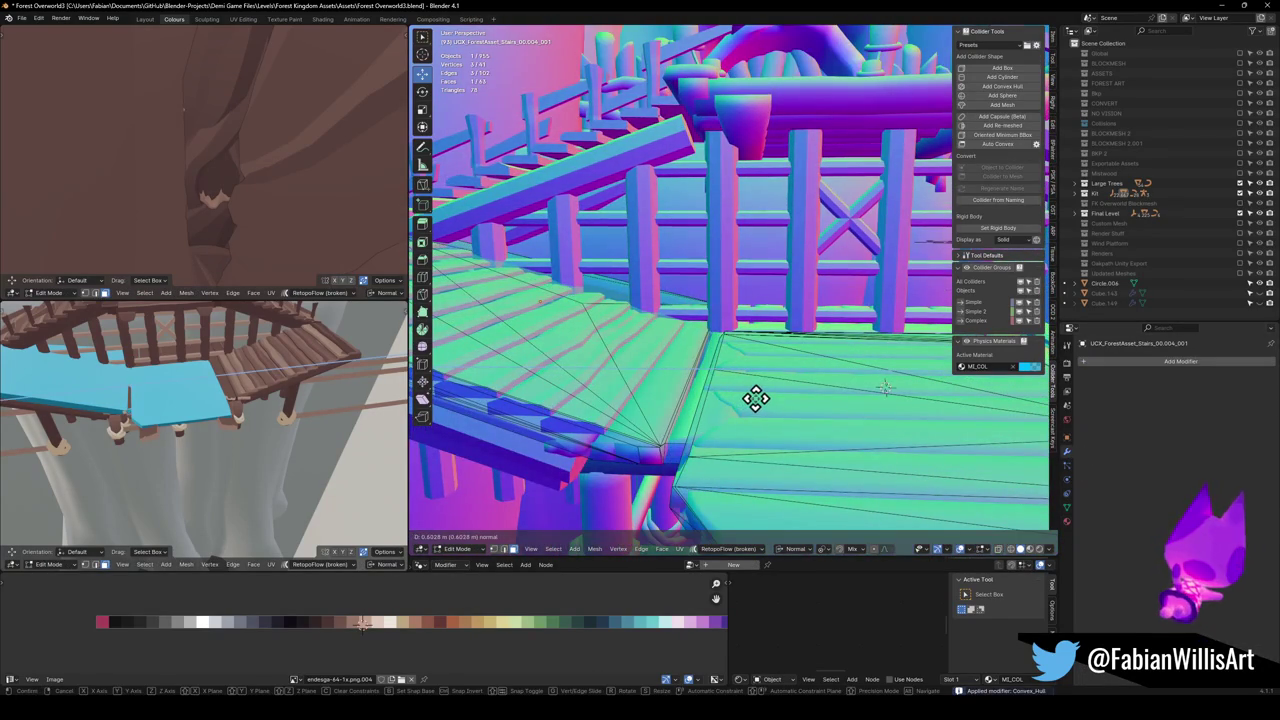
left_click(760, 398)
scroll(763, 394, "up", 5)
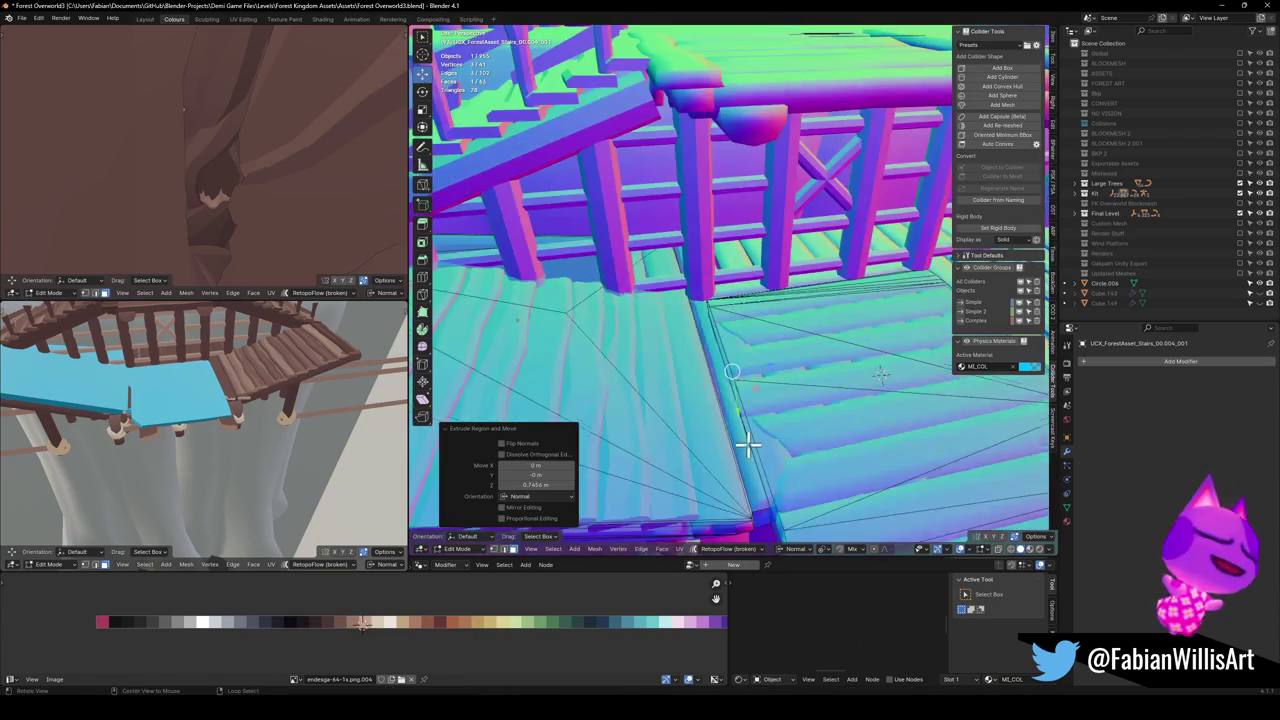
scroll(760, 398, "up", 5)
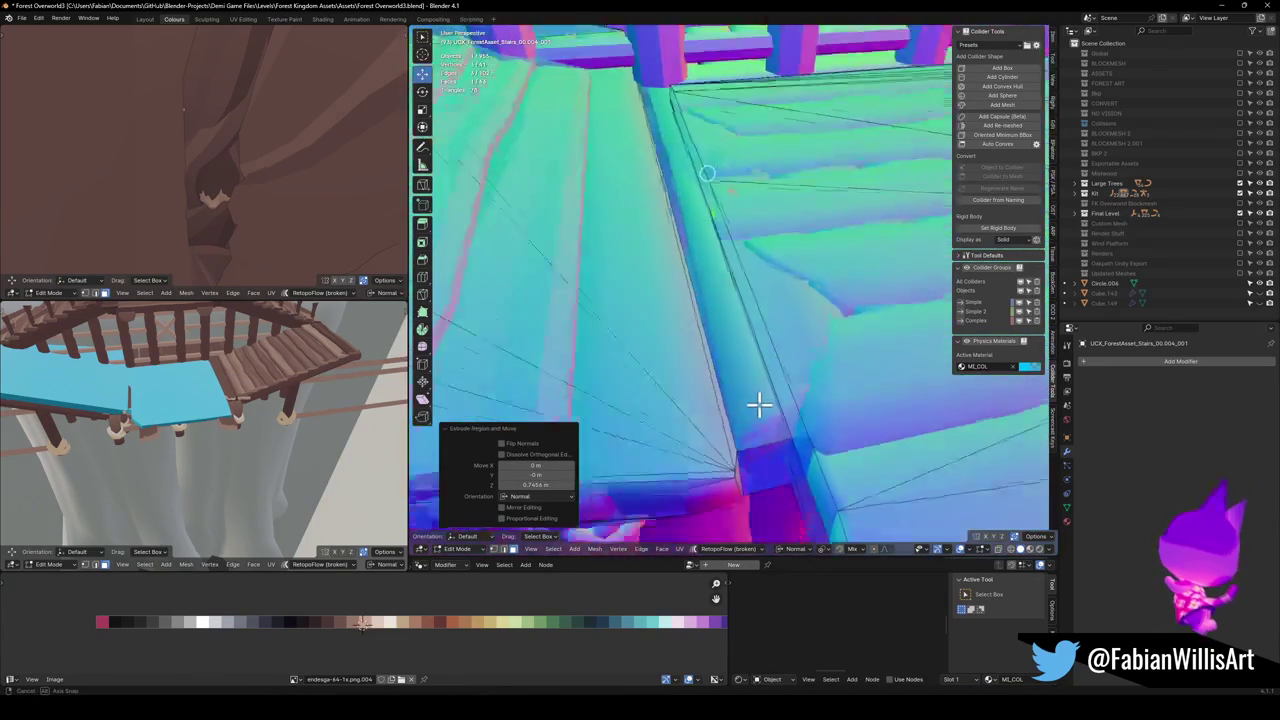
scroll(775, 442, "down", 6)
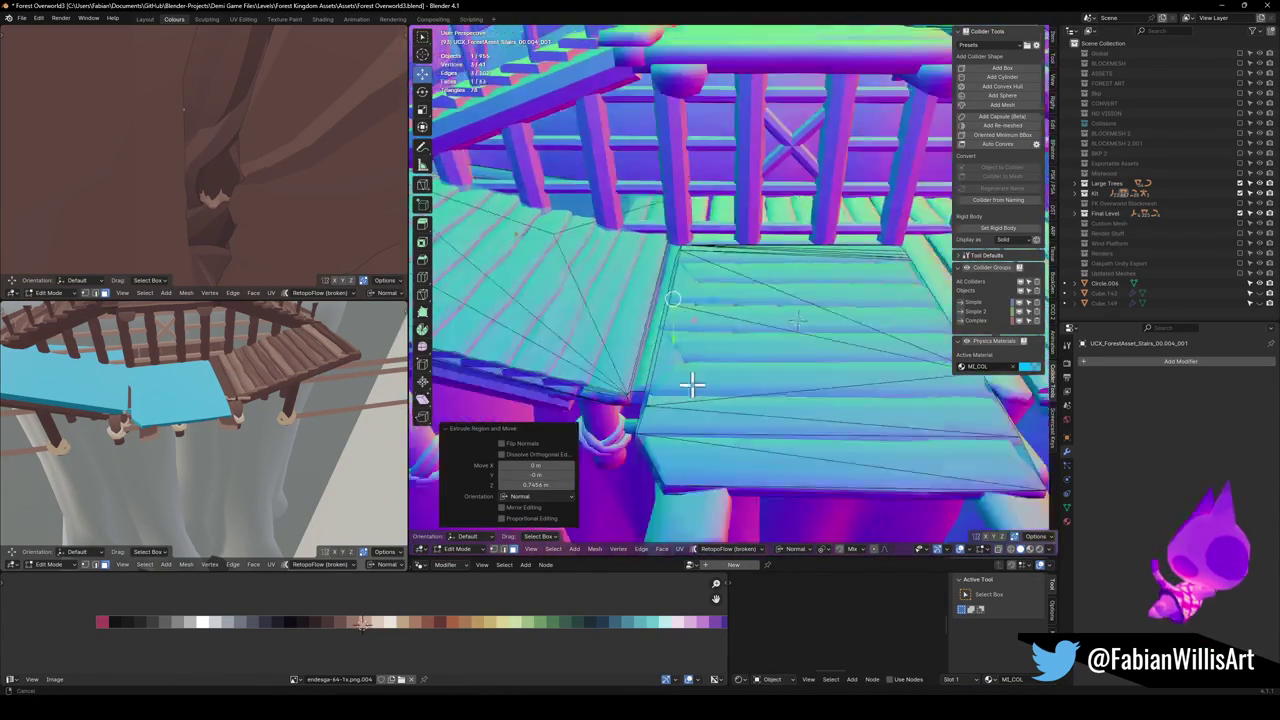
scroll(814, 400, "down", 4)
key("alt+q")
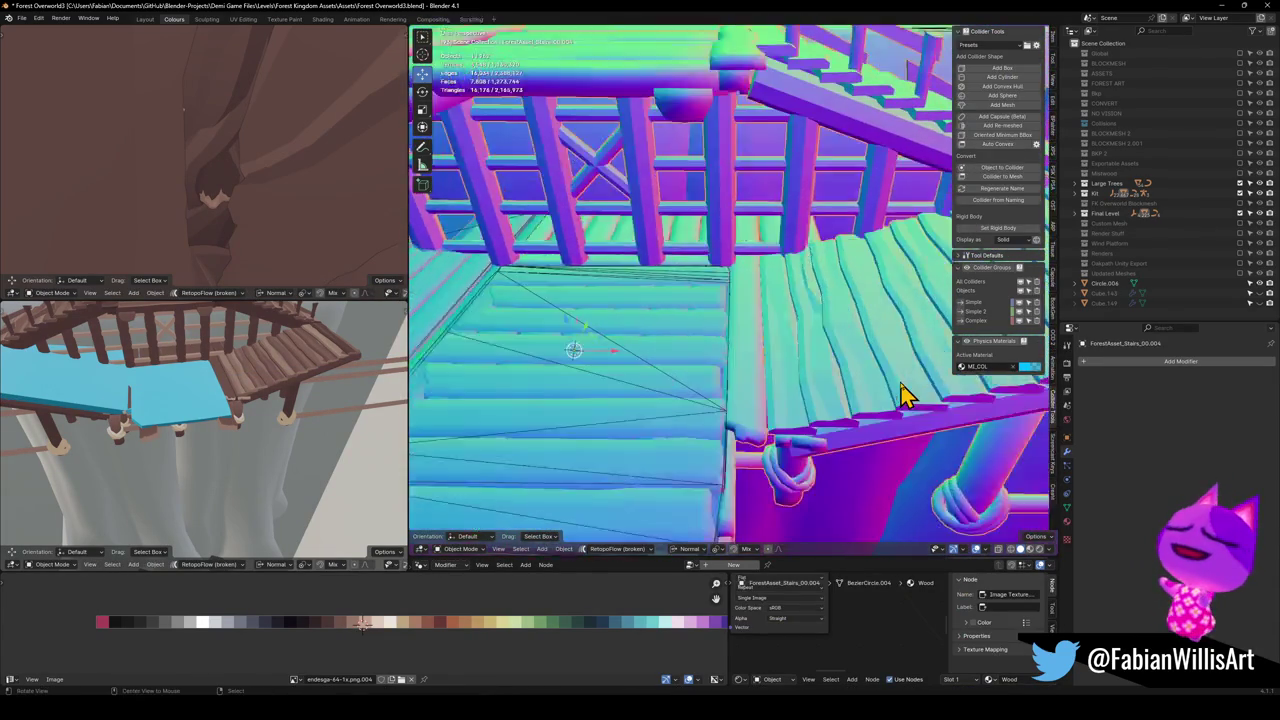
Build UCX_ForestAsset_Stairs_00.004_002 from the bridge deck planks and apply its Convex_Hull modifier
mouse_move(760, 355)
left_mouse_down()
mouse_move(757, 366)
mouse_move(772, 308)
mouse_move(733, 376)
mouse_move(766, 320)
left_mouse_up()
key("l")
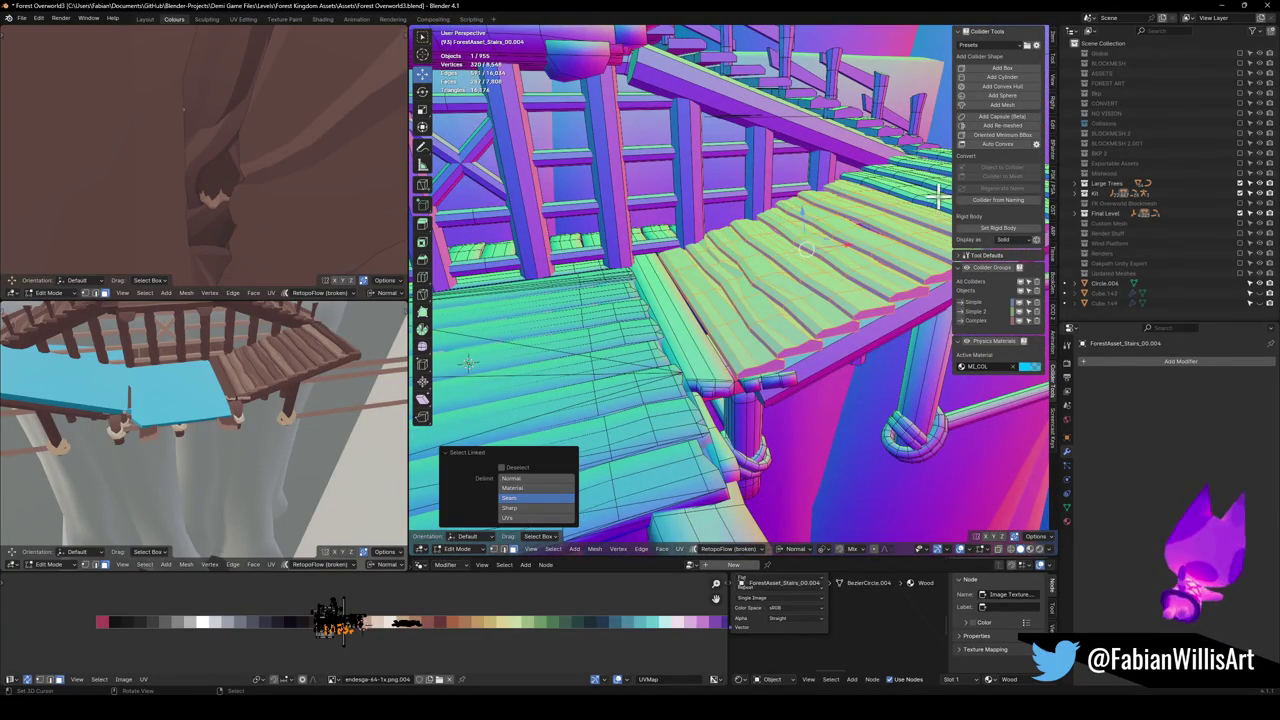
mouse_move(938, 152)
left_mouse_down()
mouse_move(909, 206)
mouse_move(782, 330)
left_mouse_up()
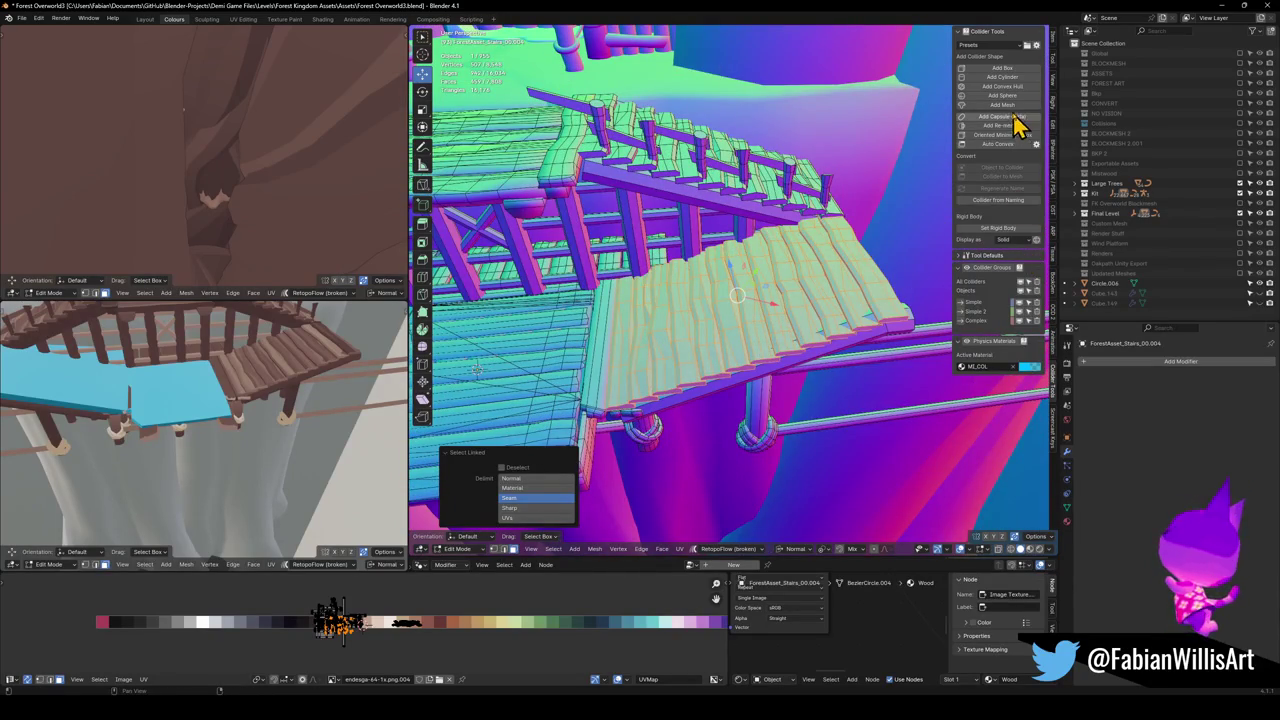
left_click(640, 357)
mouse_move(603, 378)
left_mouse_down()
mouse_move(731, 349)
mouse_move(734, 331)
mouse_move(837, 297)
left_mouse_up()
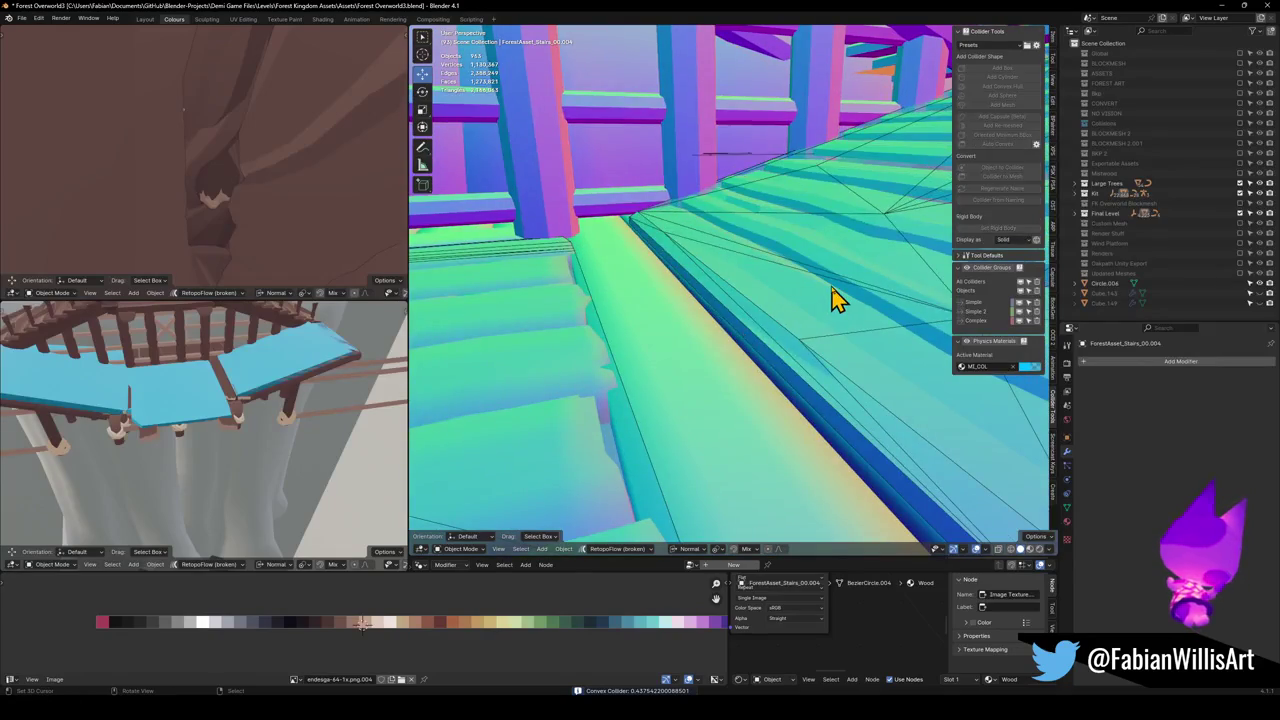
left_click(837, 297)
key("Tab")
key("Tab")
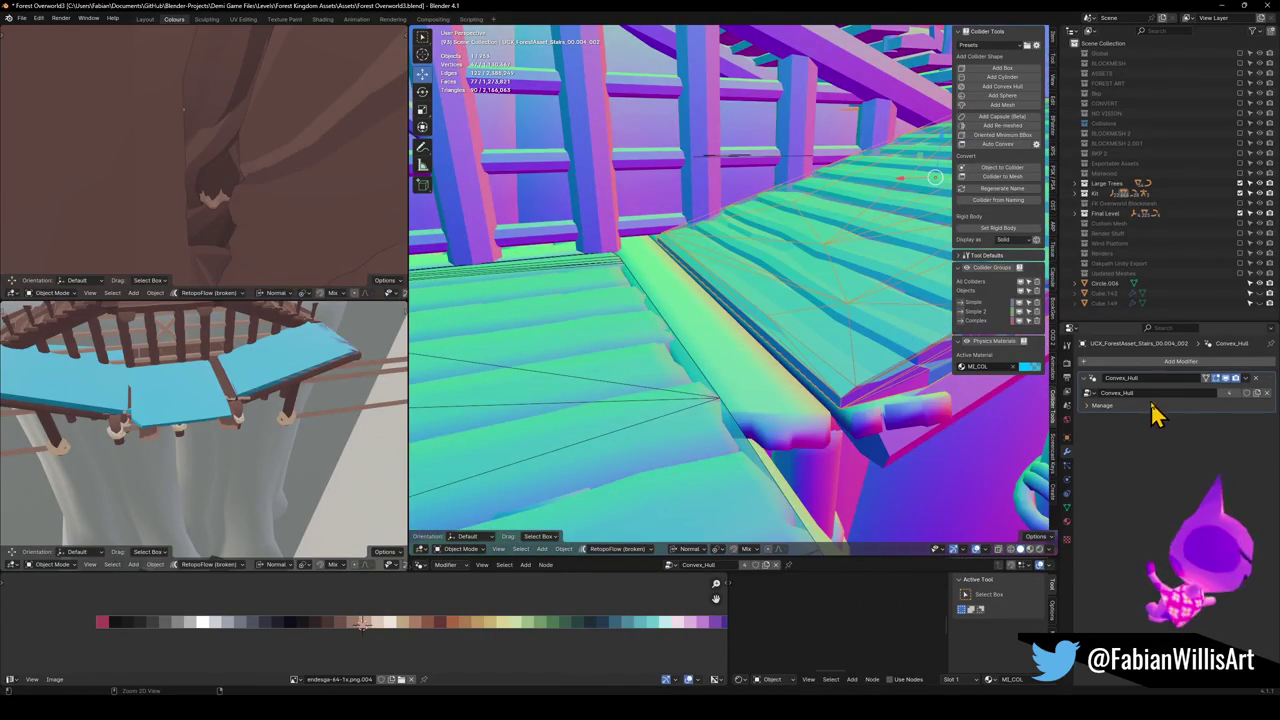
key("ctrl+a")
key("Tab")
scroll(791, 354, "up", 3)
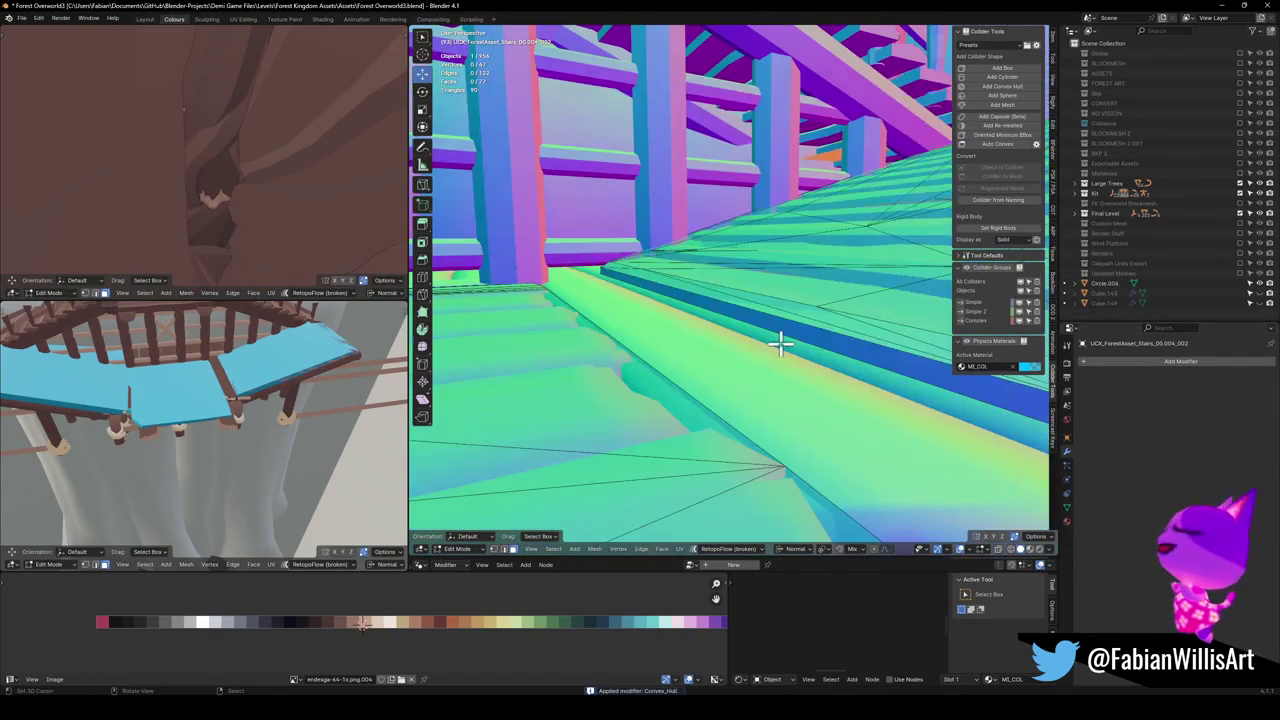
mouse_move(770, 322)
left_mouse_down()
mouse_move(749, 337)
mouse_move(748, 316)
mouse_move(780, 357)
mouse_move(780, 303)
mouse_move(809, 360)
mouse_move(794, 331)
mouse_move(806, 337)
mouse_move(833, 311)
mouse_move(863, 334)
mouse_move(786, 320)
left_mouse_up()
key("g")
left_click(791, 326)
key("e")
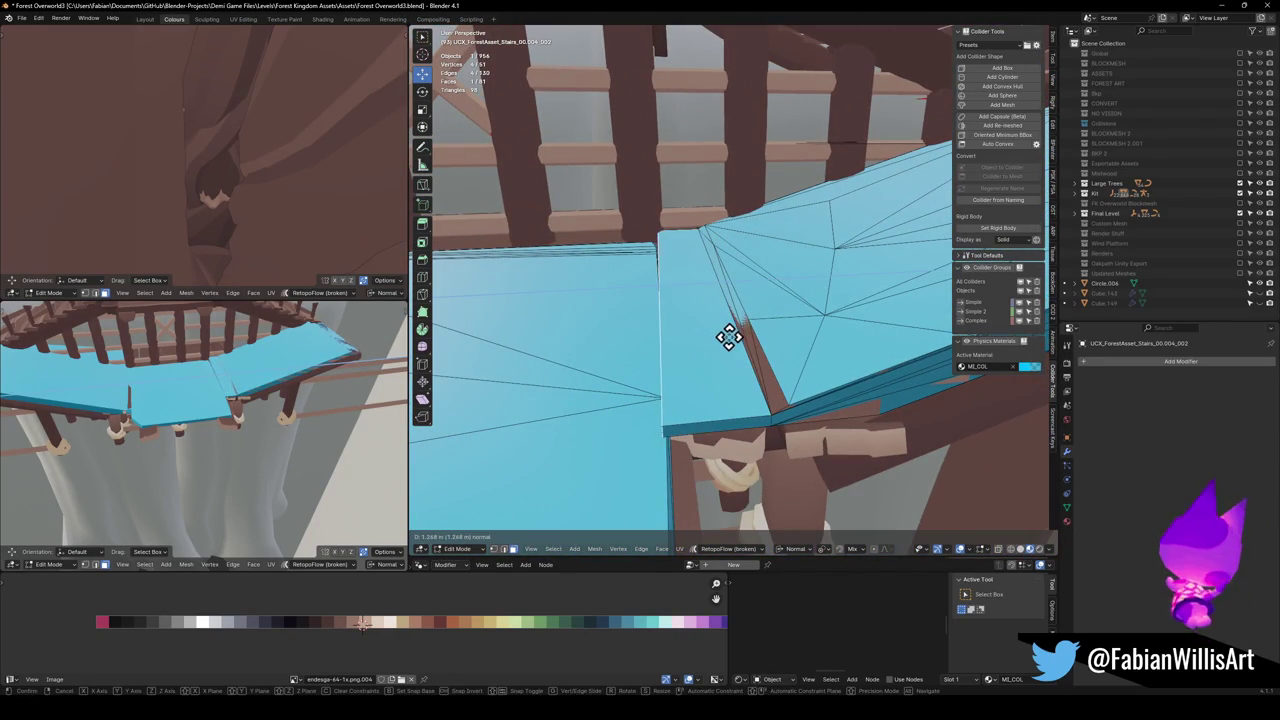
right_click(734, 337)
key("ctrl+z")
mouse_move(740, 320)
left_mouse_down()
mouse_move(757, 309)
mouse_move(775, 322)
mouse_move(720, 337)
mouse_move(755, 368)
mouse_move(613, 362)
mouse_move(777, 349)
mouse_move(720, 351)
mouse_move(697, 322)
mouse_move(686, 337)
mouse_move(889, 320)
mouse_move(803, 397)
mouse_move(800, 356)
mouse_move(837, 366)
mouse_move(857, 349)
mouse_move(757, 363)
mouse_move(751, 337)
mouse_move(749, 371)
mouse_move(534, 357)
mouse_move(562, 385)
left_mouse_up()
key("Tab")
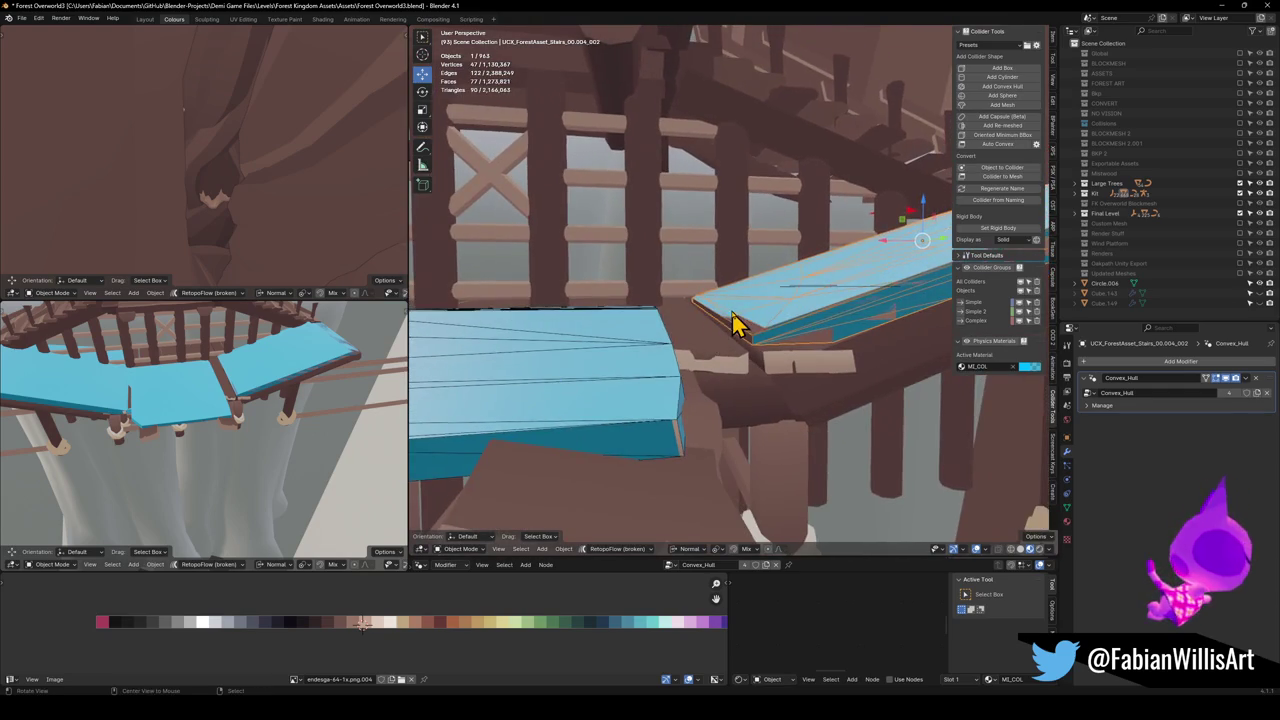
scroll(771, 363, "up", 6)
scroll(763, 334, "down", 3)
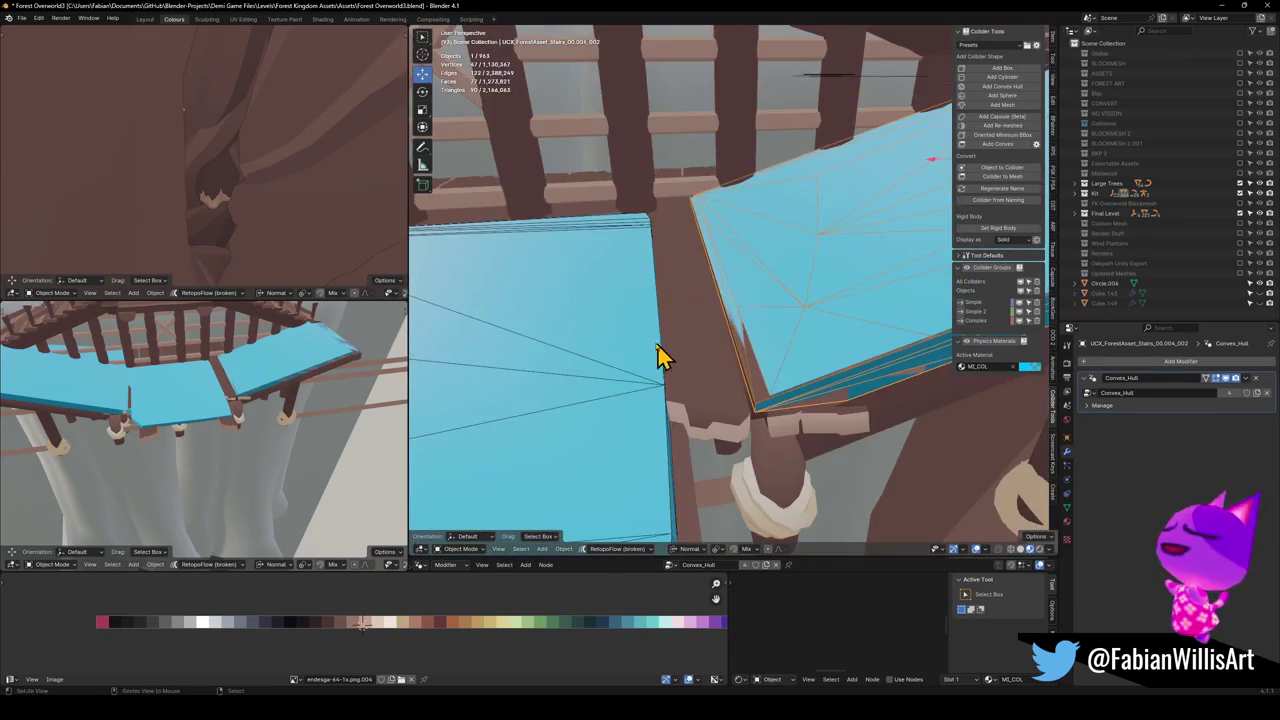
scroll(670, 362, "down", 3)
left_click(685, 355)
mouse_move(697, 350)
left_mouse_down()
mouse_move(760, 388)
mouse_move(791, 374)
mouse_move(851, 383)
mouse_move(691, 351)
mouse_move(703, 360)
mouse_move(670, 328)
mouse_move(680, 343)
mouse_move(657, 343)
mouse_move(649, 334)
mouse_move(686, 309)
mouse_move(623, 366)
mouse_move(667, 323)
mouse_move(677, 362)
mouse_move(699, 360)
left_mouse_up()
left_click(760, 388)
key("Tab")
key("g")
key("z")
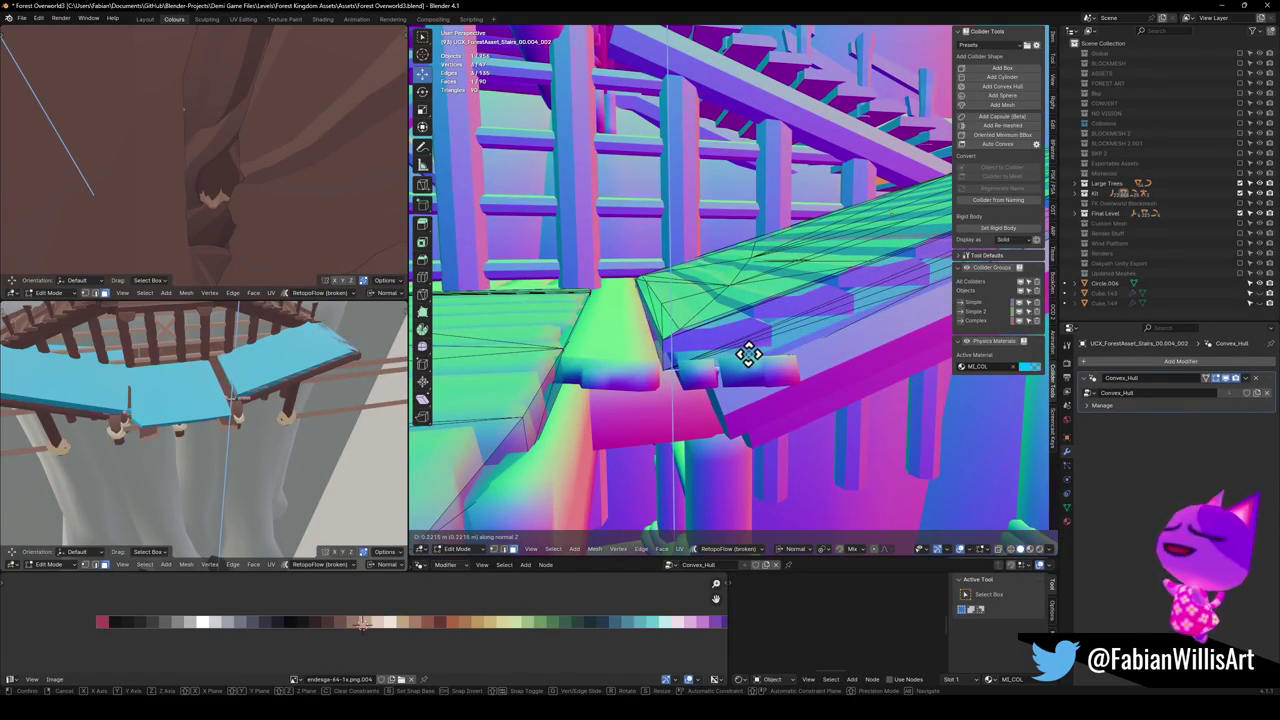
mouse_move(746, 363)
left_mouse_down()
mouse_move(686, 357)
mouse_move(629, 380)
mouse_move(634, 371)
left_mouse_up()
key("Escape")
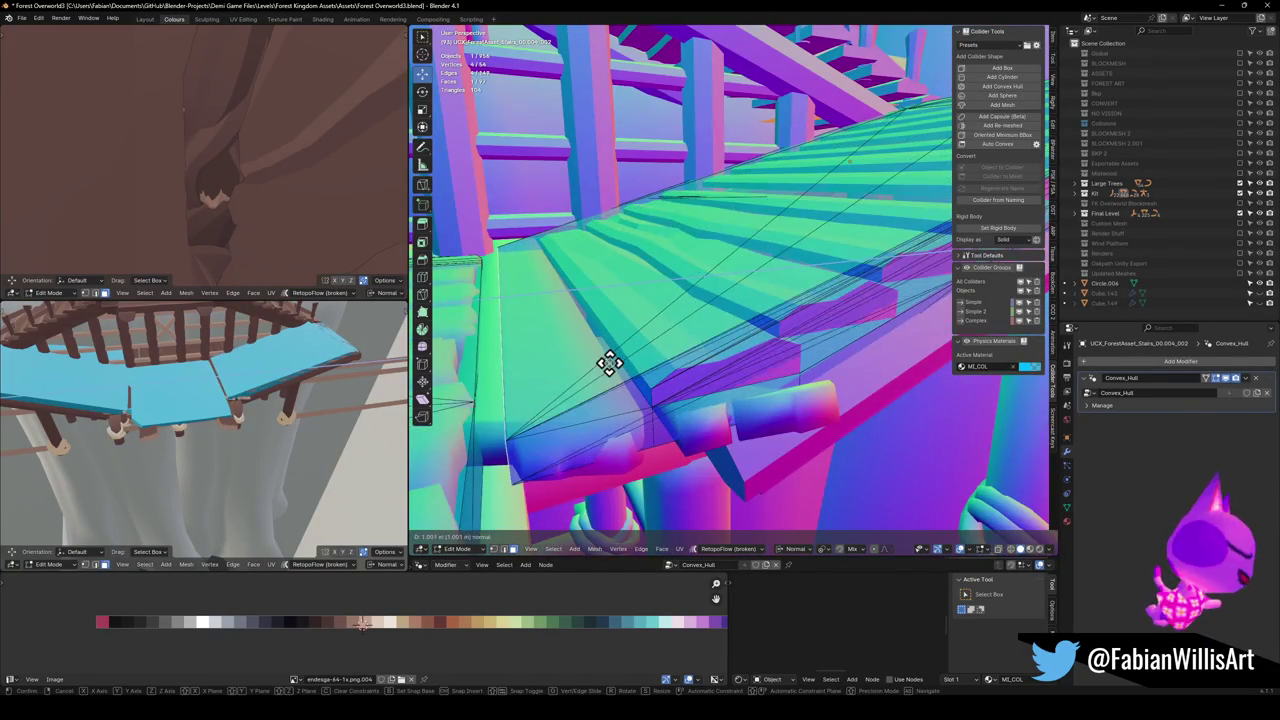
key("ctrl+z")
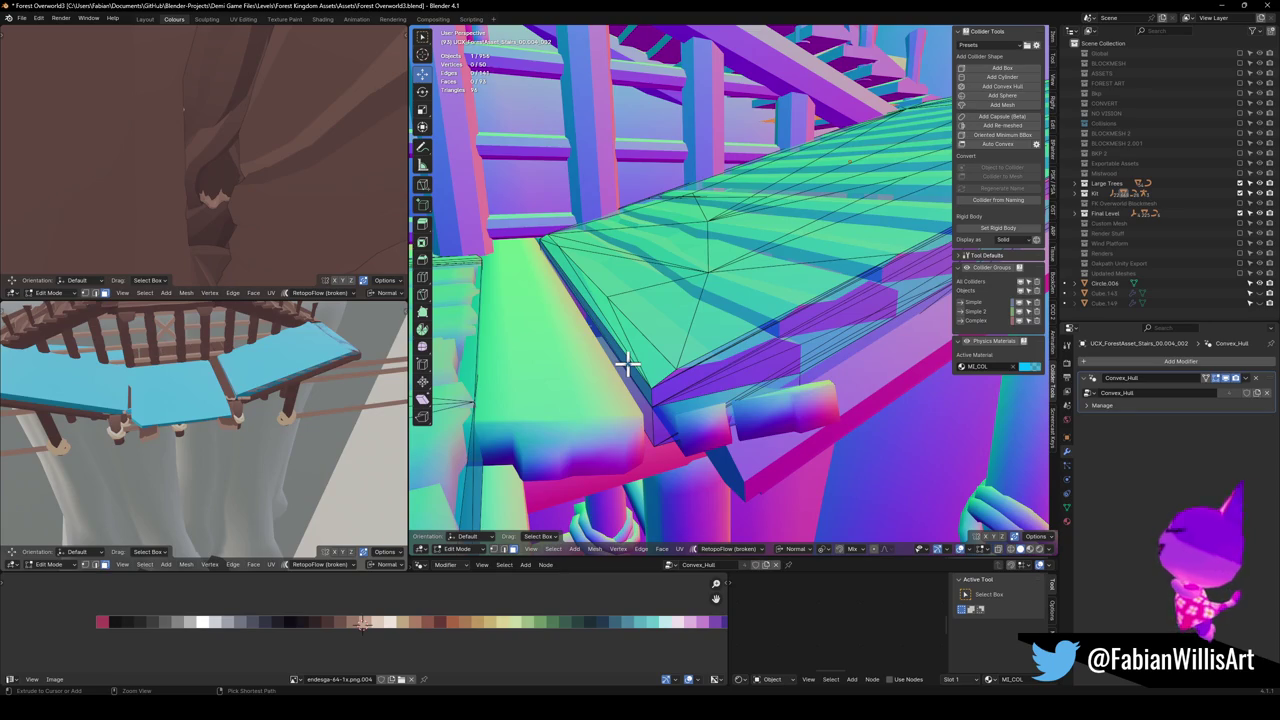
key("ctrl+z")
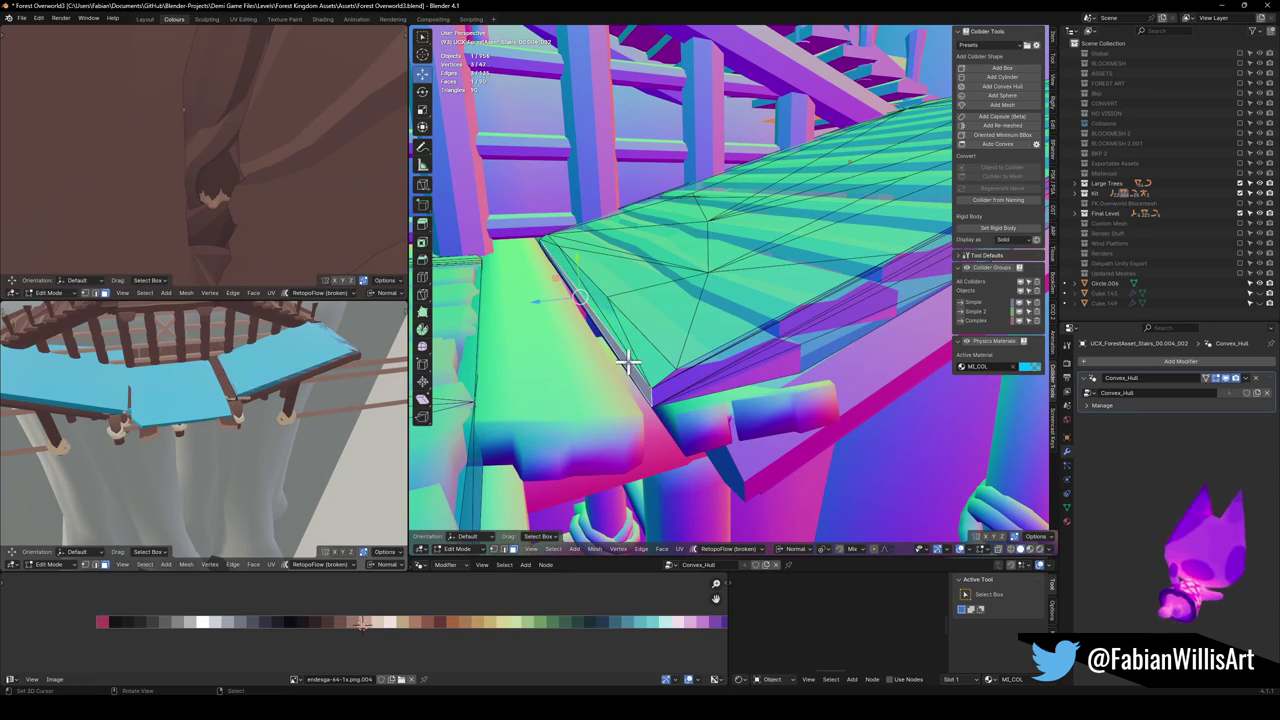
key("Tab")
key("ctrl+a")
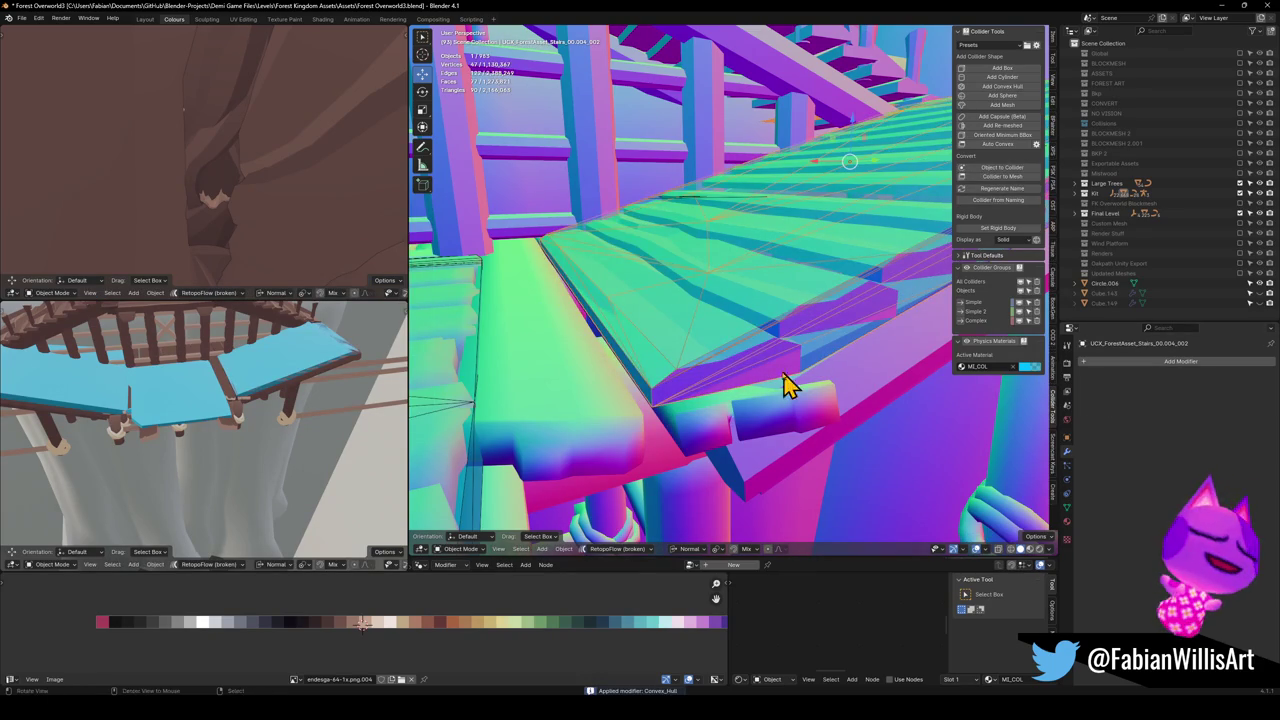
Extrude the collider's top face along its normal
key("Tab")
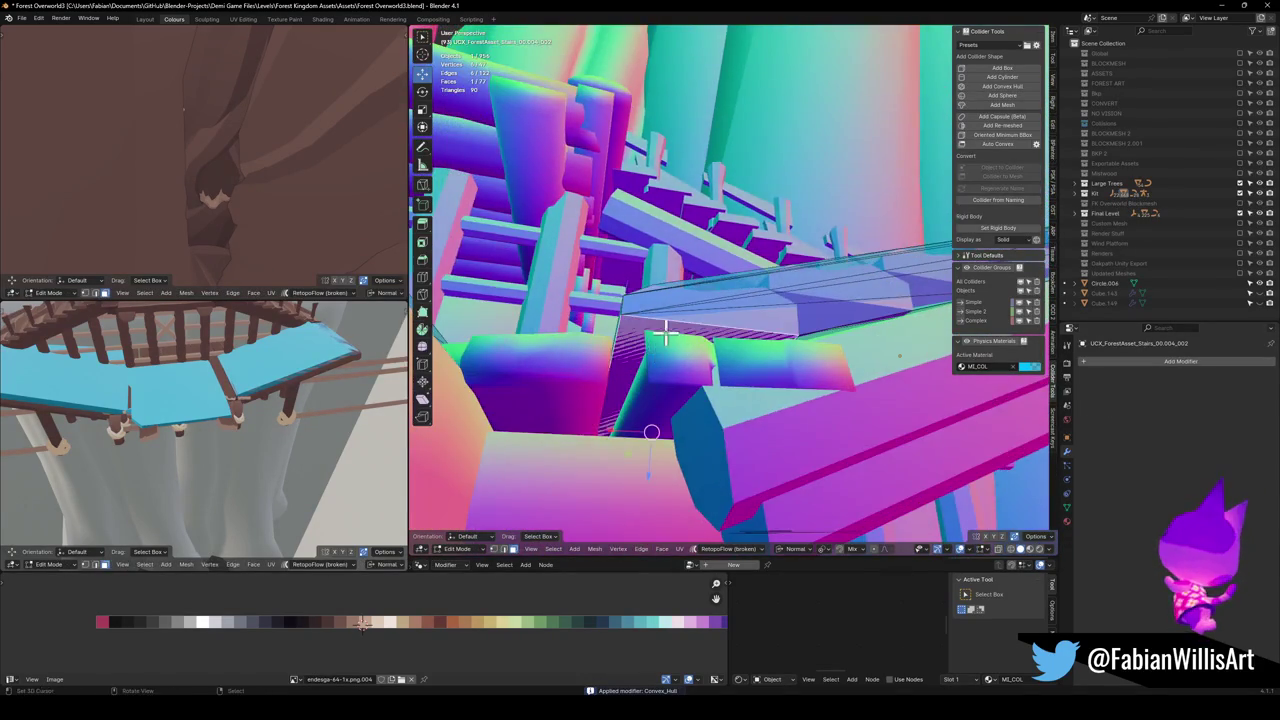
left_click(691, 346)
key("e")
scroll(677, 366, "up", 5)
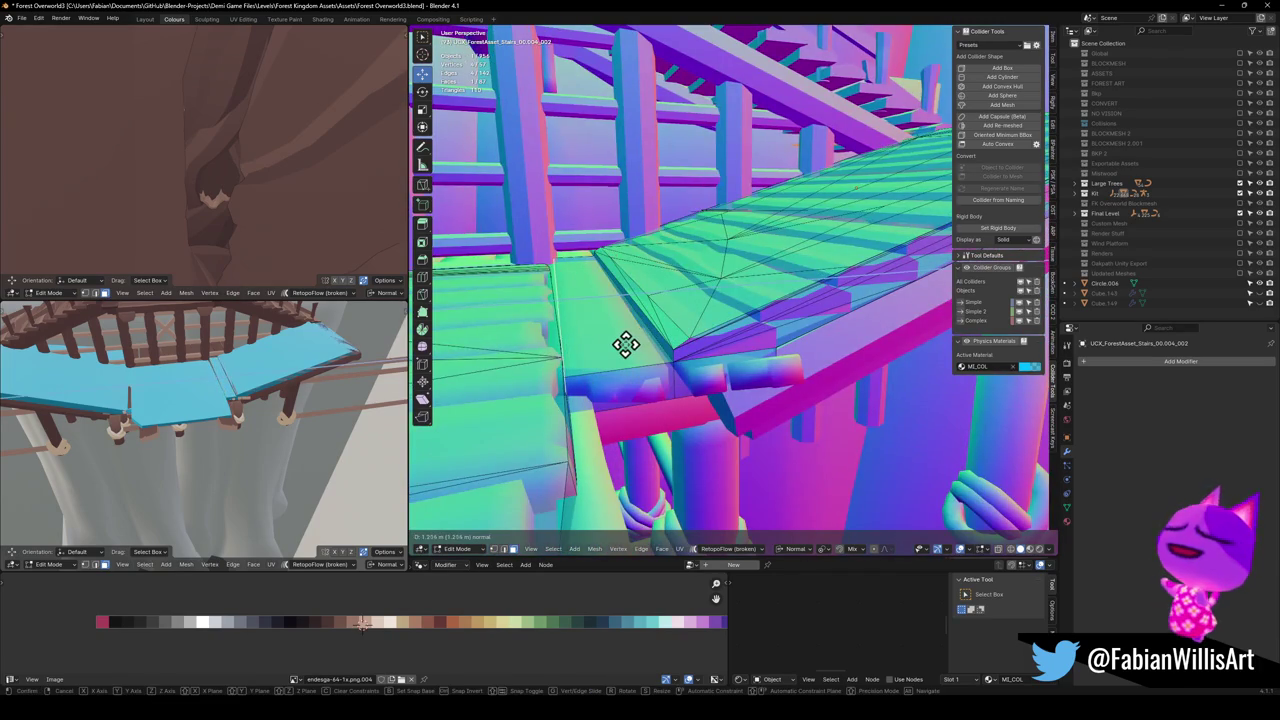
left_click(624, 344)
scroll(629, 343, "up", 3)
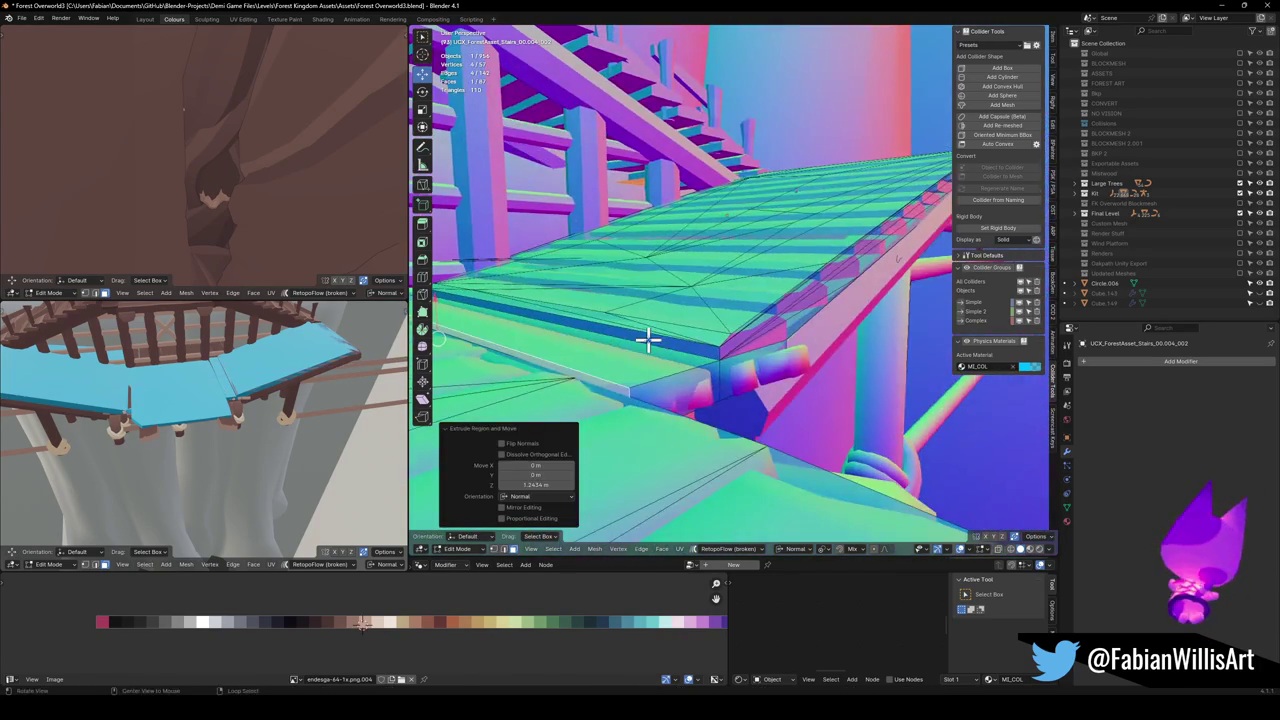
Slide a collider edge along the step and raise a vertex 0.40498 m in Z
left_click(642, 347)
key("g")
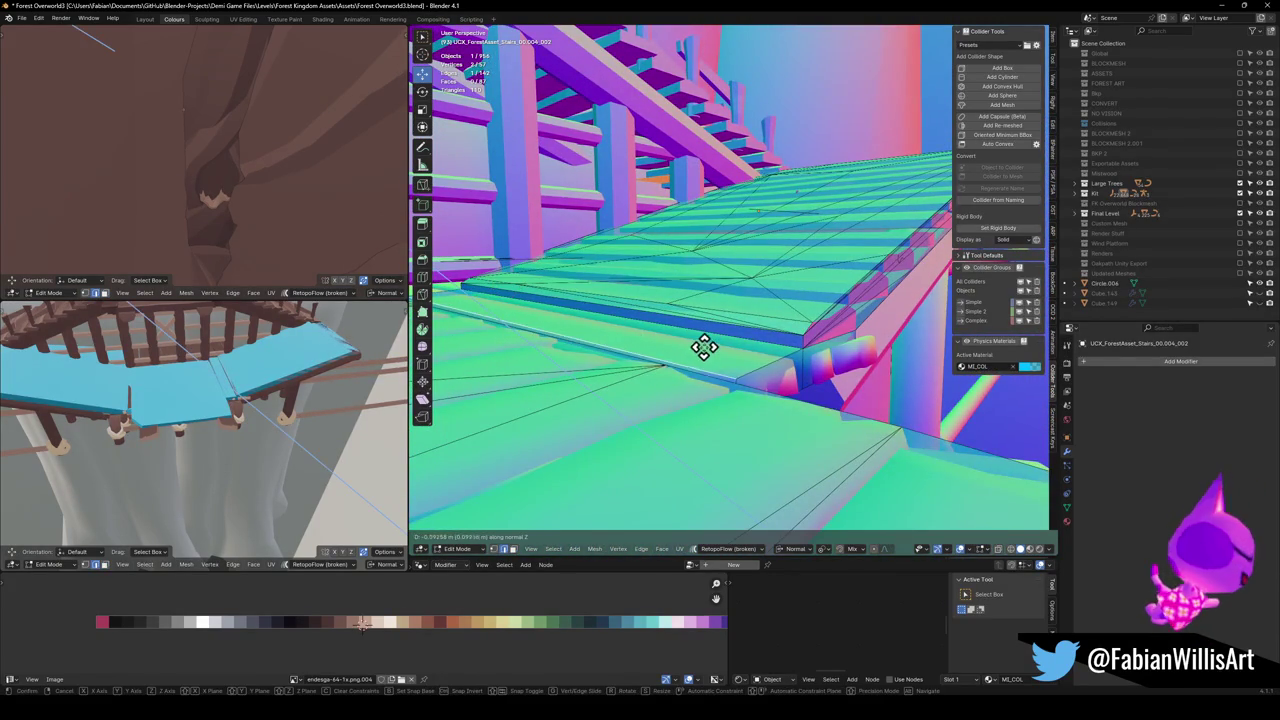
key("g")
left_click(737, 338)
left_click_drag(737, 338, 626, 318)
mouse_move(585, 215)
left_mouse_down()
mouse_move(703, 271)
mouse_move(757, 400)
mouse_move(706, 251)
mouse_move(716, 308)
mouse_move(706, 280)
mouse_move(689, 289)
mouse_move(783, 319)
left_mouse_up()
mouse_move(766, 372)
left_mouse_down()
mouse_move(786, 349)
mouse_move(849, 337)
mouse_move(757, 306)
mouse_move(766, 277)
mouse_move(766, 297)
mouse_move(794, 317)
mouse_move(760, 357)
mouse_move(733, 338)
mouse_move(762, 343)
mouse_move(780, 326)
mouse_move(703, 320)
left_mouse_up()
key("g")
key("z")
left_click(772, 320)
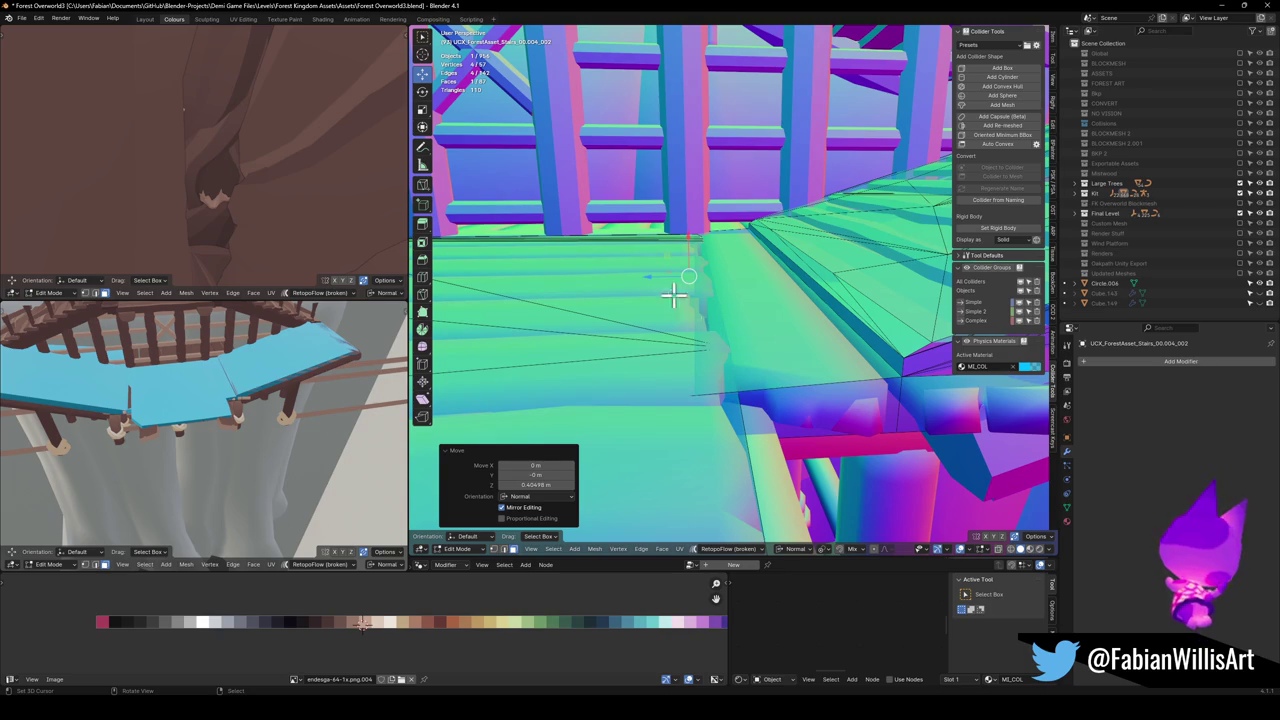
Slide another collider edge by 0.177, then select the connected stair block of deck planks
mouse_move(845, 311)
left_mouse_down()
mouse_move(817, 297)
mouse_move(804, 316)
mouse_move(751, 314)
mouse_move(797, 326)
left_mouse_up()
key("g")
key("g")
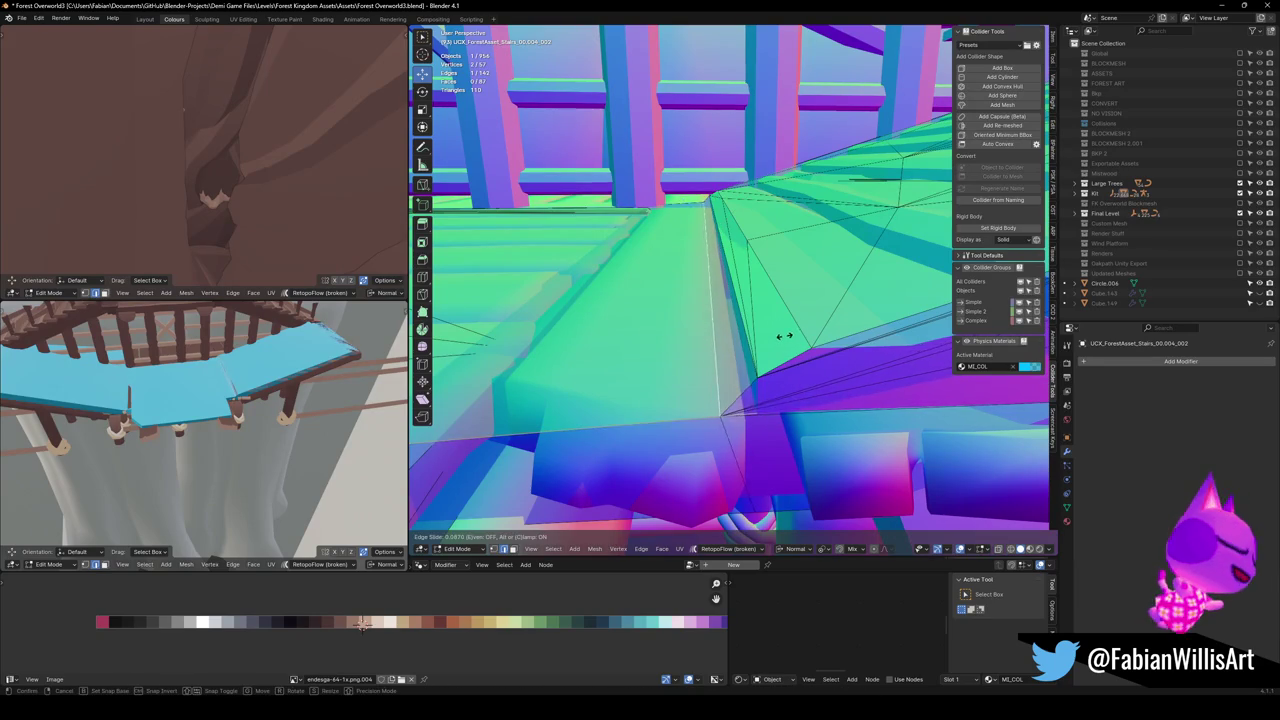
left_click(780, 338)
mouse_move(780, 338)
left_mouse_down()
mouse_move(766, 320)
mouse_move(786, 309)
left_mouse_up()
key("g")
key("g")
right_click(812, 305)
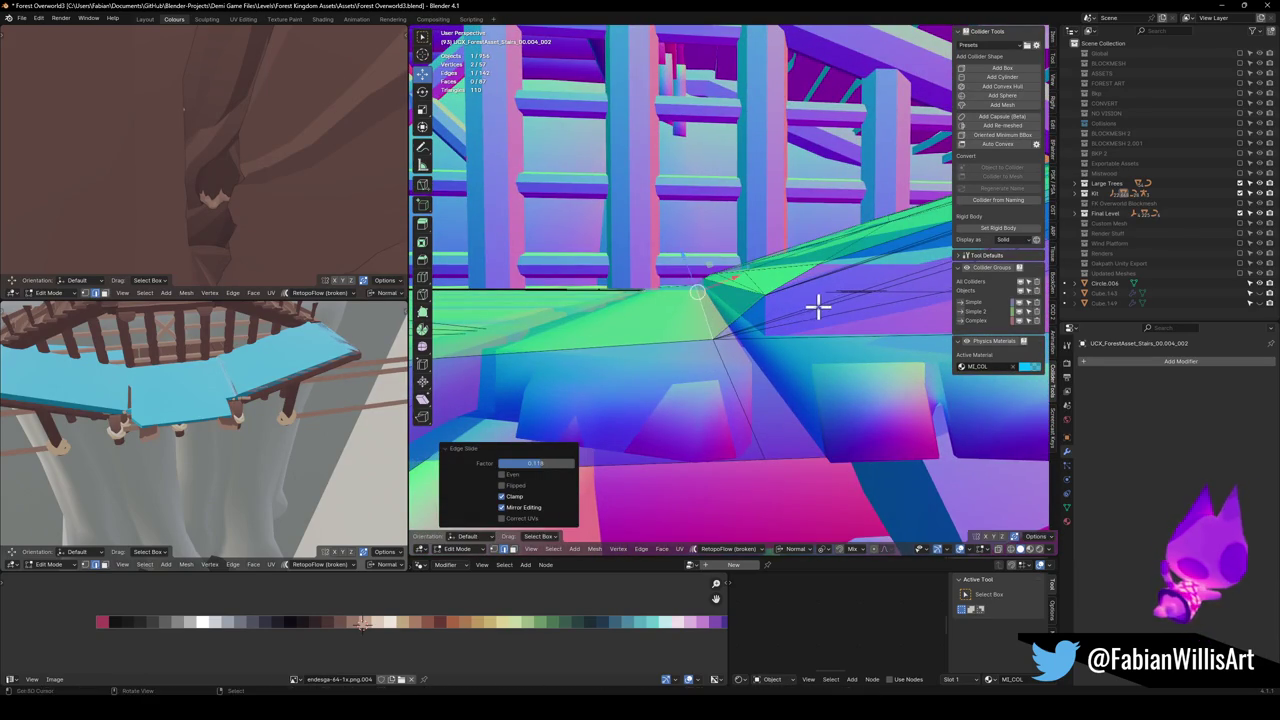
key("g")
key("g")
right_click(789, 311)
mouse_move(789, 311)
left_mouse_down()
mouse_move(771, 294)
mouse_move(777, 309)
mouse_move(730, 335)
mouse_move(714, 306)
mouse_move(680, 320)
mouse_move(723, 323)
mouse_move(851, 409)
mouse_move(826, 371)
mouse_move(751, 320)
mouse_move(706, 323)
mouse_move(729, 286)
mouse_move(826, 306)
left_mouse_up()
key("l")
left_click_drag(686, 271, 657, 261)
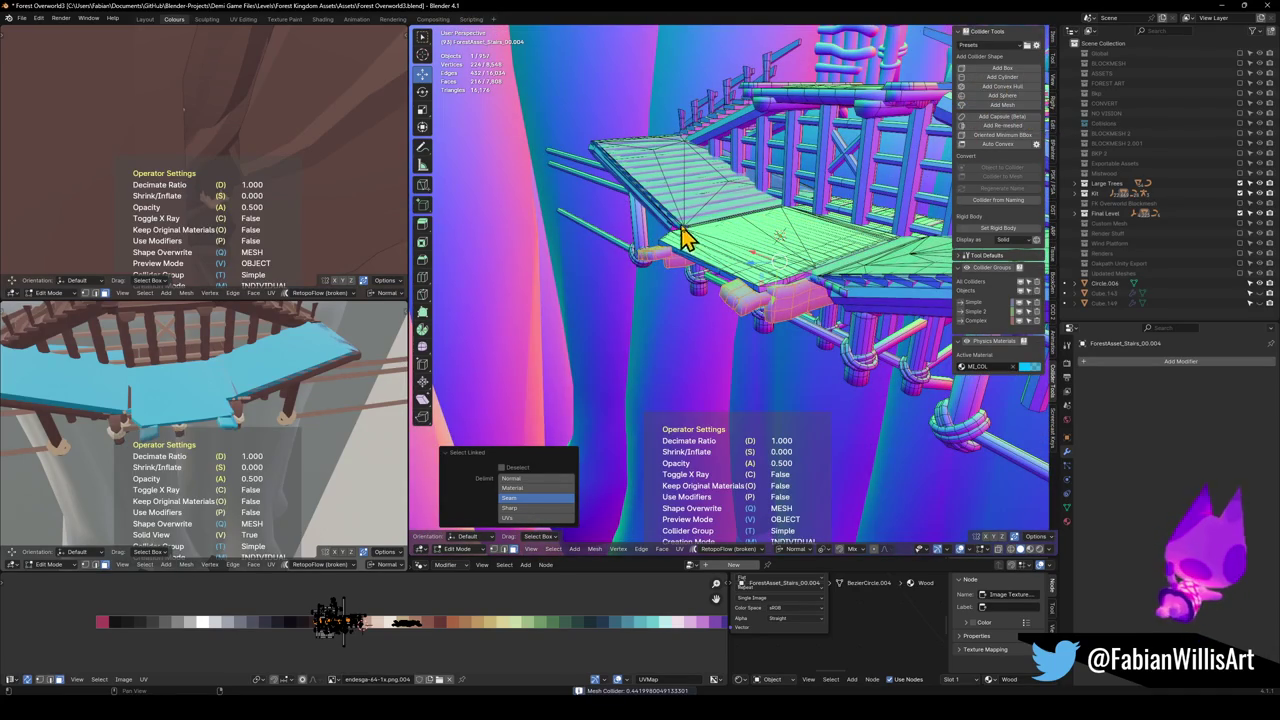
Lower the platform mesh collider's Decimate Ratio to about 0.204 and confirm it
key("d")
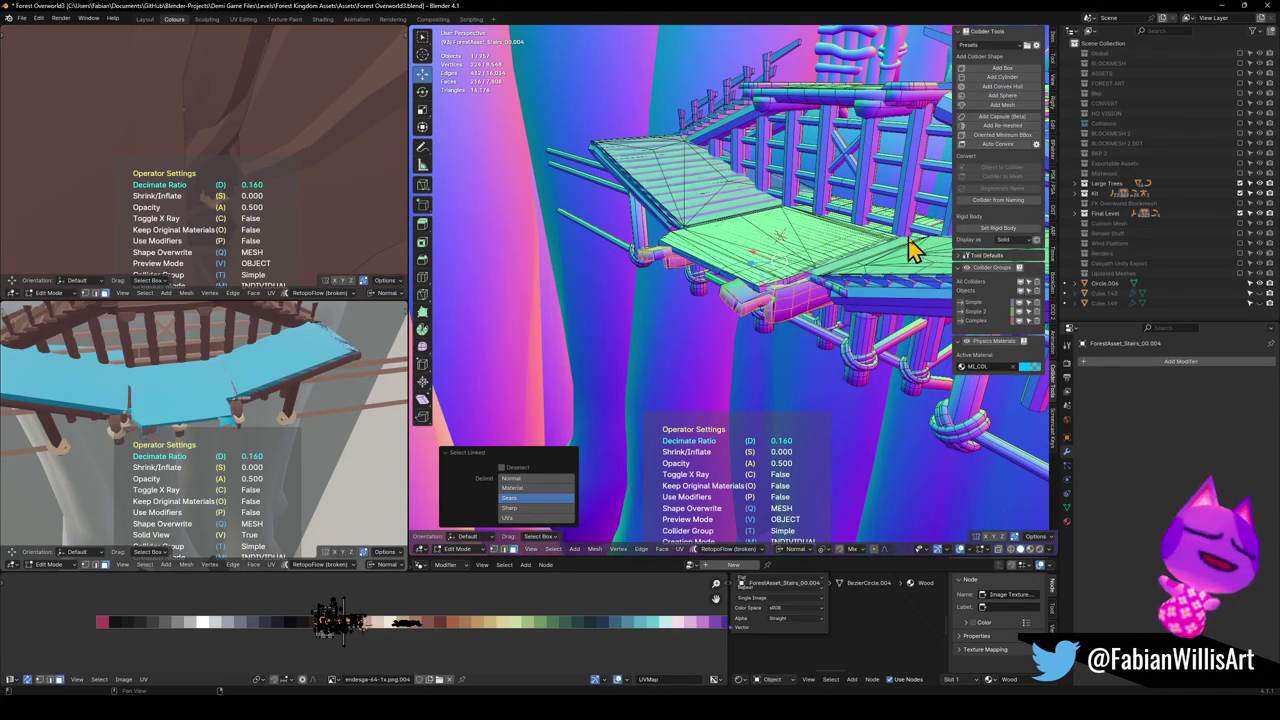
mouse_move(955, 255)
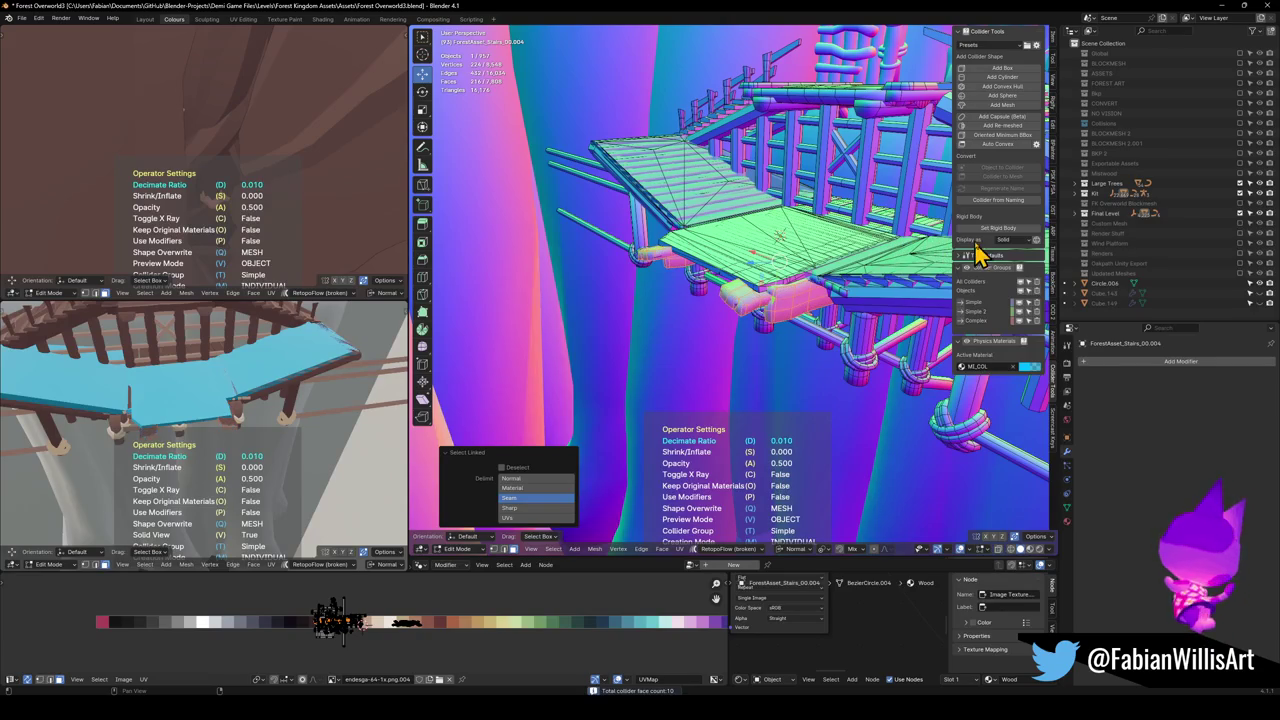
left_click(893, 262)
scroll(800, 275, "up", 3)
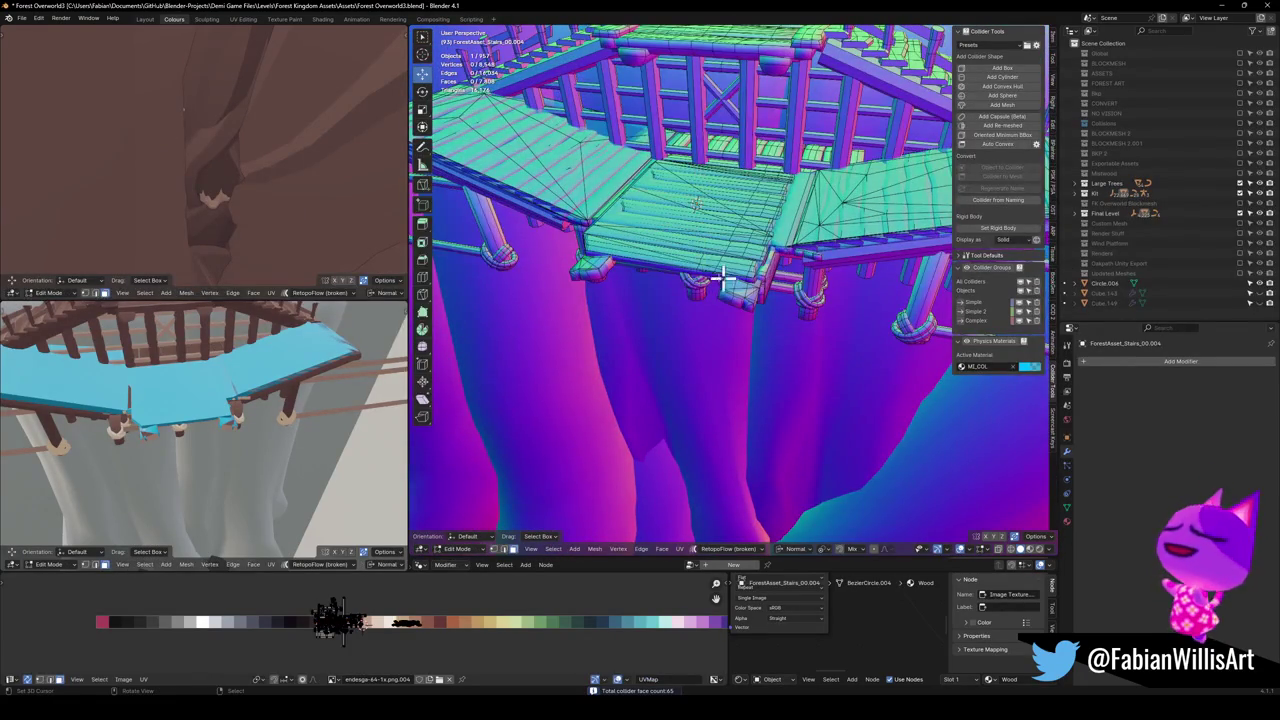
Switch to solid shading, select the stairs object and enter Edit Mode with nothing selected
key("Tab")
key("z")
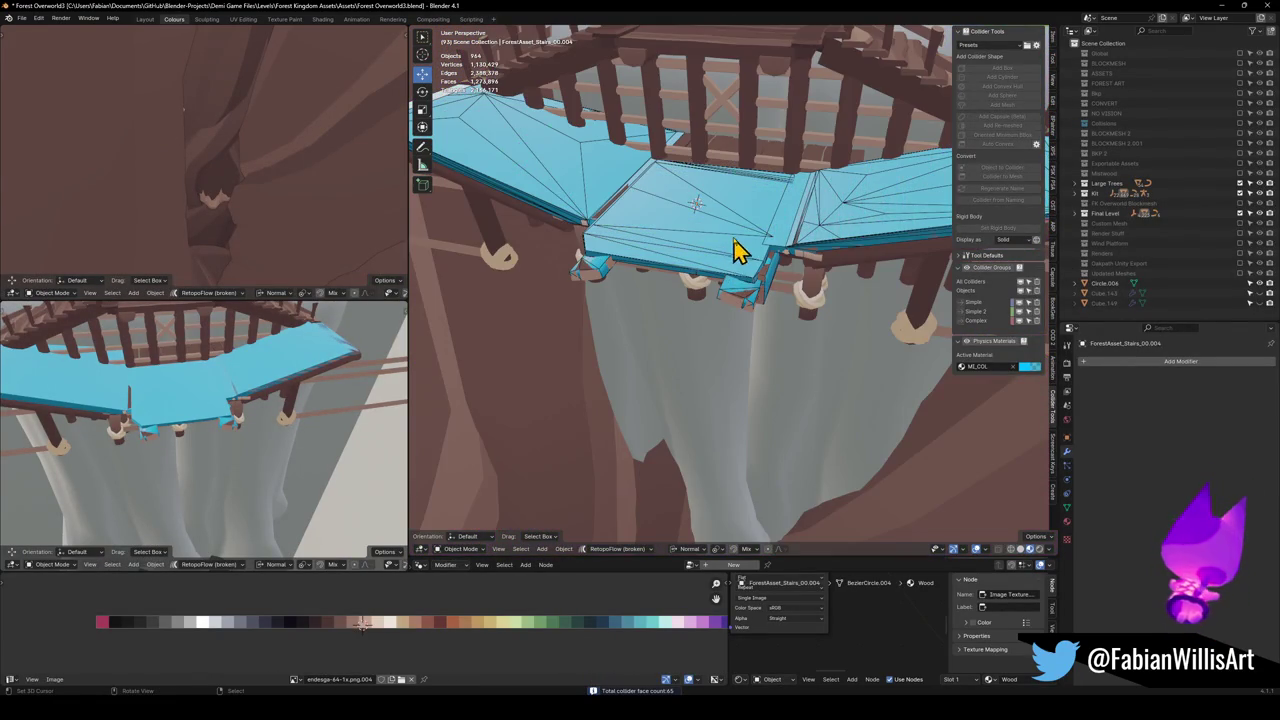
scroll(709, 251, "up", 3)
scroll(752, 430, "up", 1)
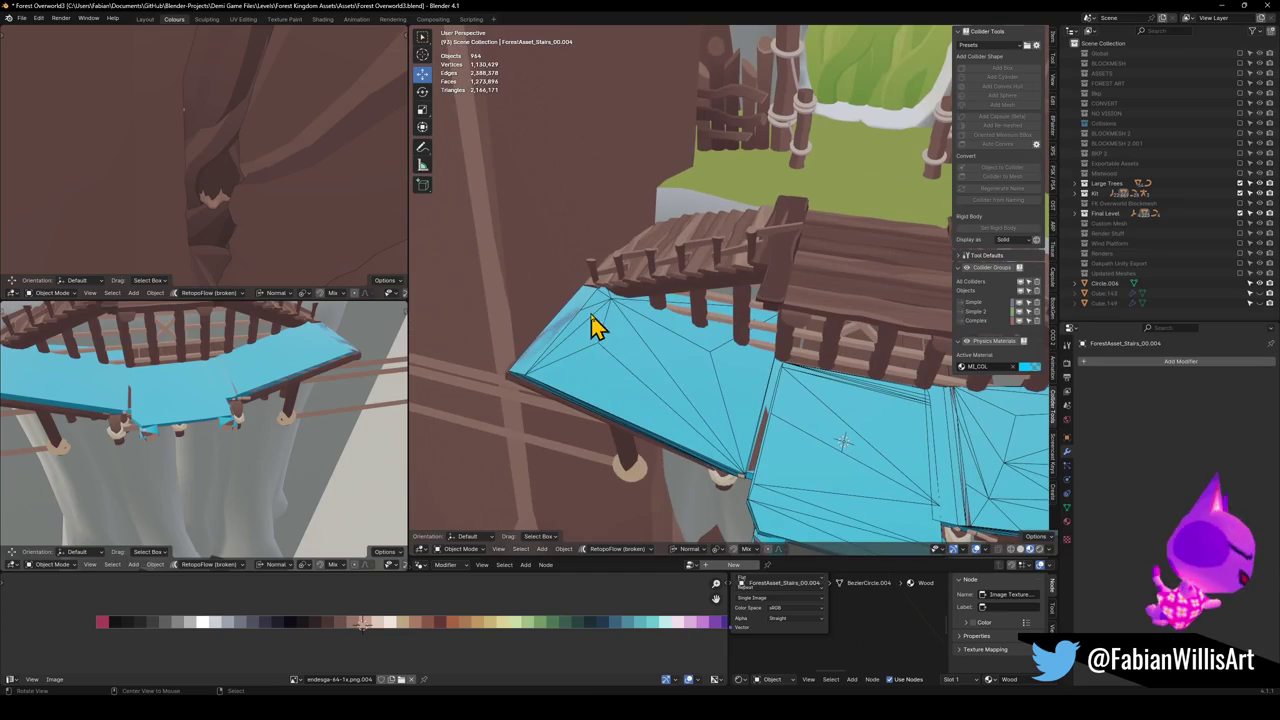
left_click(718, 270)
scroll(671, 306, "up", 4)
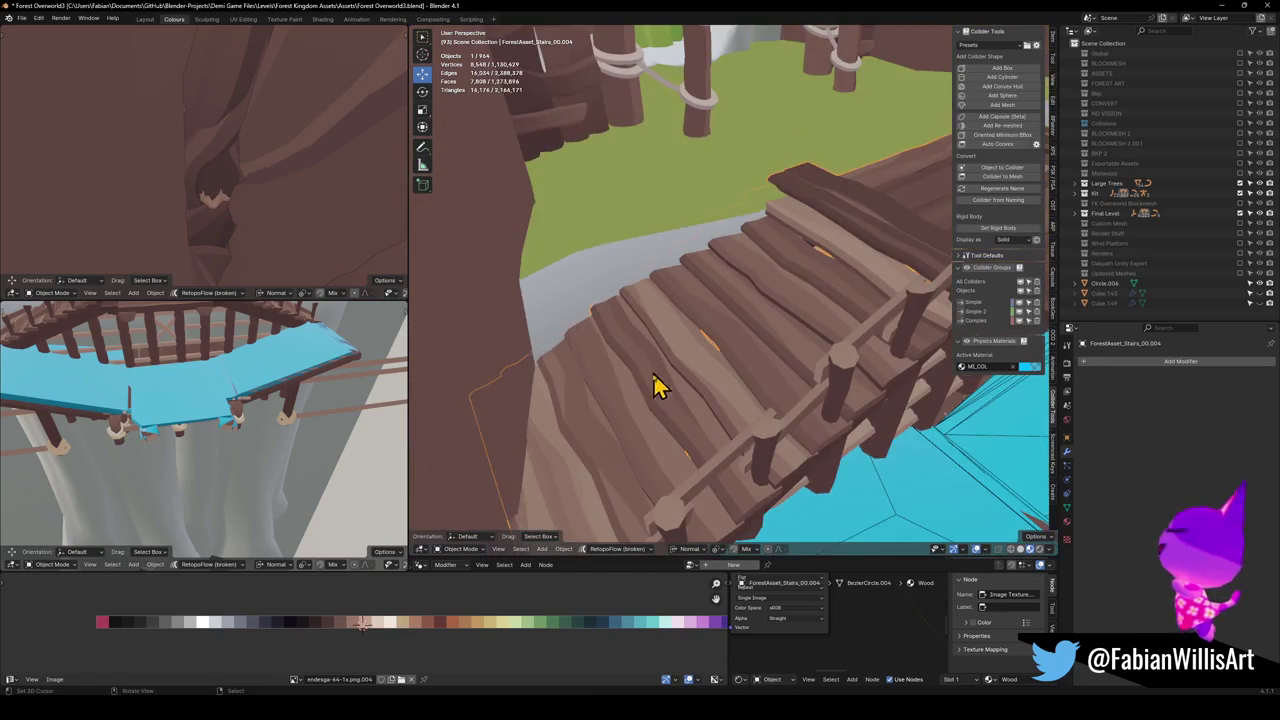
key("Tab")
key("a")
key("alt+a")
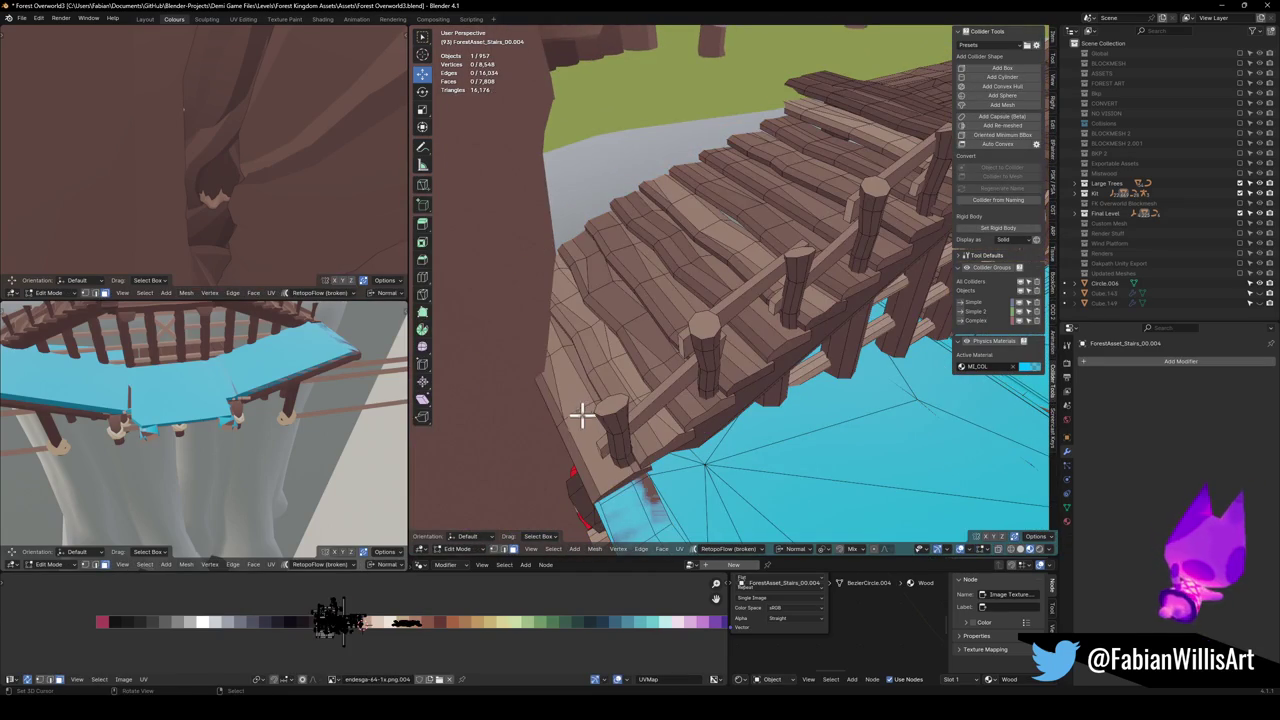
Select the lower flight's linked planks and wrap them in a convex hull collider
key("l")
key("l")
key("l")
key("l")
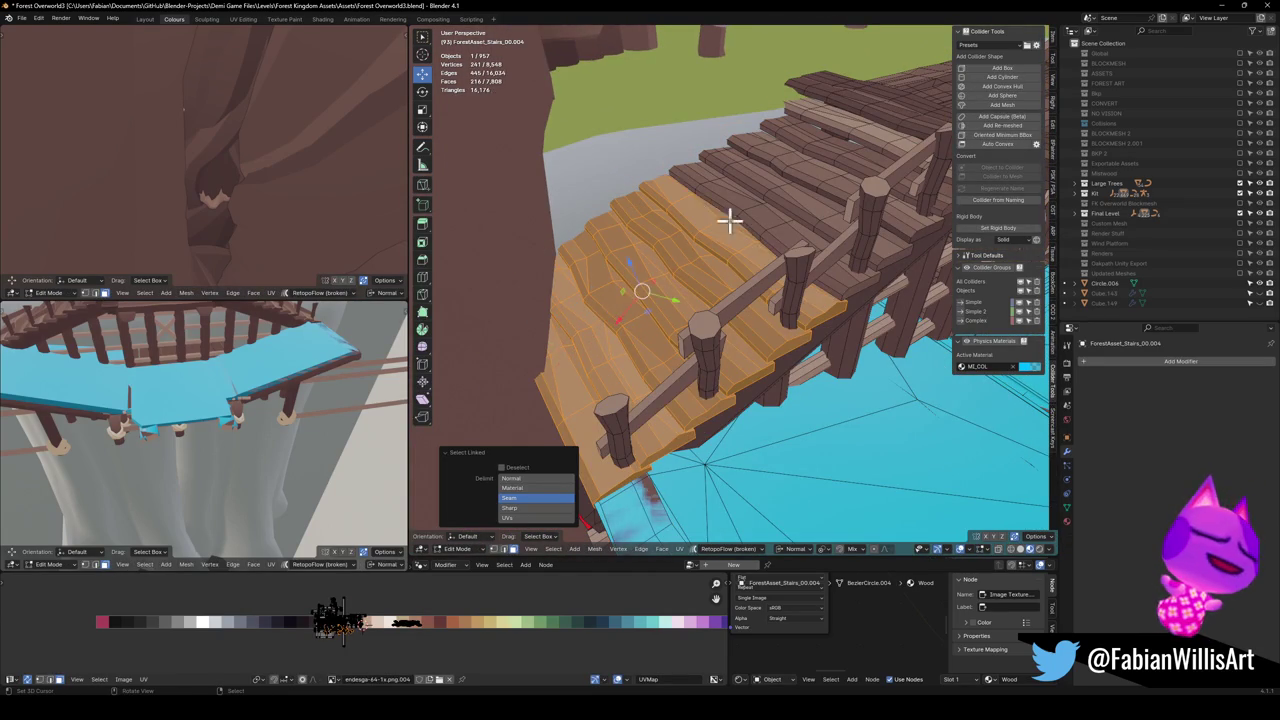
key("l")
key("l")
key("l")
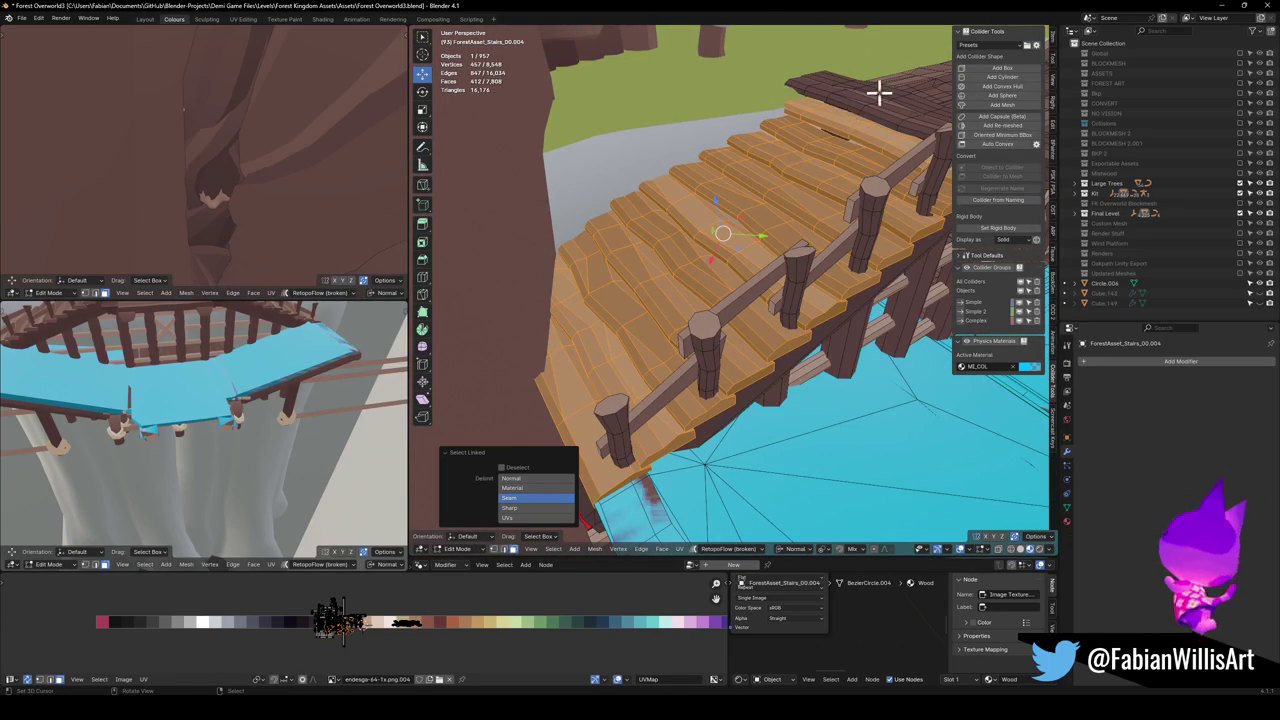
left_click_drag(868, 137, 636, 302)
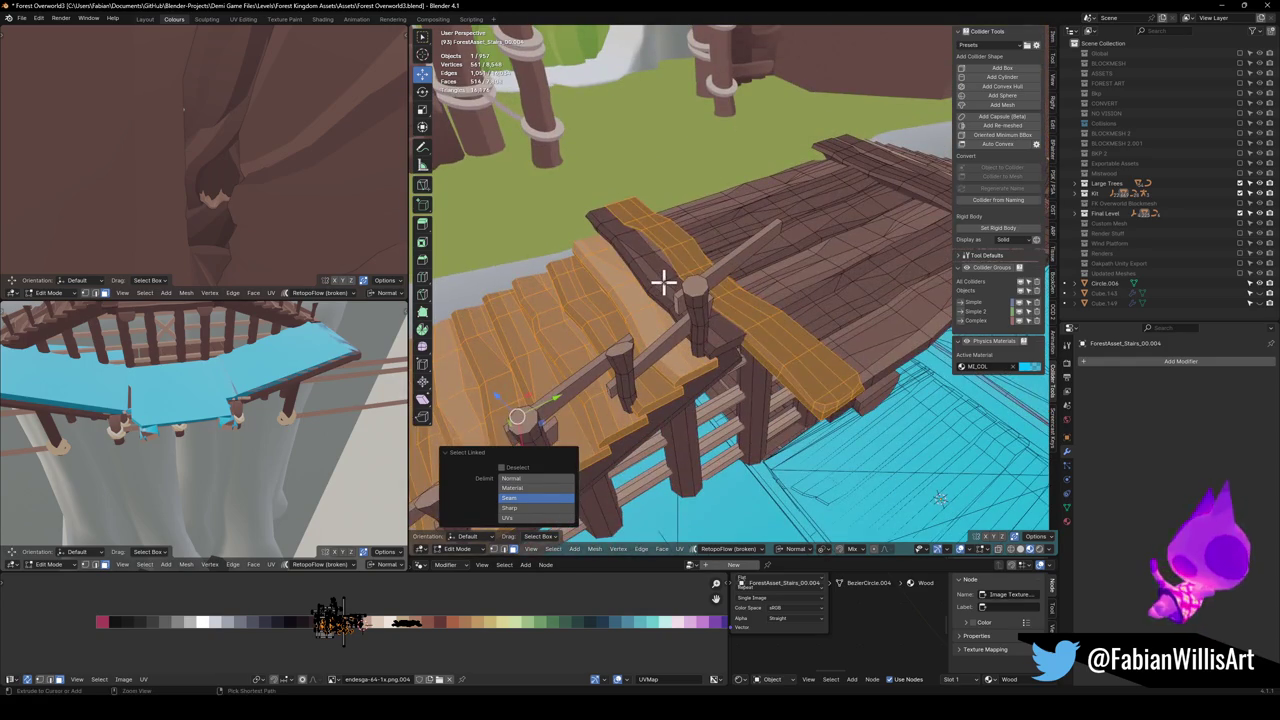
key("ctrl+z")
key("l")
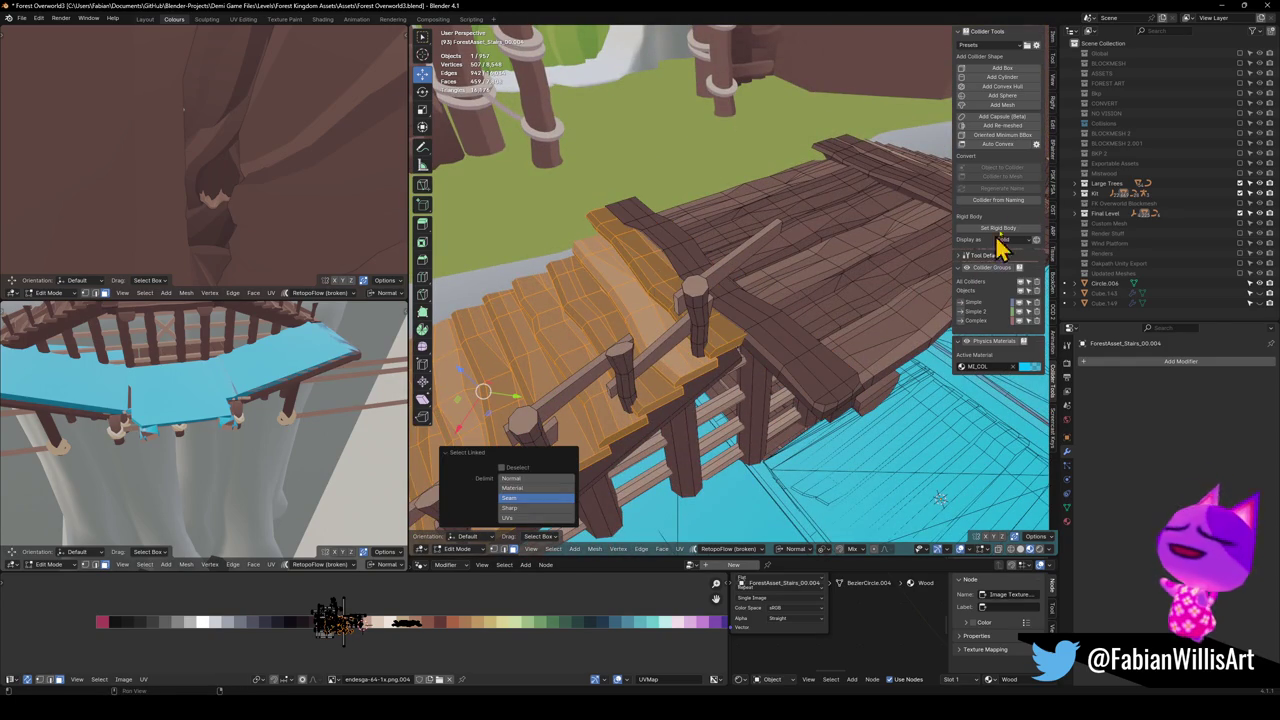
left_click(1001, 87)
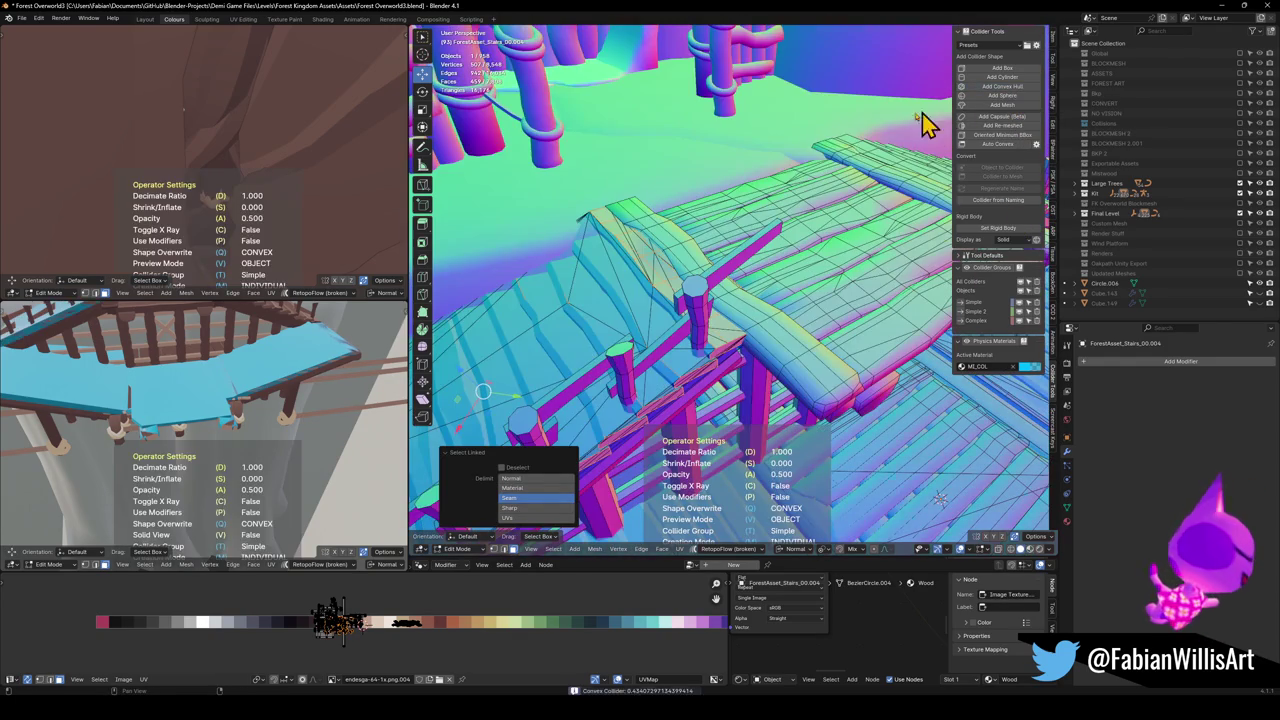
key("Tab")
left_click_drag(640, 277, 700, 275)
mouse_move(786, 275)
left_mouse_down()
mouse_move(849, 277)
mouse_move(766, 266)
left_mouse_up()
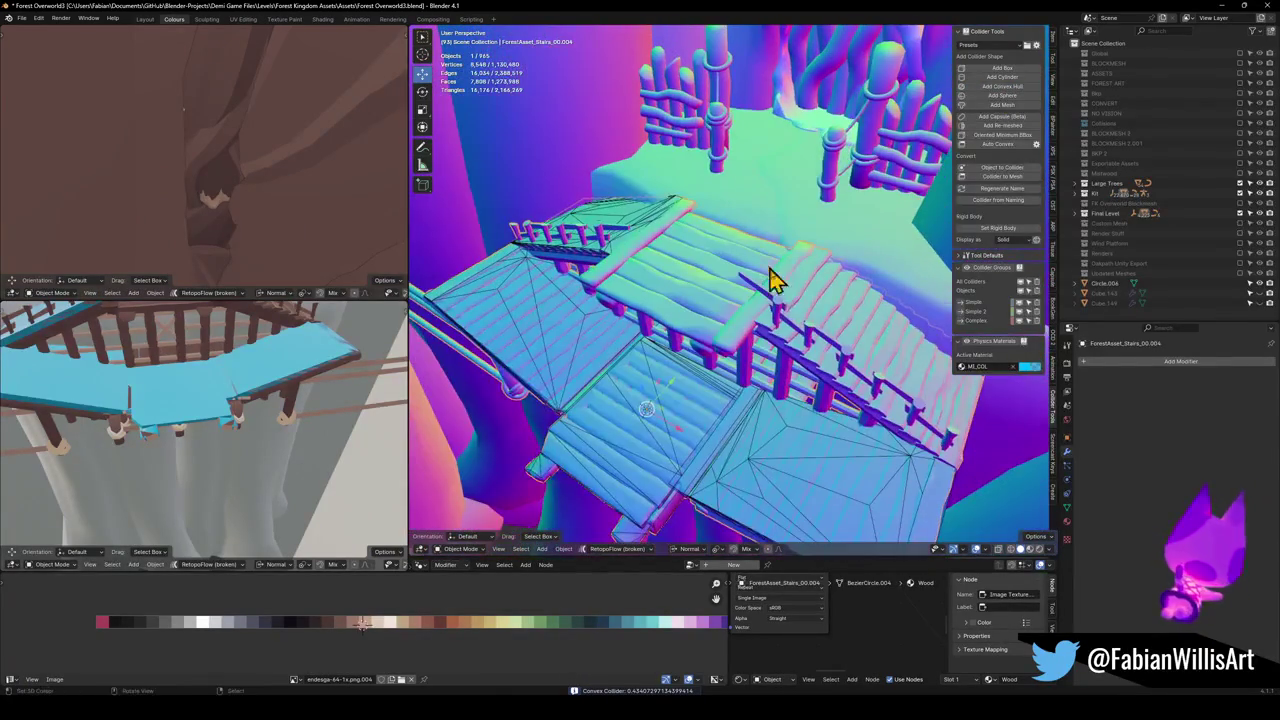
left_click_drag(829, 309, 752, 316)
Select another flight's linked stair boards and build a convex hull collider over them
key("Tab")
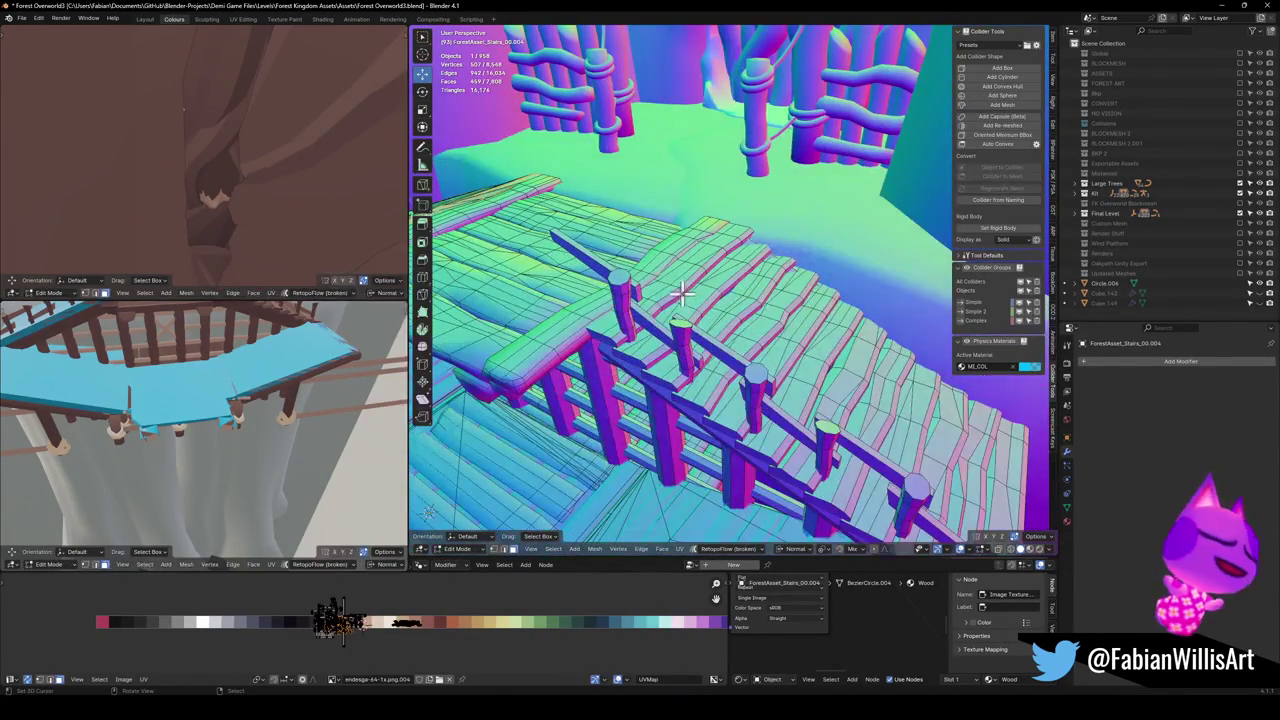
key("alt+a")
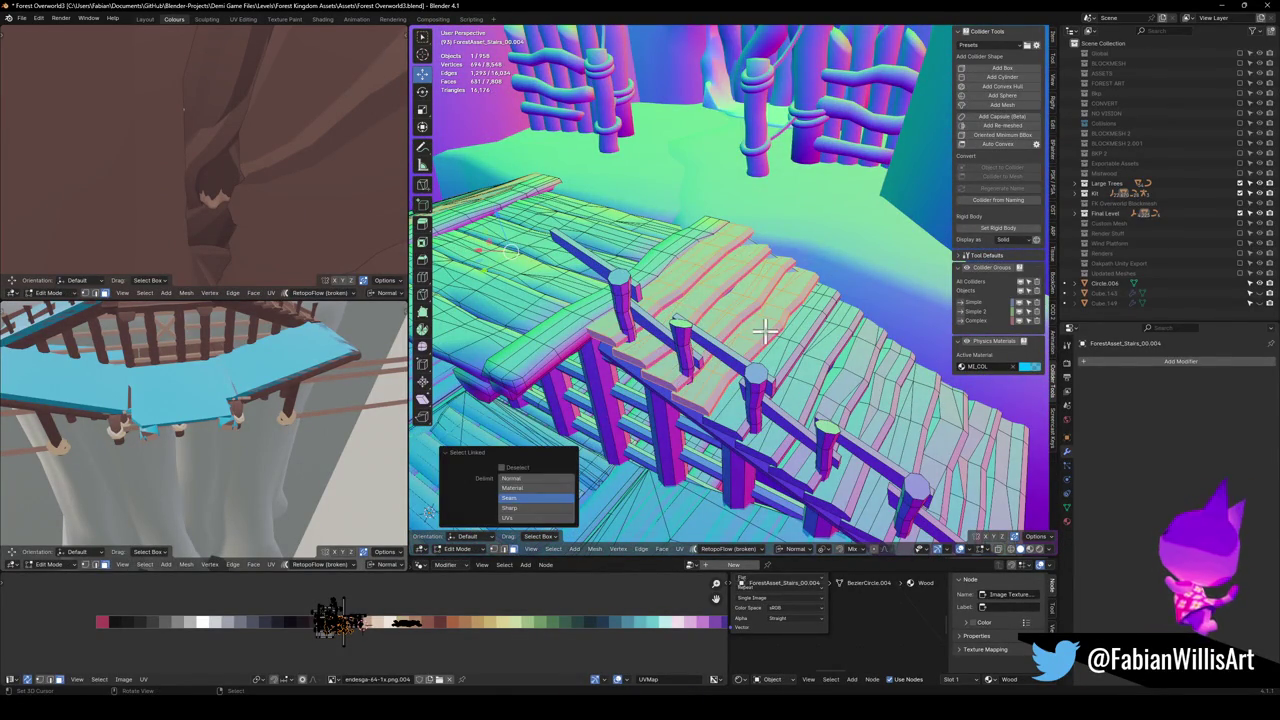
key("l")
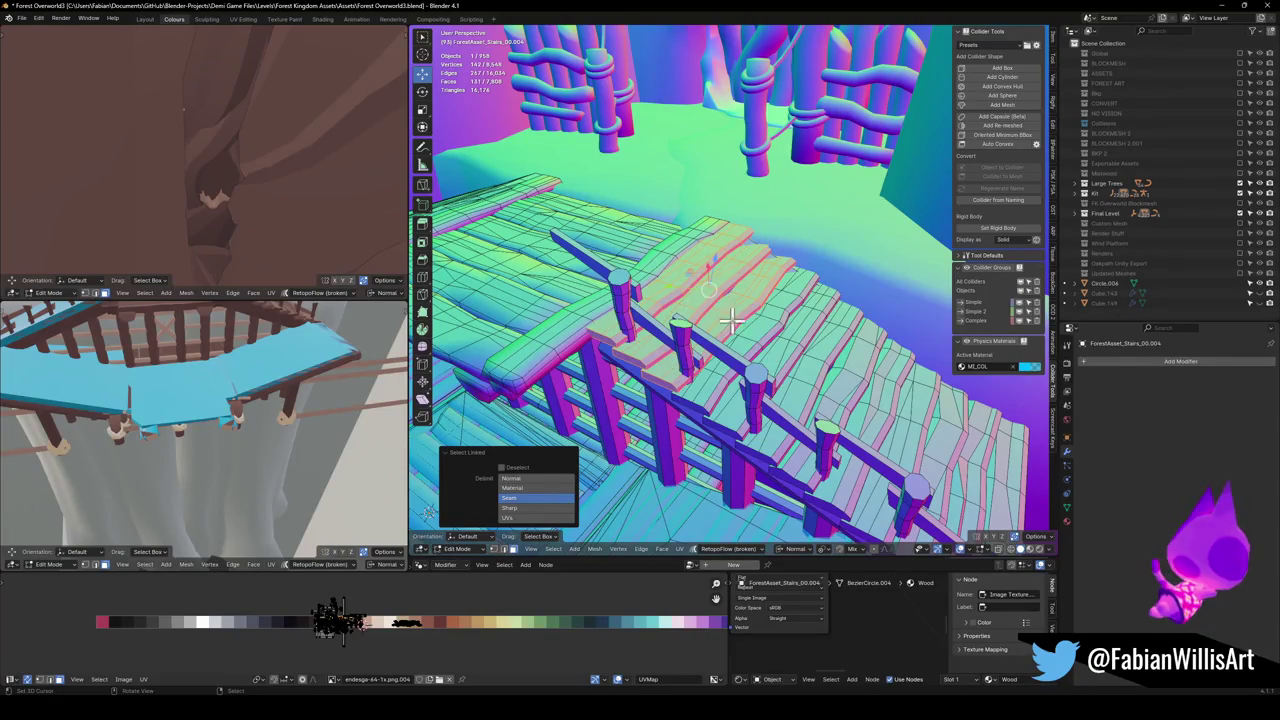
key("l")
key("l")
key("l")
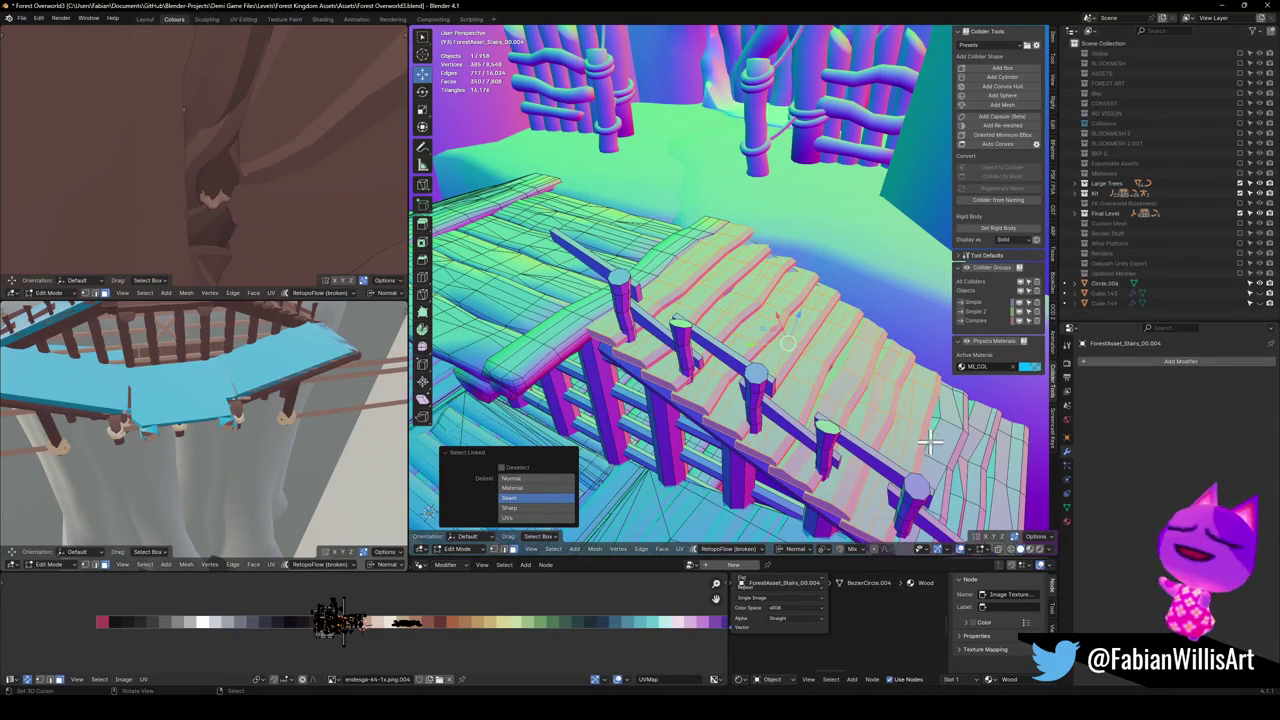
key("l")
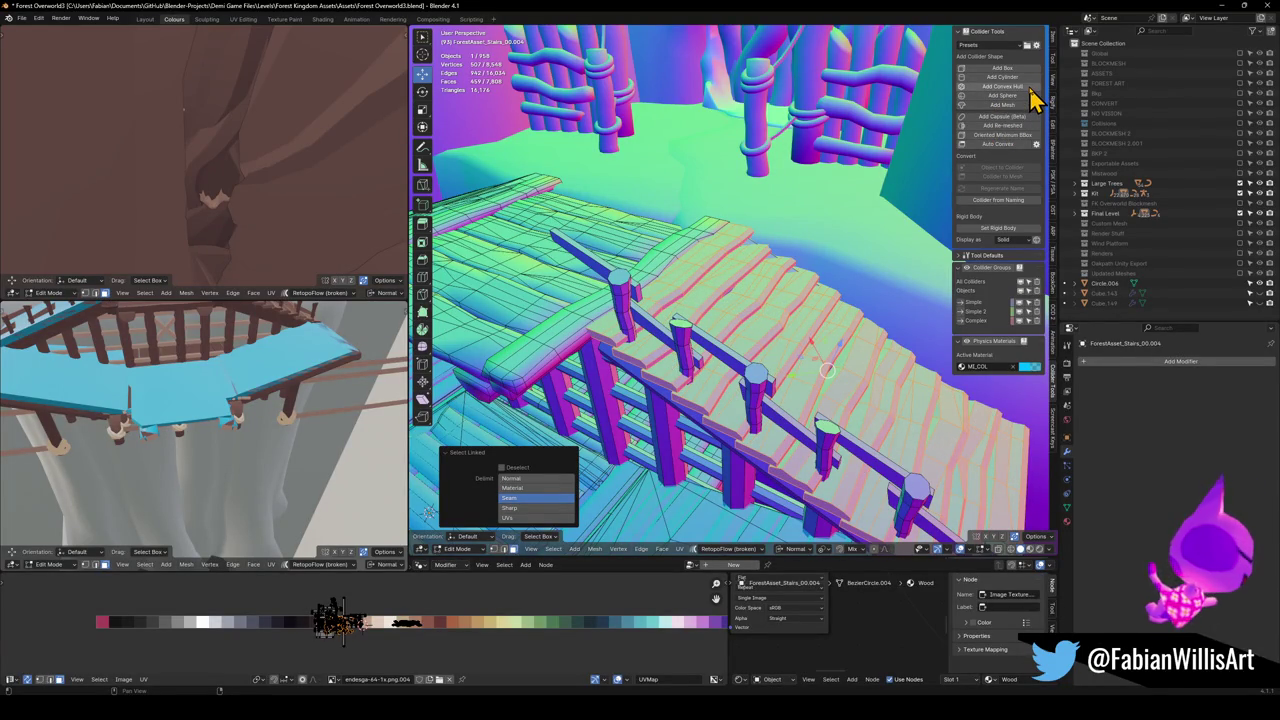
left_click(1029, 88)
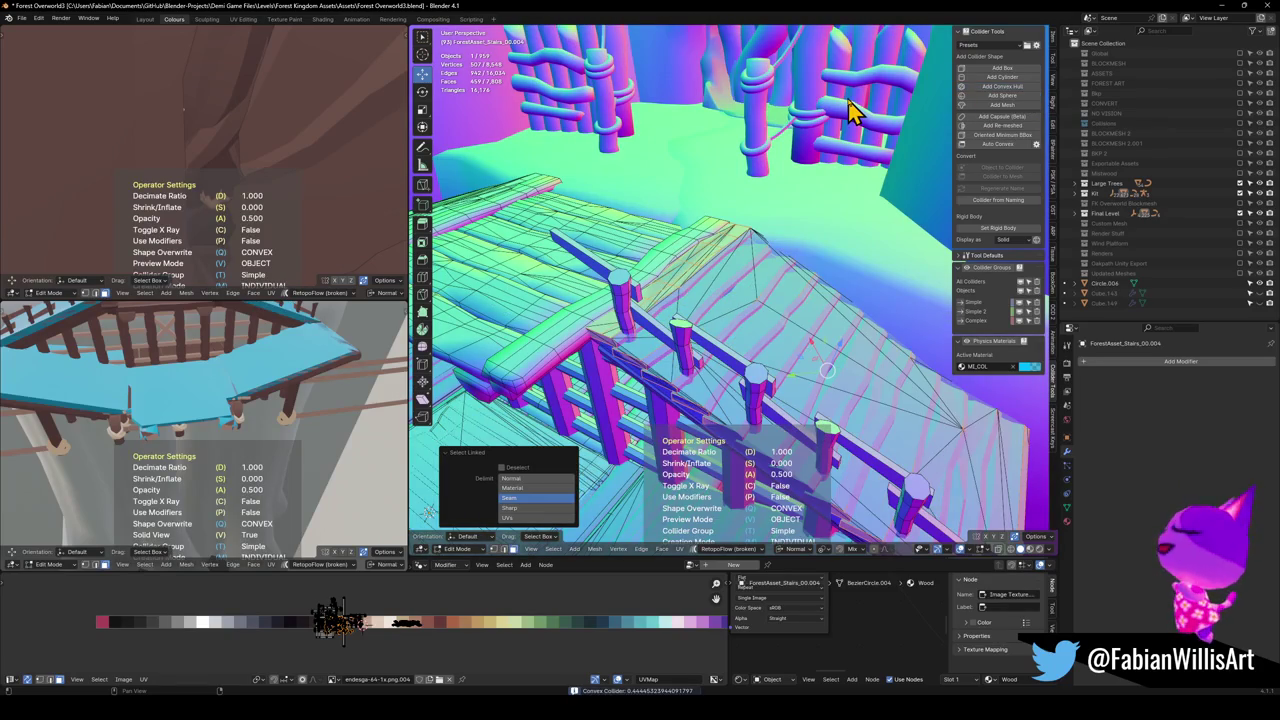
key("Tab")
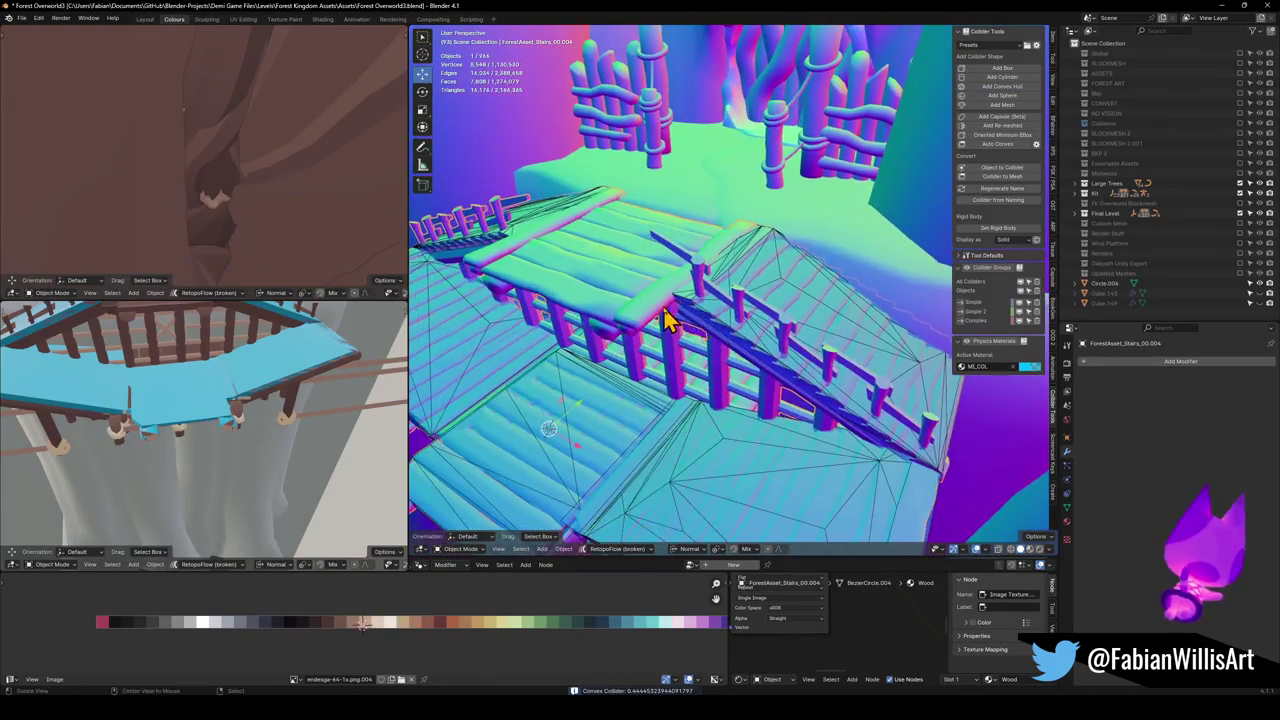
Pick out the top platform planks, dropping unwanted parts, for collider UCX_ForestAsset_Stairs_00.004_005
mouse_move(686, 280)
left_mouse_down()
mouse_move(634, 300)
mouse_move(766, 334)
mouse_move(755, 319)
left_mouse_up()
key("Tab")
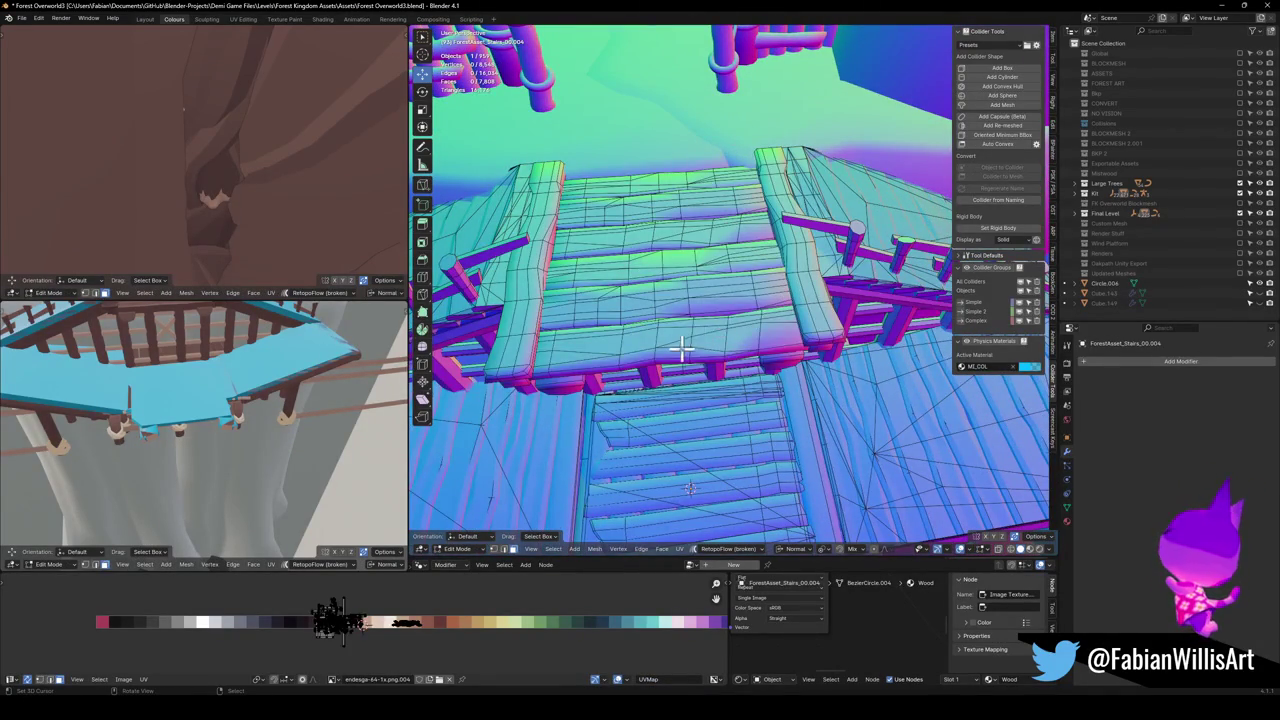
key("l")
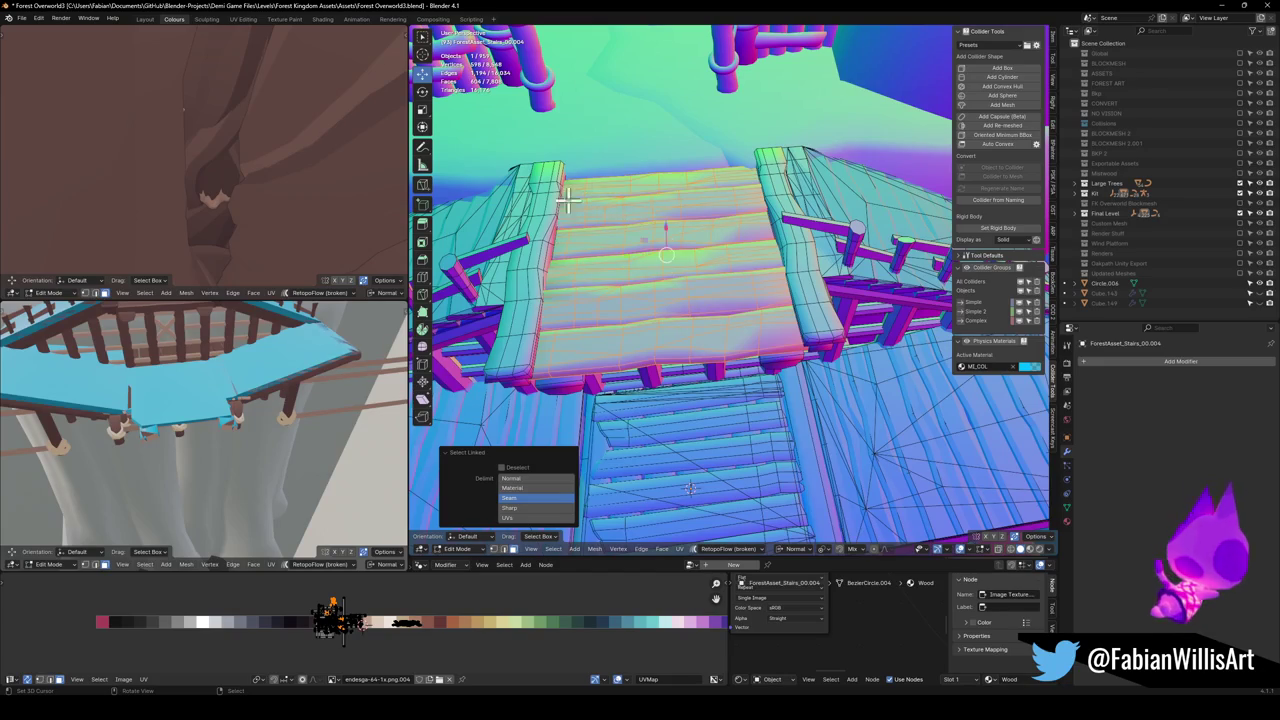
key("l")
key("l")
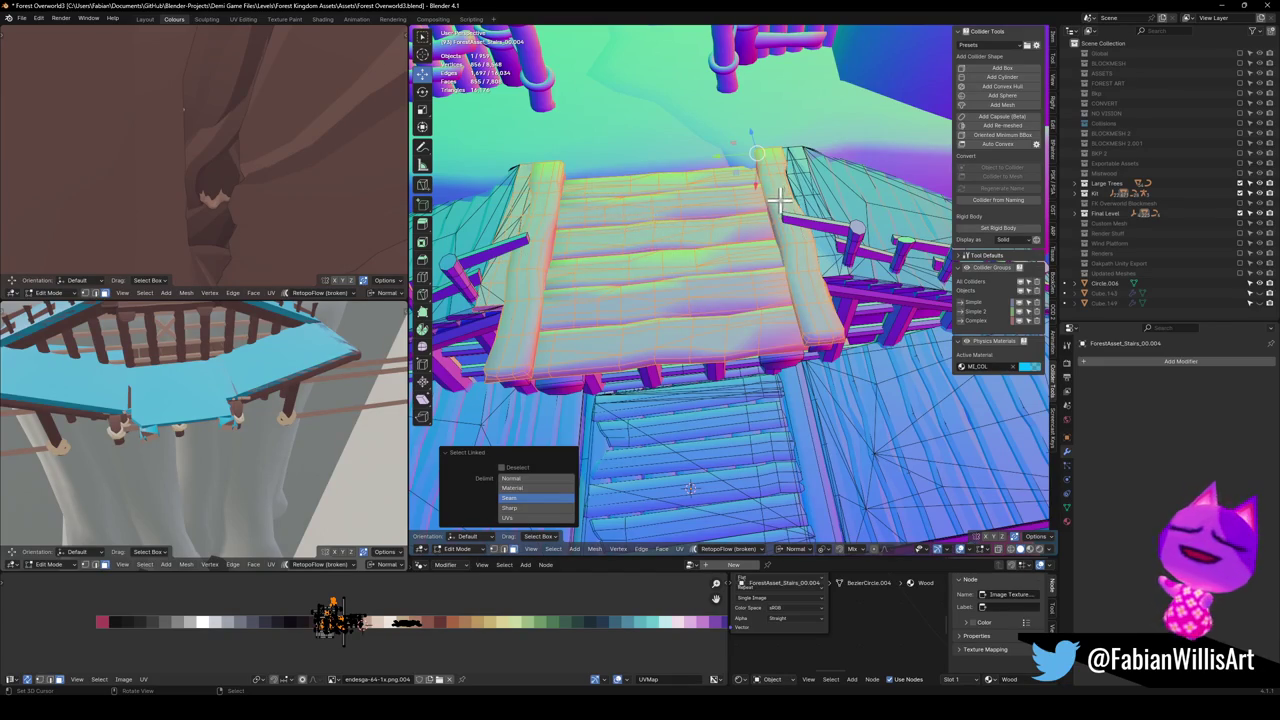
left_click_drag(594, 240, 641, 330)
key("shift+l")
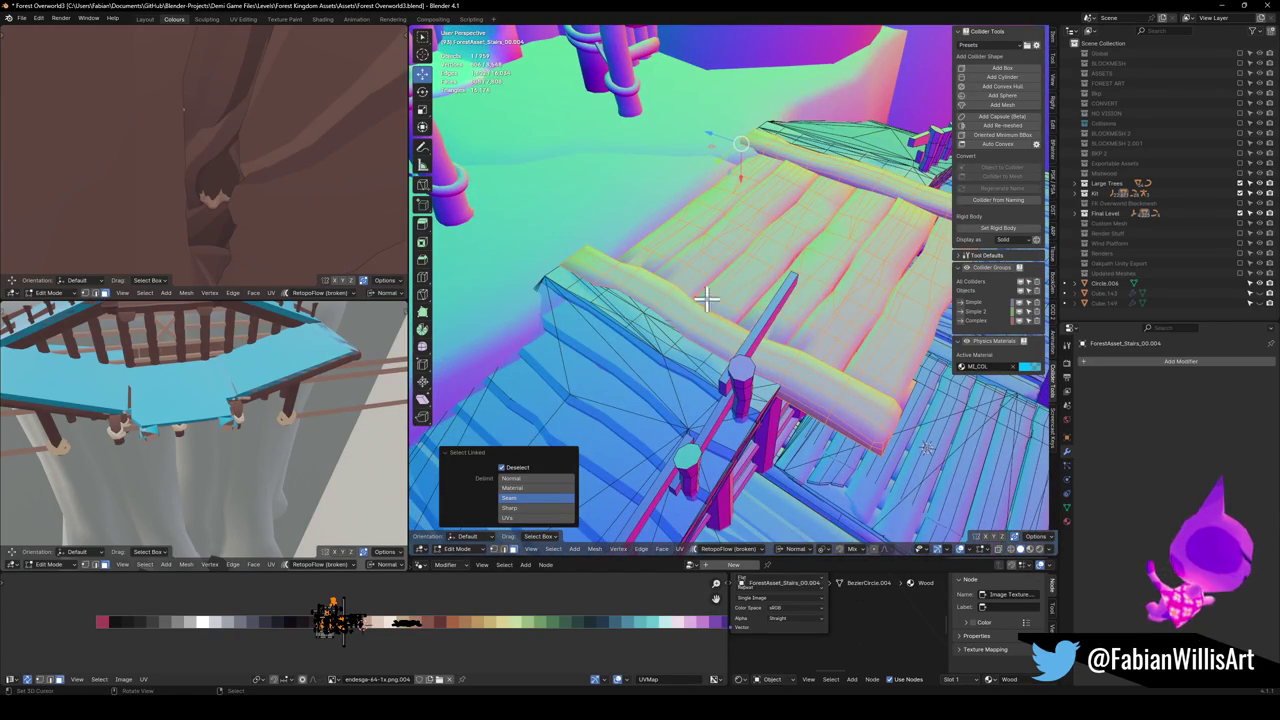
mouse_move(826, 175)
left_mouse_down()
mouse_move(714, 249)
mouse_move(697, 209)
mouse_move(630, 202)
mouse_move(680, 220)
mouse_move(694, 189)
mouse_move(689, 297)
mouse_move(745, 262)
mouse_move(810, 302)
mouse_move(806, 291)
left_mouse_up()
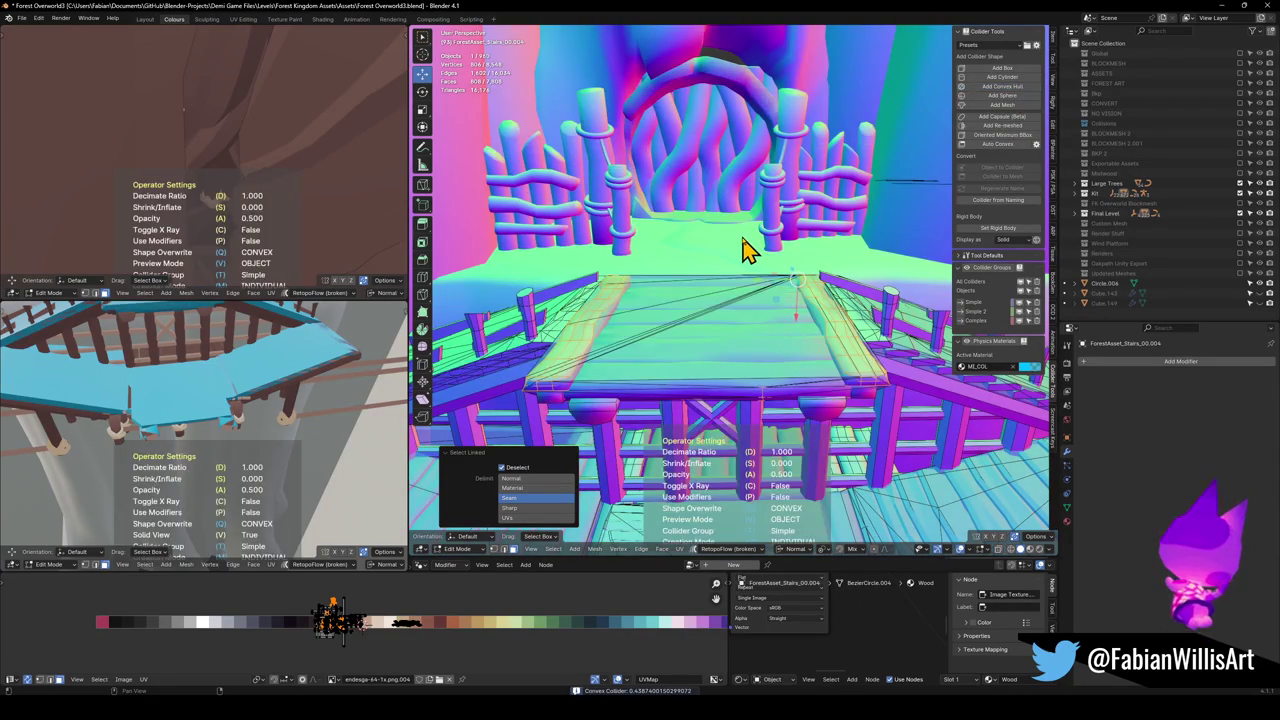
key("Tab")
mouse_move(743, 251)
left_mouse_down()
mouse_move(726, 309)
mouse_move(657, 280)
mouse_move(697, 265)
mouse_move(597, 297)
mouse_move(606, 260)
mouse_move(714, 280)
mouse_move(718, 358)
mouse_move(745, 331)
mouse_move(738, 356)
left_mouse_up()
key("Tab")
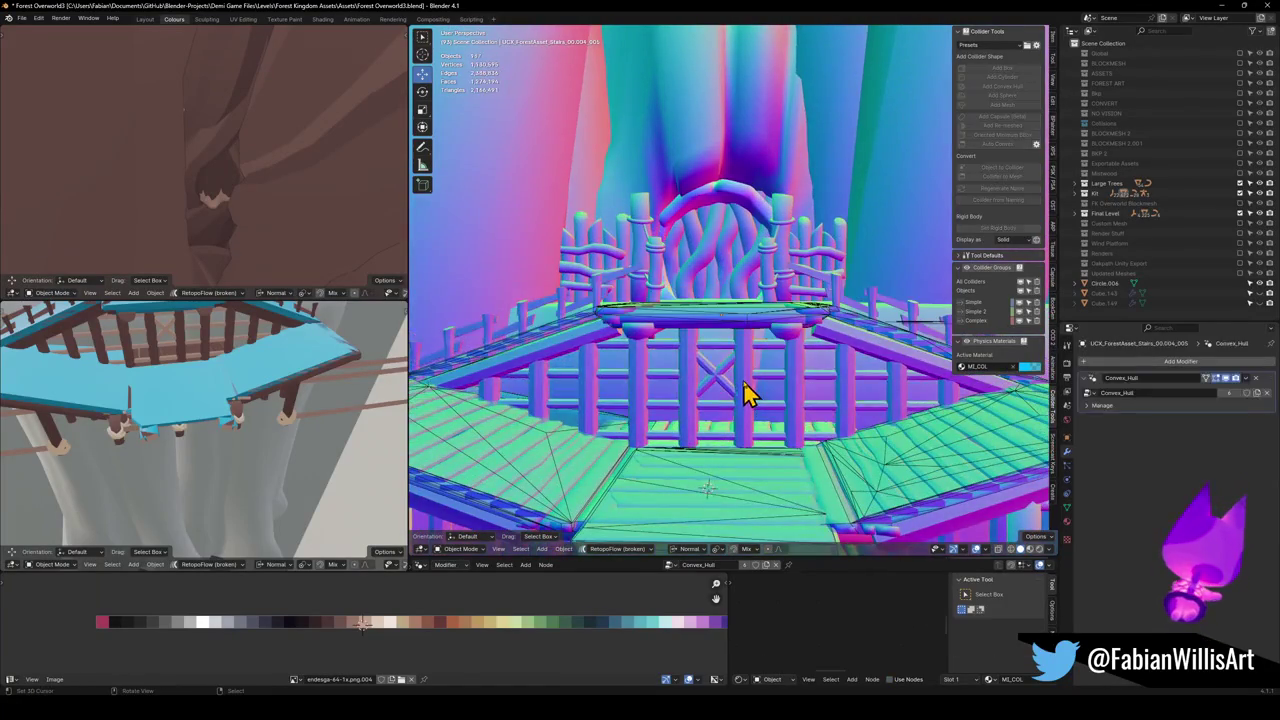
Select the four front railing posts and wrap them in a convex hull collider
key("l")
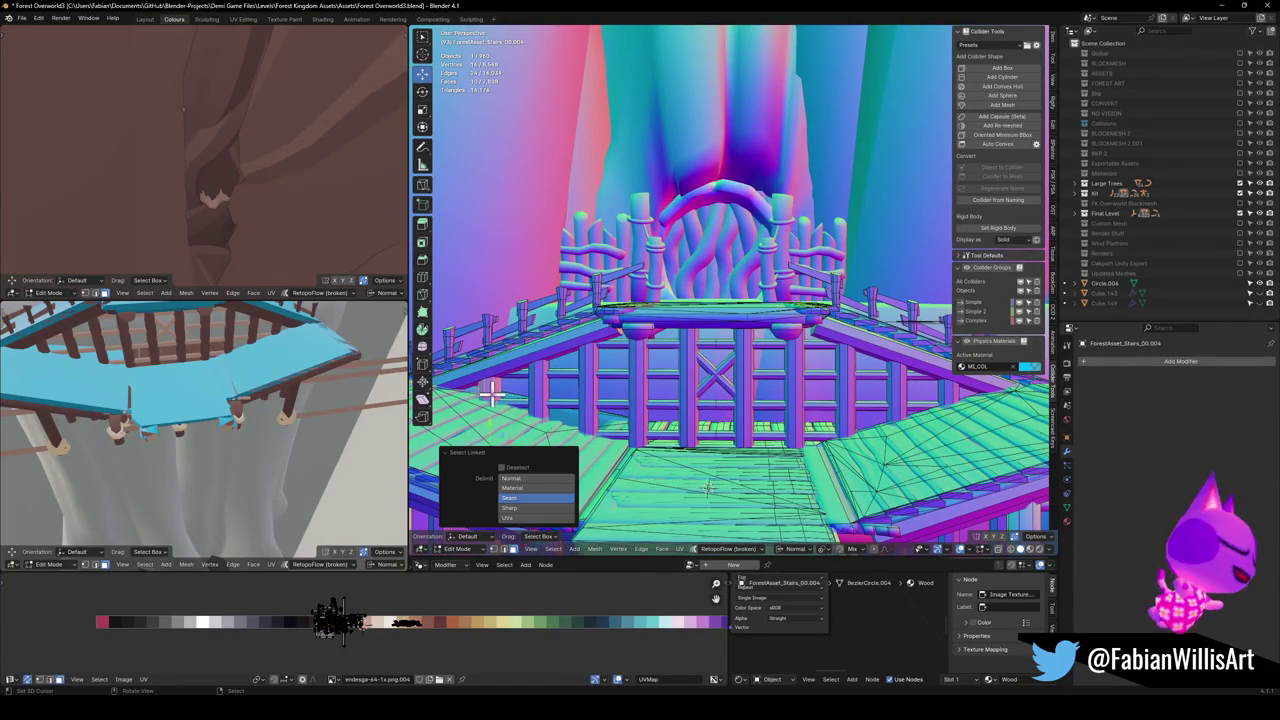
key("l")
key("l")
key("l")
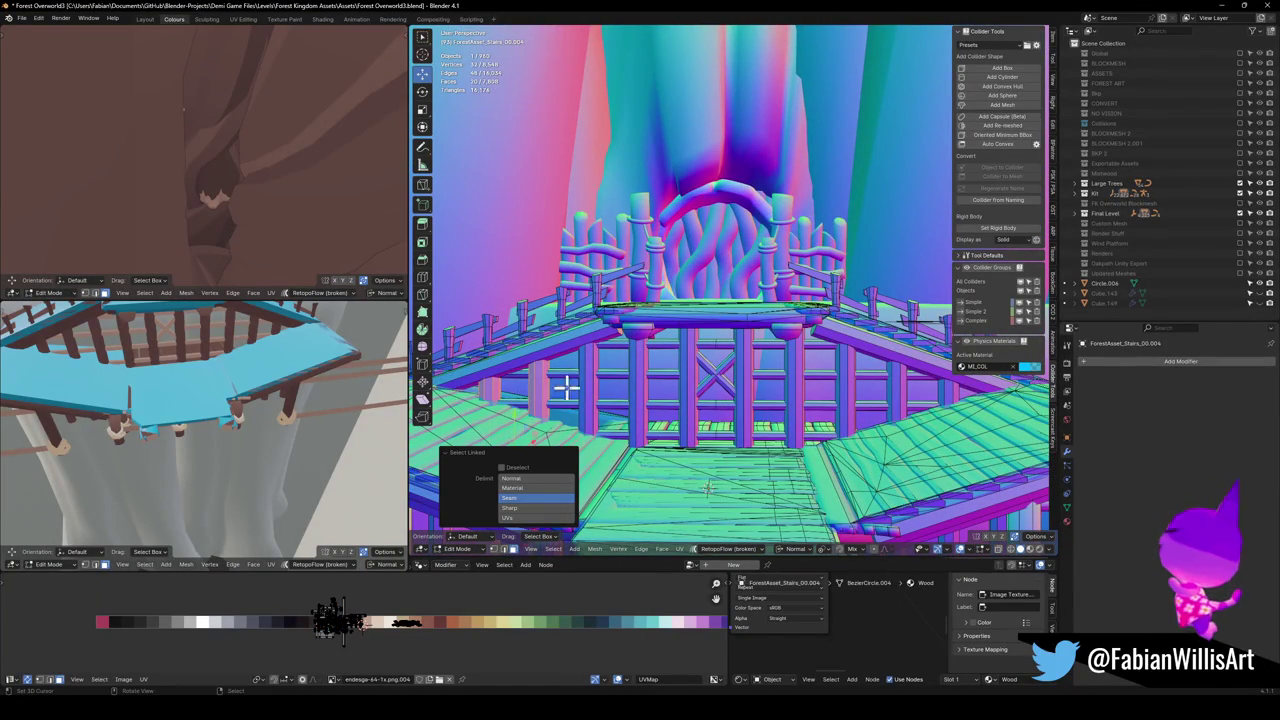
key("l")
key("l")
key("l")
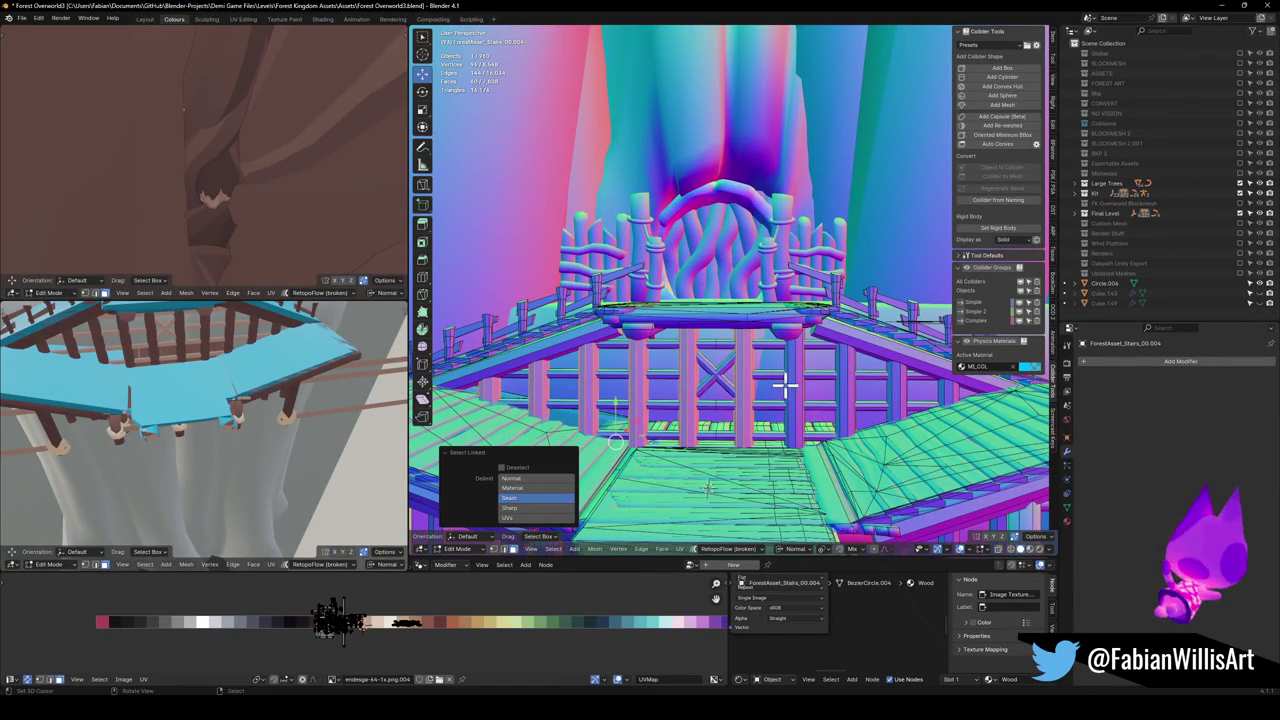
key("l")
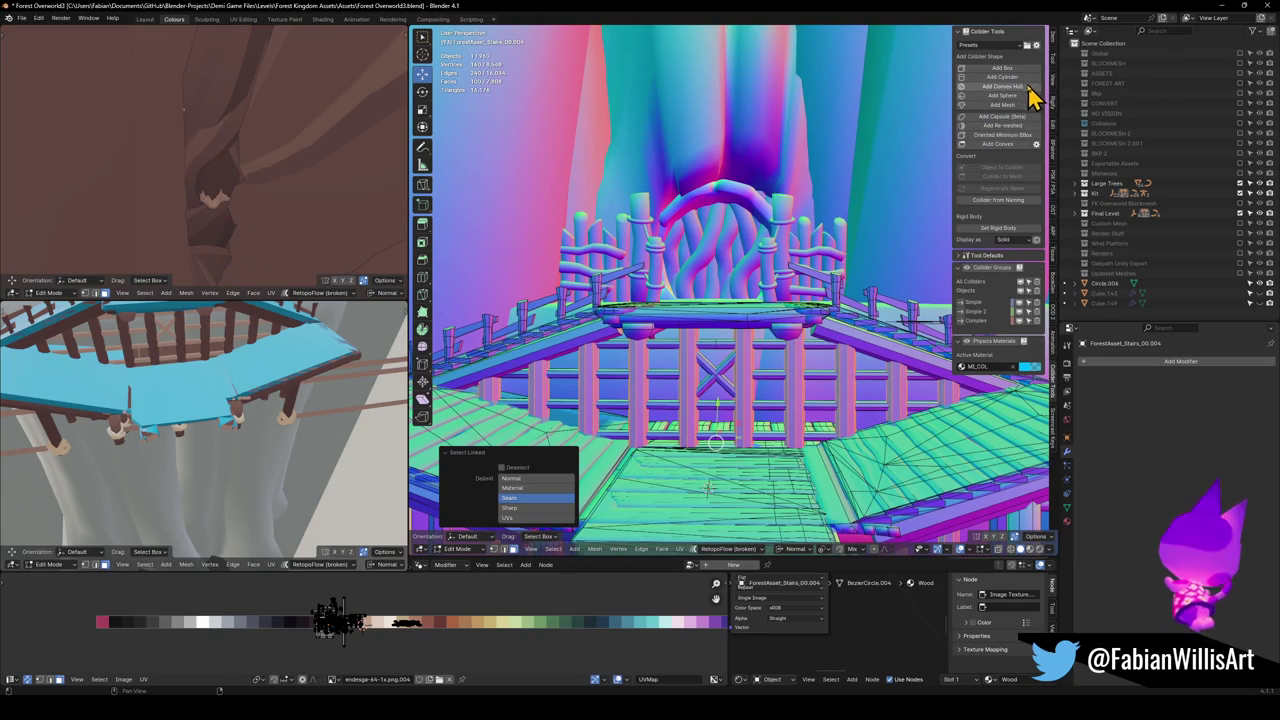
left_click(1003, 86)
key("Tab")
Unhide the stairs railing object in flat colour shading and enter Edit Mode on the stairs
mouse_move(837, 200)
left_mouse_down()
mouse_move(714, 363)
mouse_move(749, 340)
mouse_move(691, 380)
mouse_move(771, 334)
mouse_move(703, 333)
mouse_move(711, 323)
mouse_move(655, 343)
mouse_move(754, 366)
mouse_move(672, 306)
mouse_move(723, 337)
mouse_move(686, 317)
mouse_move(668, 325)
mouse_move(686, 317)
mouse_move(714, 335)
mouse_move(616, 318)
mouse_move(680, 324)
mouse_move(690, 311)
mouse_move(726, 334)
mouse_move(686, 340)
mouse_move(754, 320)
mouse_move(714, 363)
mouse_move(763, 363)
mouse_move(750, 350)
mouse_move(694, 363)
mouse_move(686, 286)
mouse_move(686, 329)
mouse_move(646, 349)
mouse_move(723, 349)
mouse_move(594, 423)
left_mouse_up()
key("z")
scroll(655, 331, "up", 5)
key("alt+h")
scroll(718, 310, "up", 4)
key("Tab")
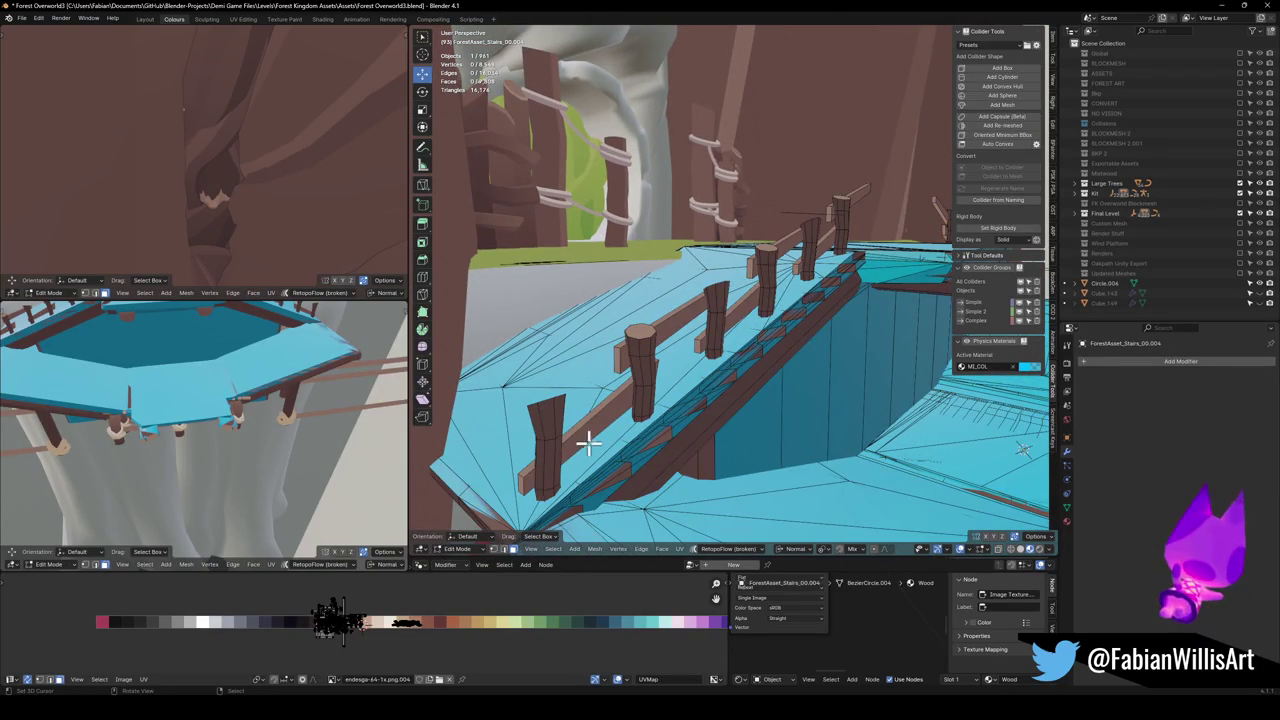
Select the stair railing's beams, posts and top rail, excluding the stray right piece
key("l")
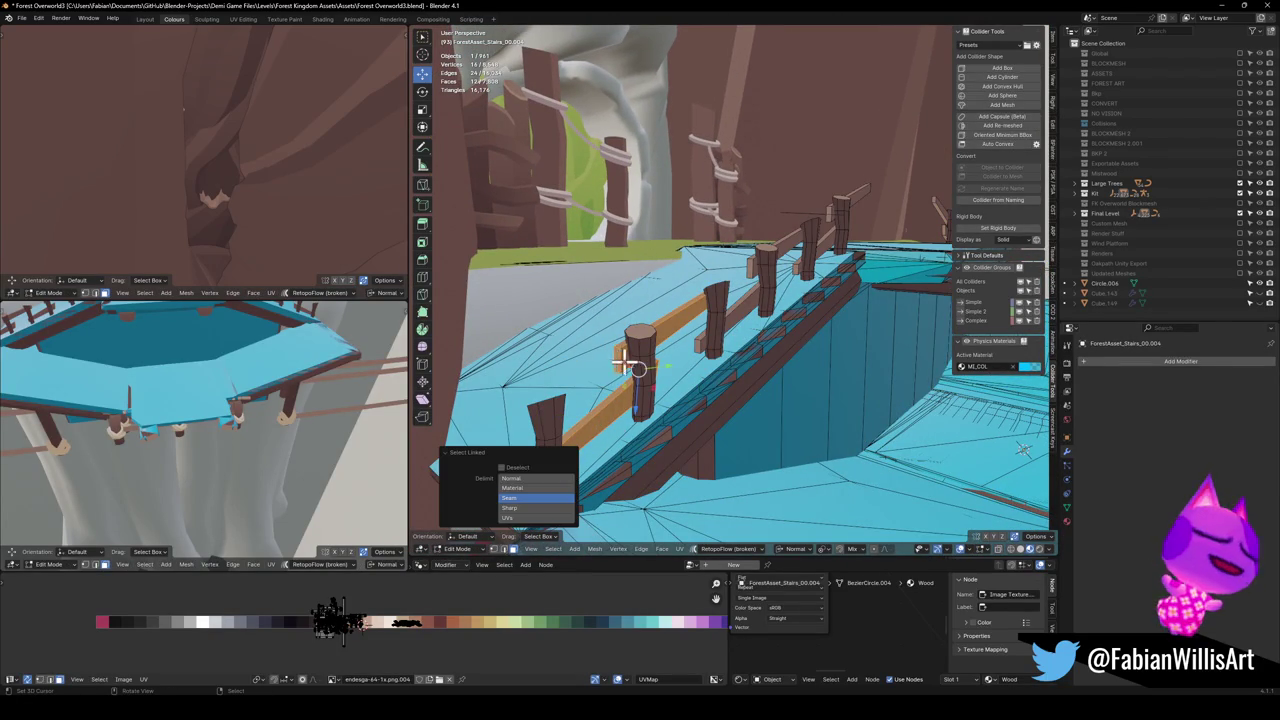
key("l")
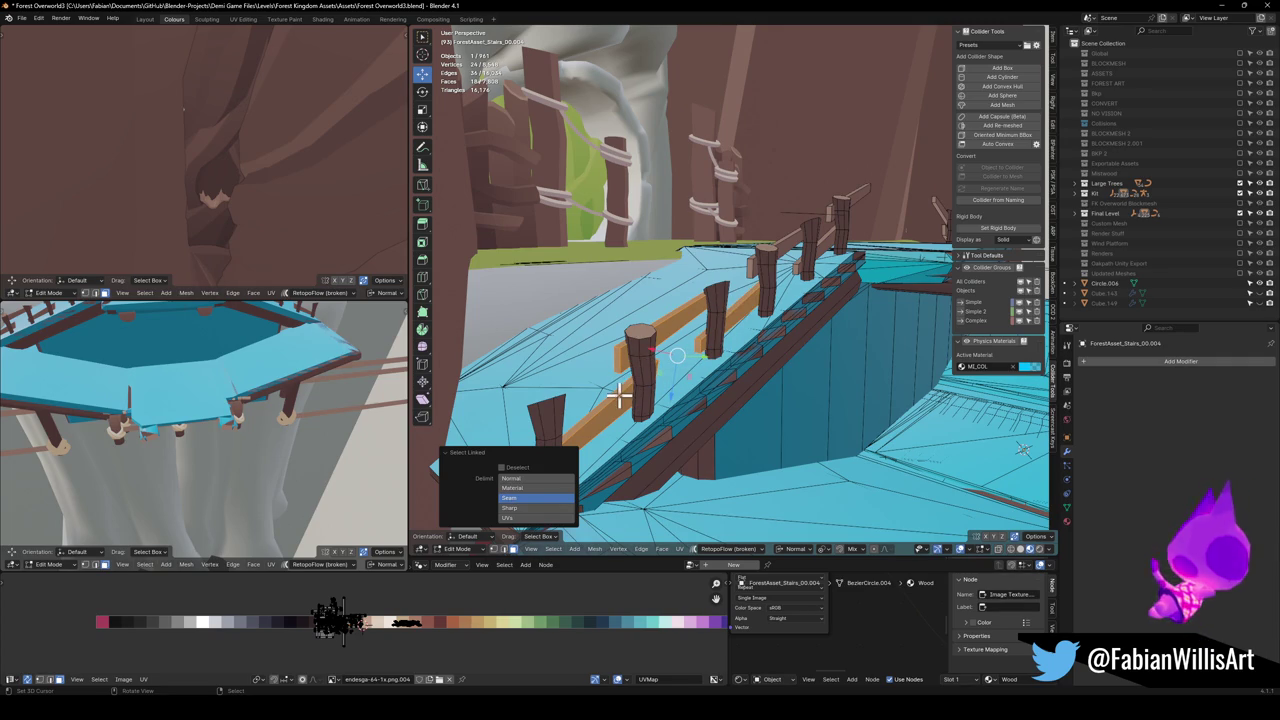
key("l")
key("l")
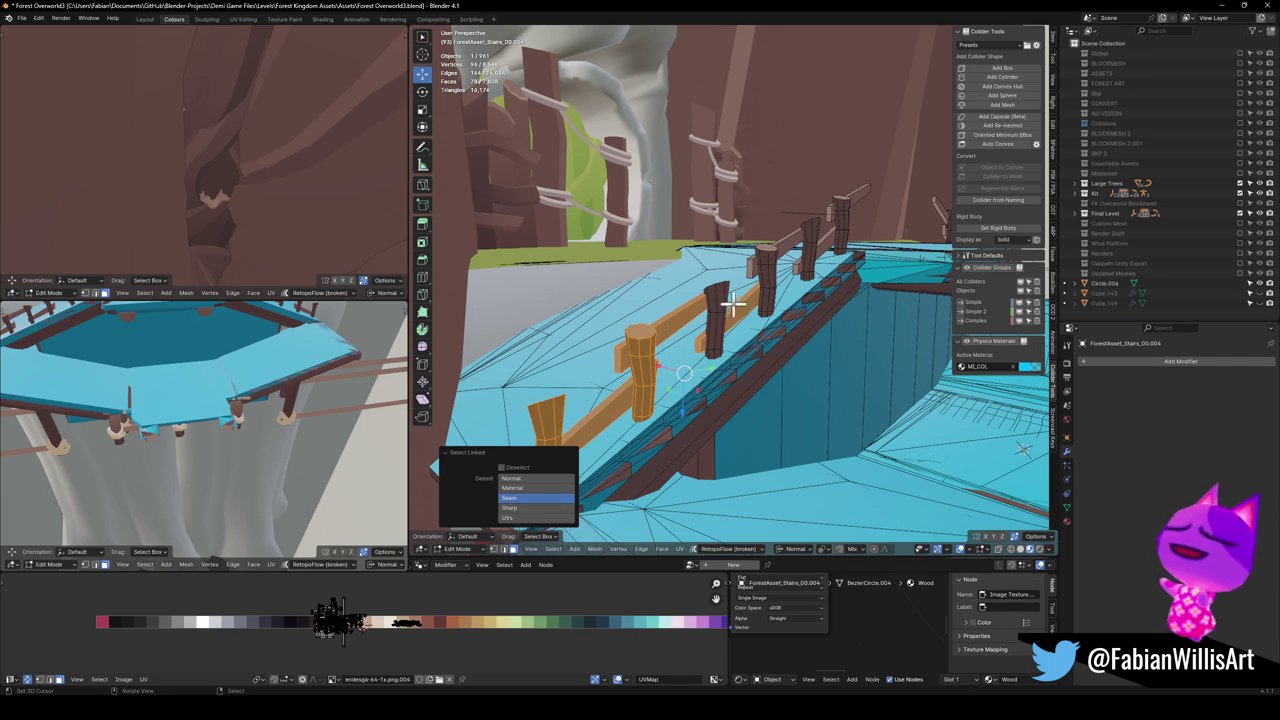
key("l")
key("l")
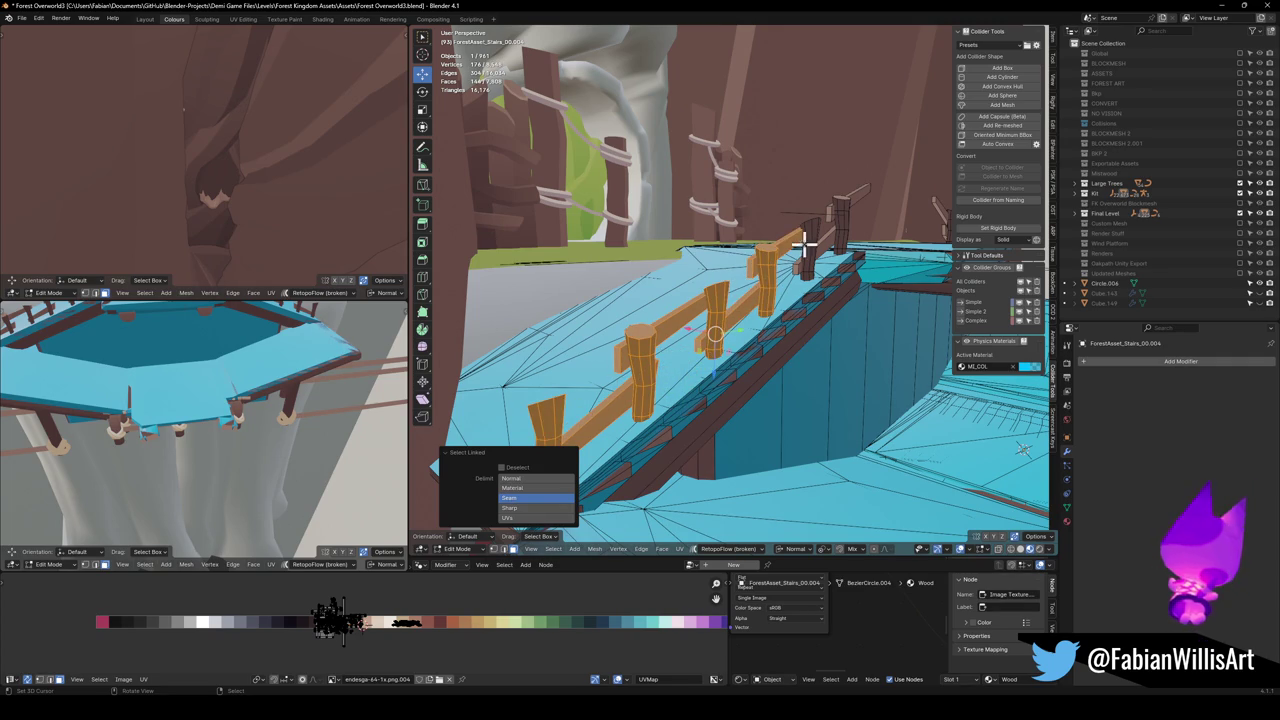
key("l")
key("l")
mouse_move(831, 209)
left_mouse_down()
mouse_move(870, 235)
mouse_move(800, 300)
mouse_move(843, 294)
mouse_move(607, 296)
left_mouse_up()
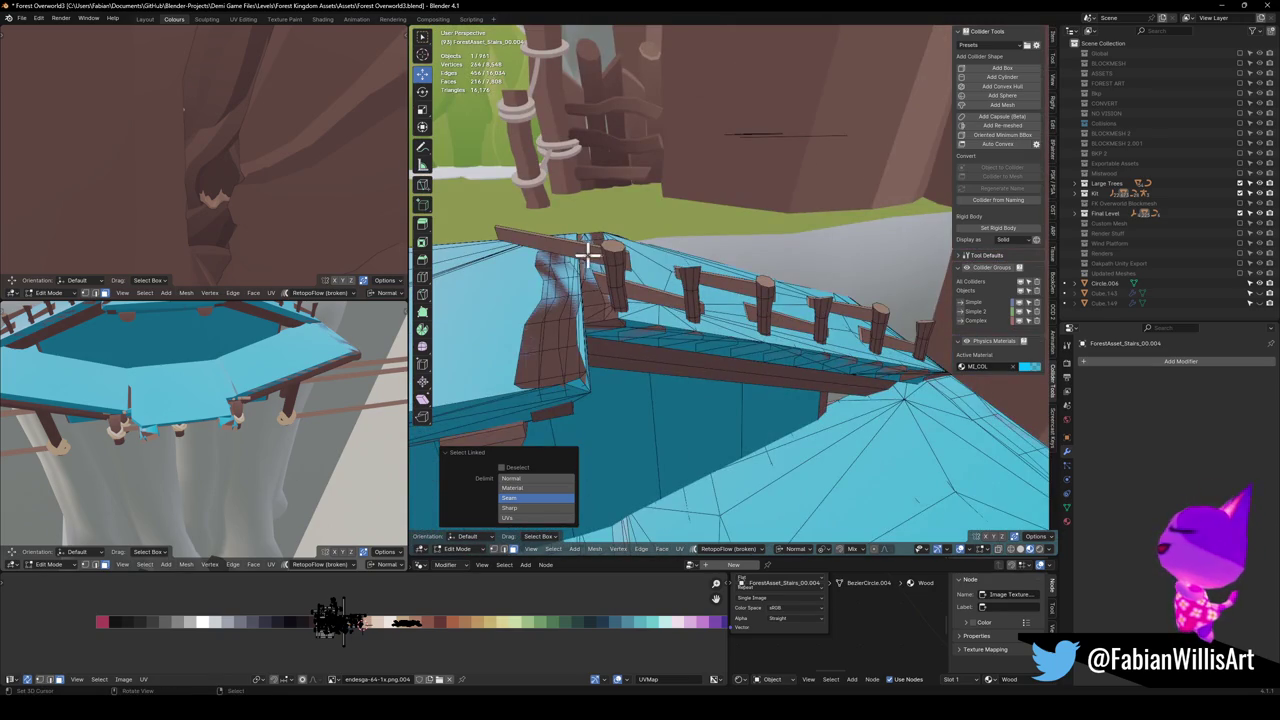
key("l")
key("l")
key("l")
key("l")
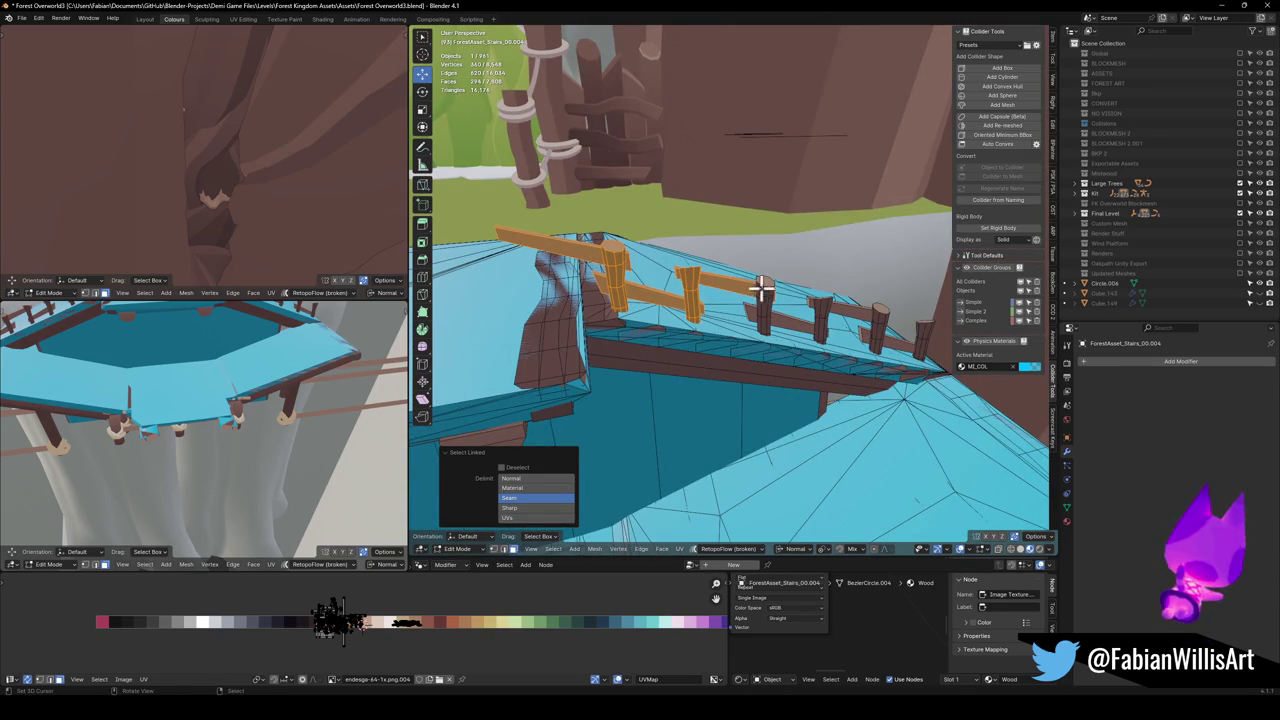
mouse_move(707, 277)
left_mouse_down()
mouse_move(694, 286)
mouse_move(717, 292)
left_mouse_up()
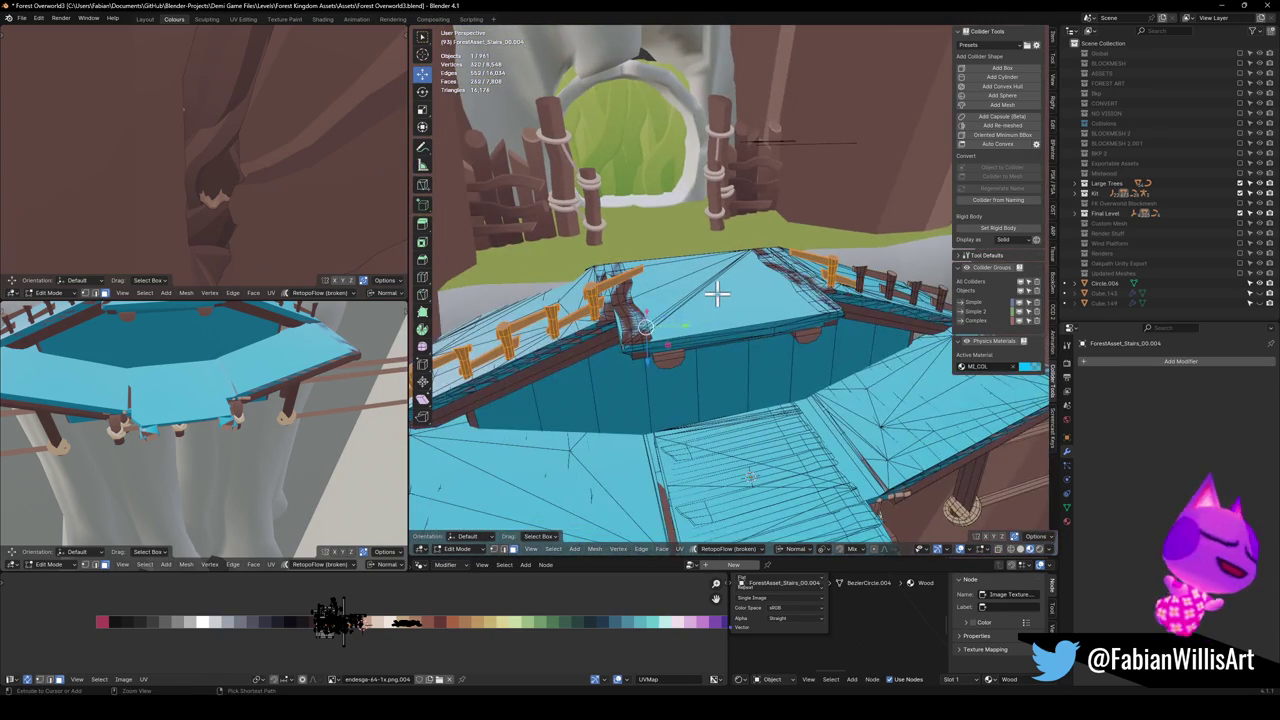
key("ctrl+z")
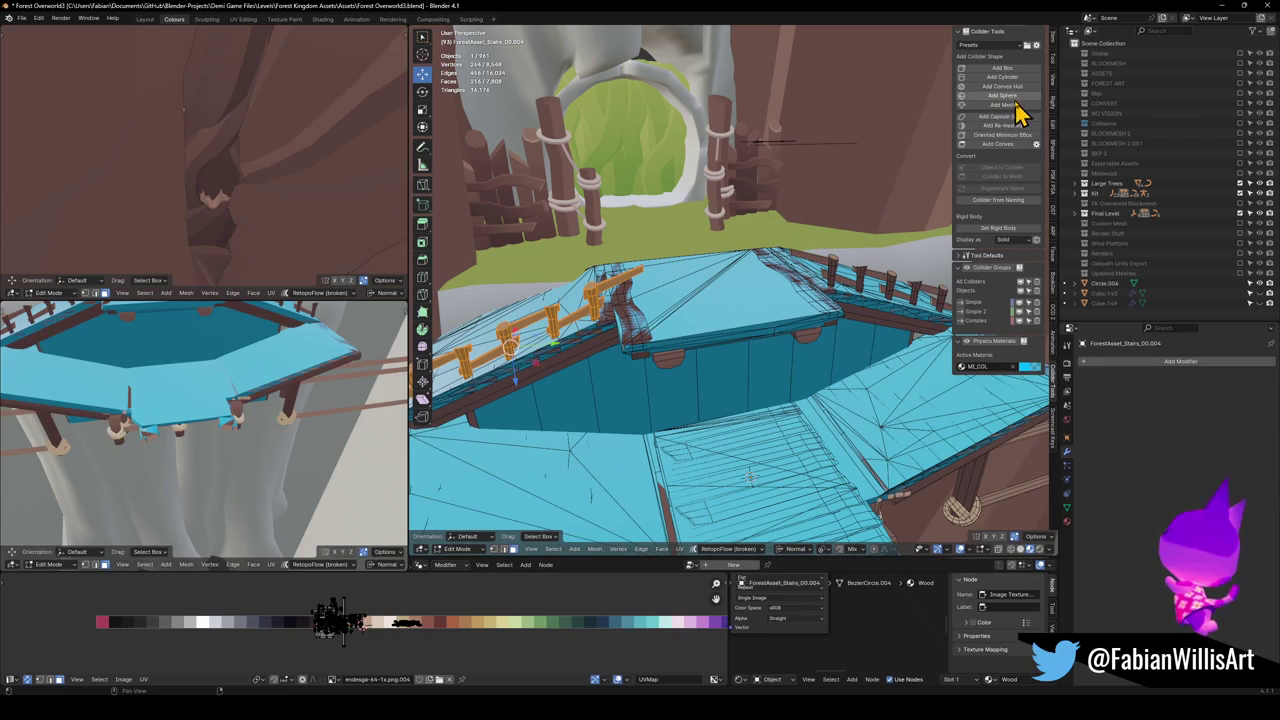
Create the railing collider with Shape Overwrite set to MESH and Decimate Ratio 0.086
left_click(1014, 88)
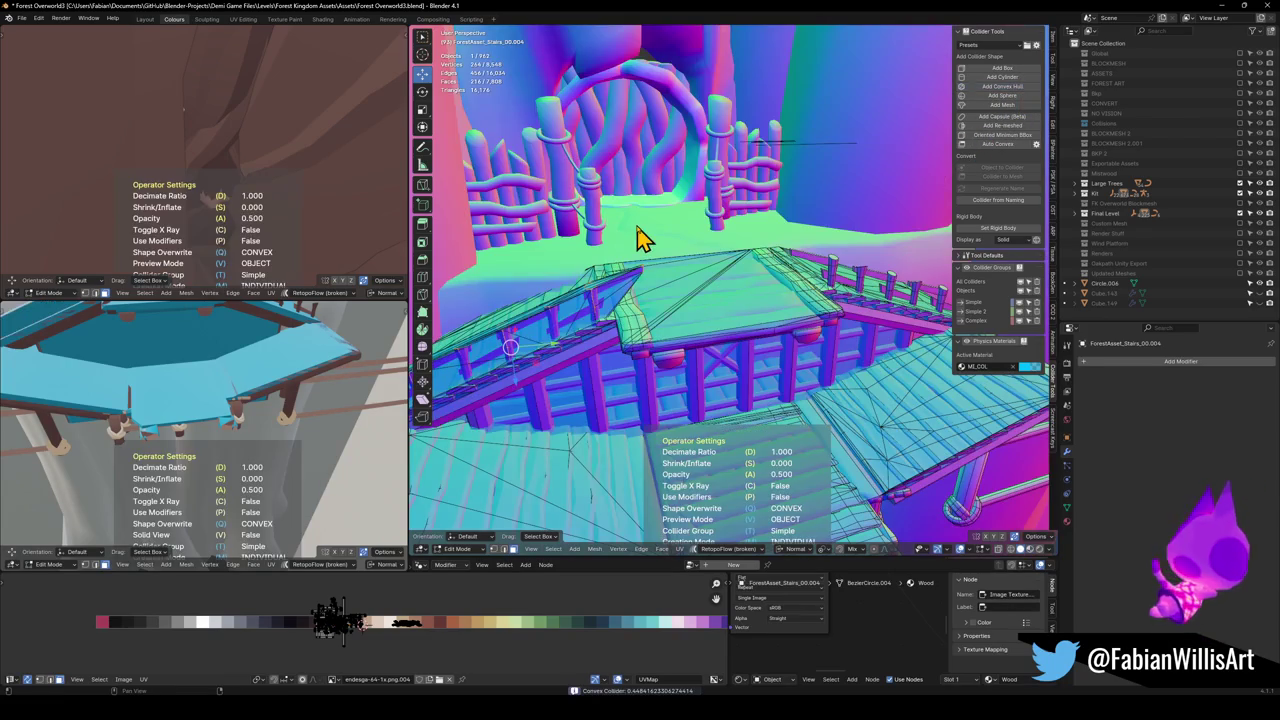
mouse_move(598, 303)
left_mouse_down()
mouse_move(606, 349)
mouse_move(707, 313)
left_mouse_up()
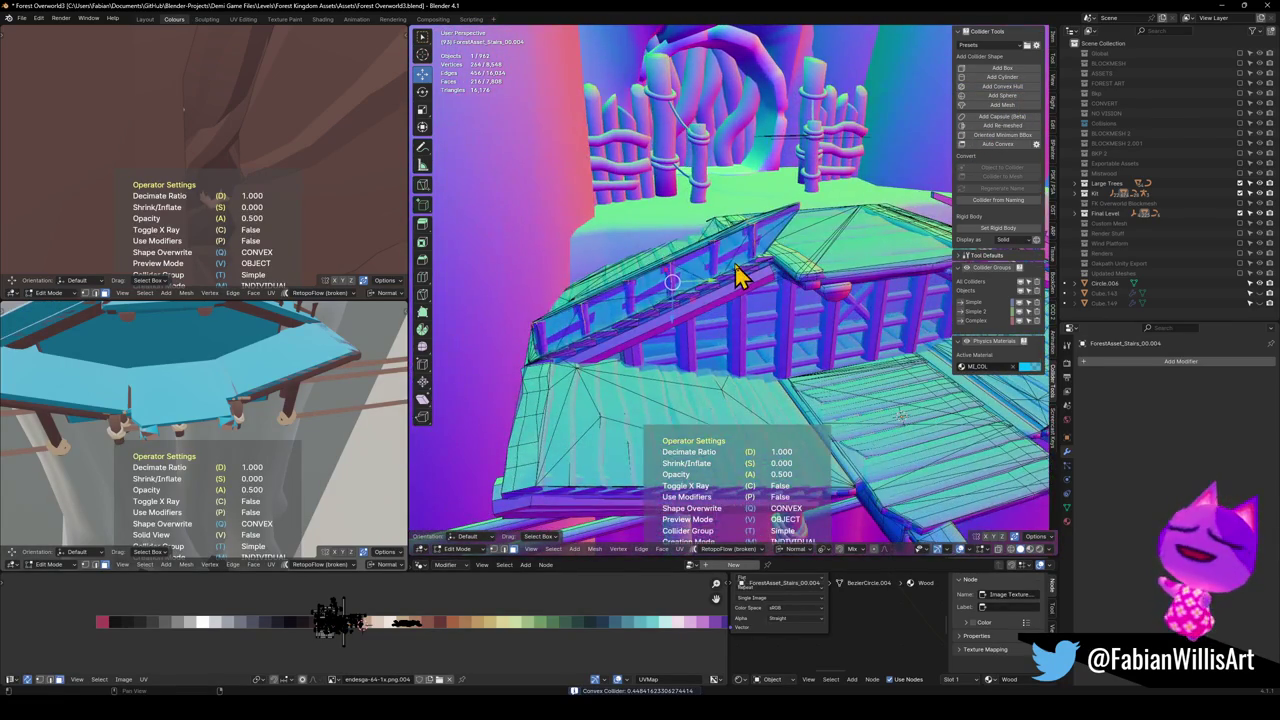
left_click(1020, 104)
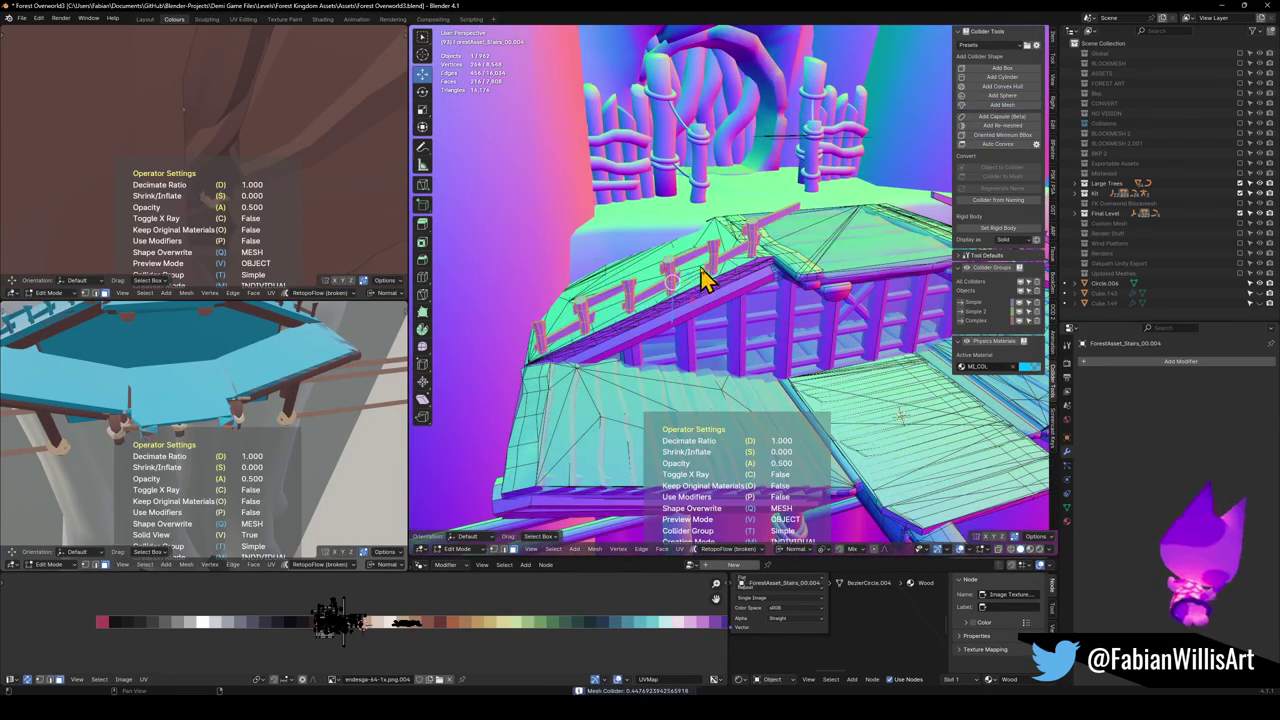
key("d")
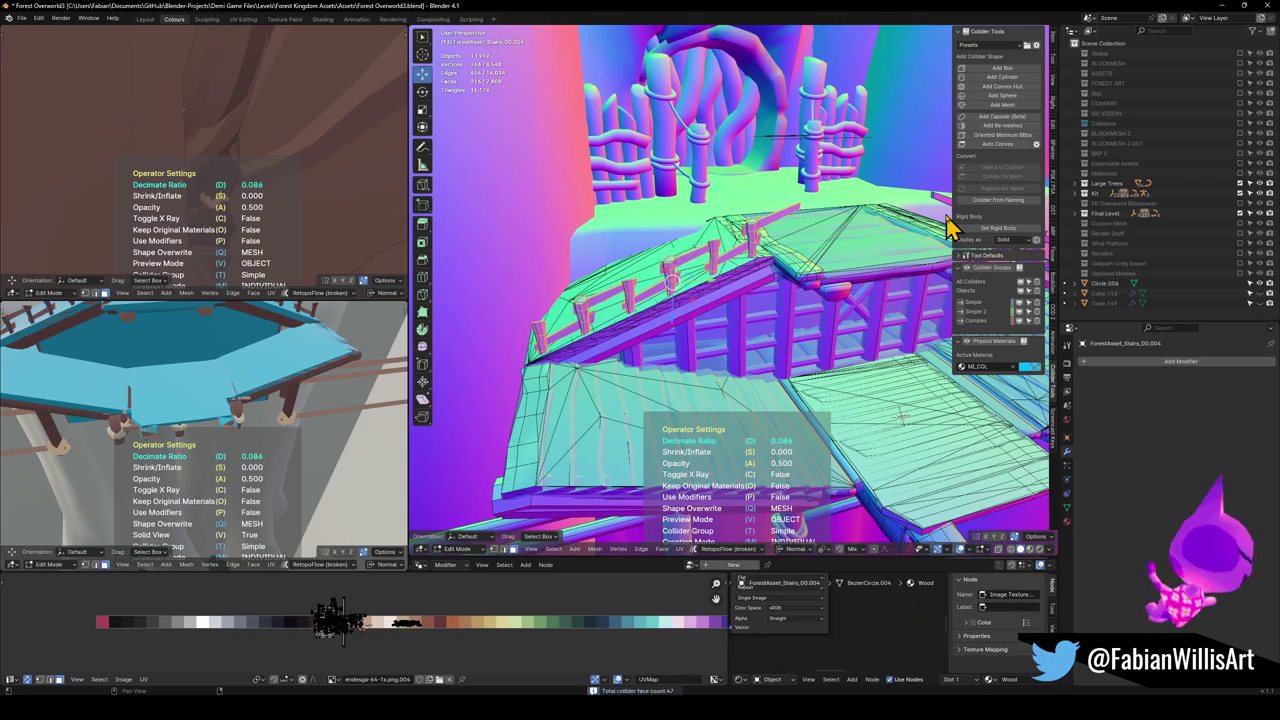
left_click(780, 266)
mouse_move(780, 266)
left_mouse_down()
mouse_move(817, 260)
mouse_move(651, 329)
mouse_move(815, 275)
mouse_move(757, 320)
mouse_move(749, 297)
left_mouse_up()
Select the ForestAsset_Stairs_00.004 mesh and enter Edit Mode
left_click(820, 283)
scroll(826, 285, "up", 2)
left_click(742, 287)
key("Tab")
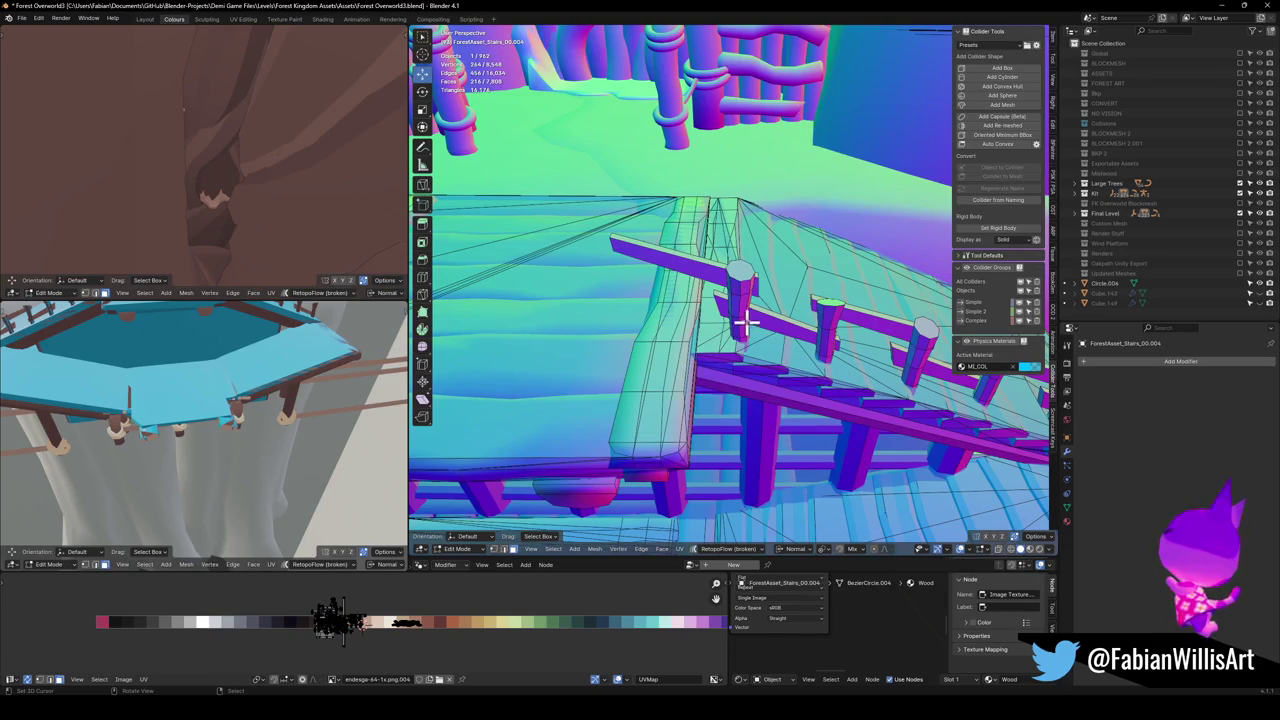
Select the other railing's rail and posts and give them a mesh collider decimated to 0.376
key("l")
key("l")
key("l")
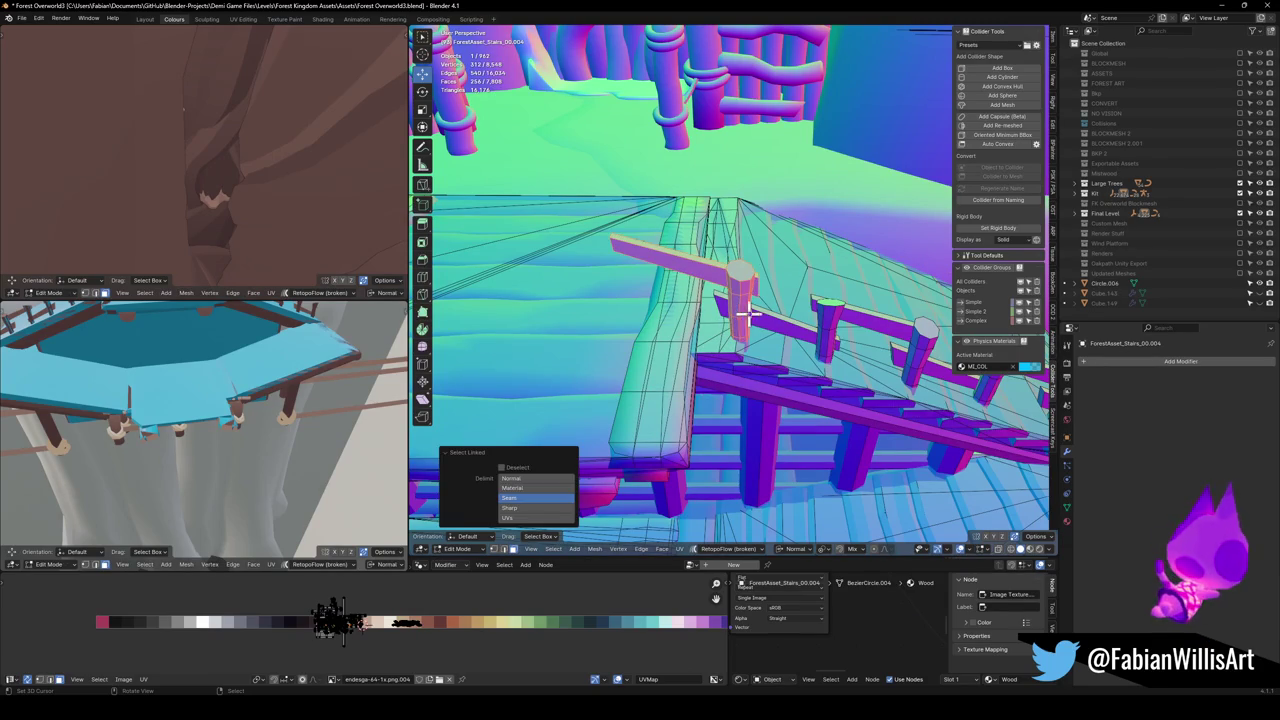
left_click_drag(852, 316, 737, 358)
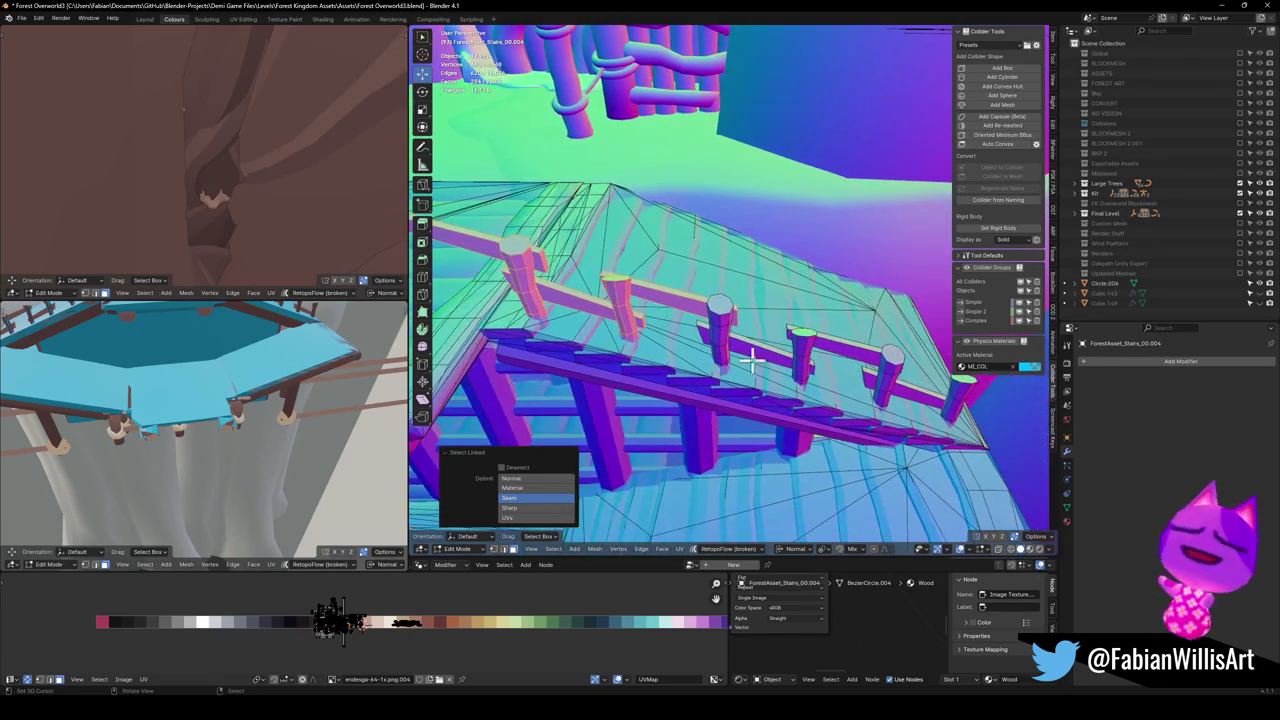
key("l")
key("l")
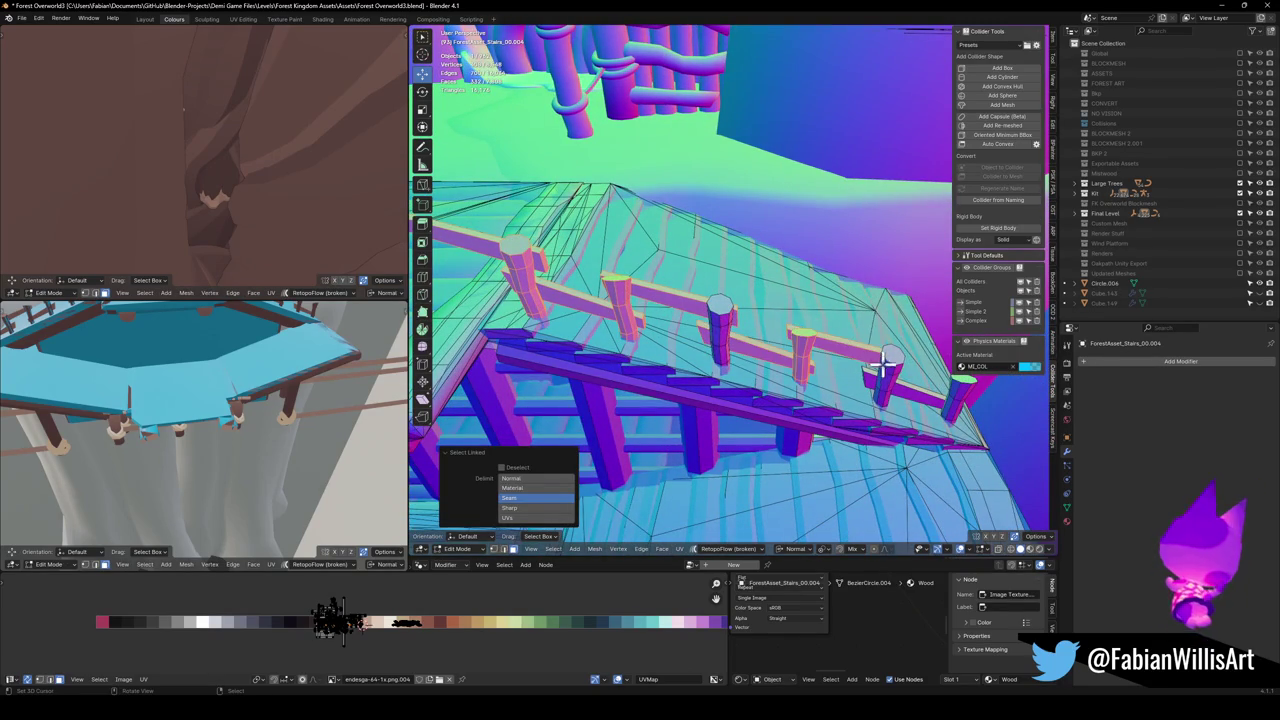
key("l")
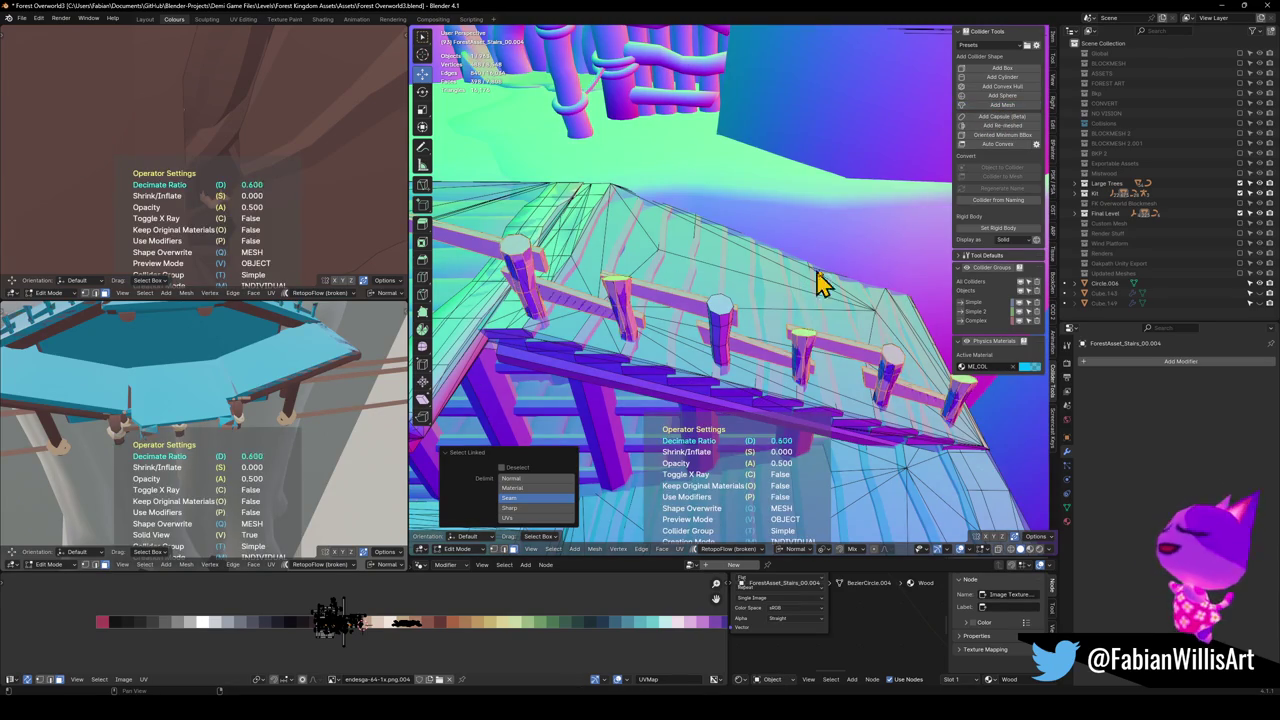
left_click(745, 310)
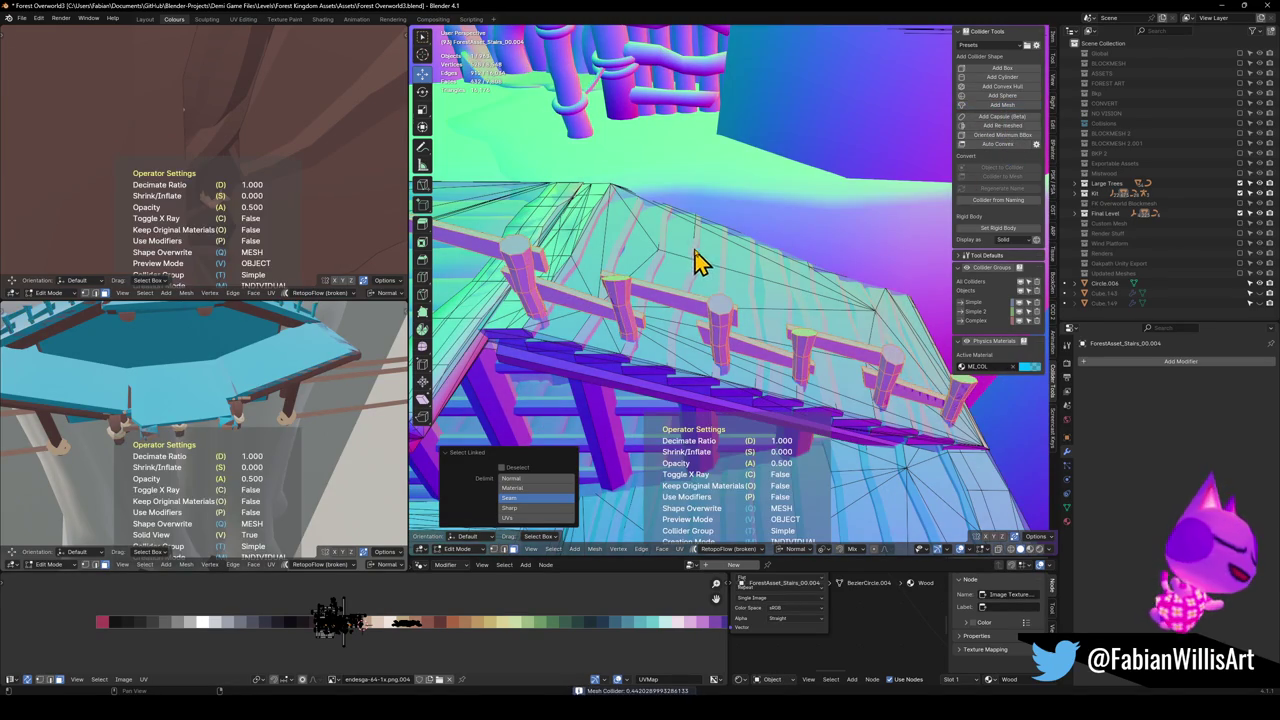
left_click(851, 271)
key("alt+a")
scroll(746, 354, "down", 3)
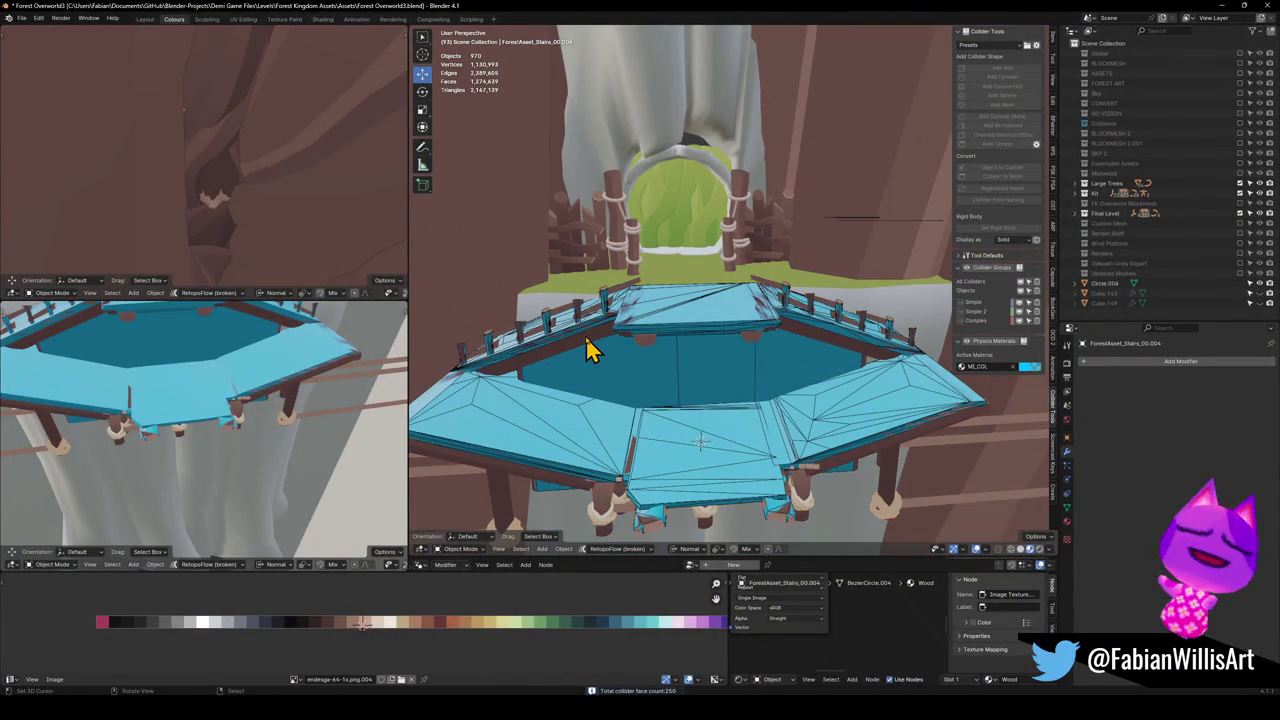
left_click(587, 340)
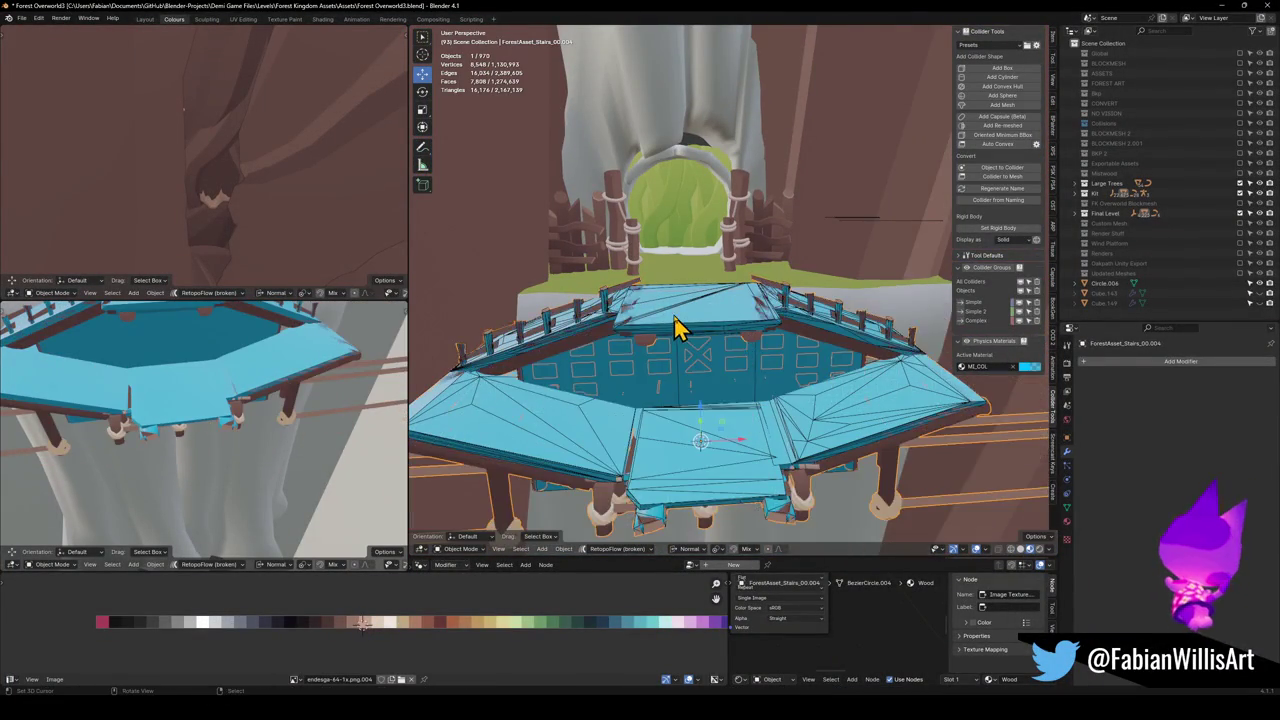
scroll(690, 332, "down", 2)
key("alt+h")
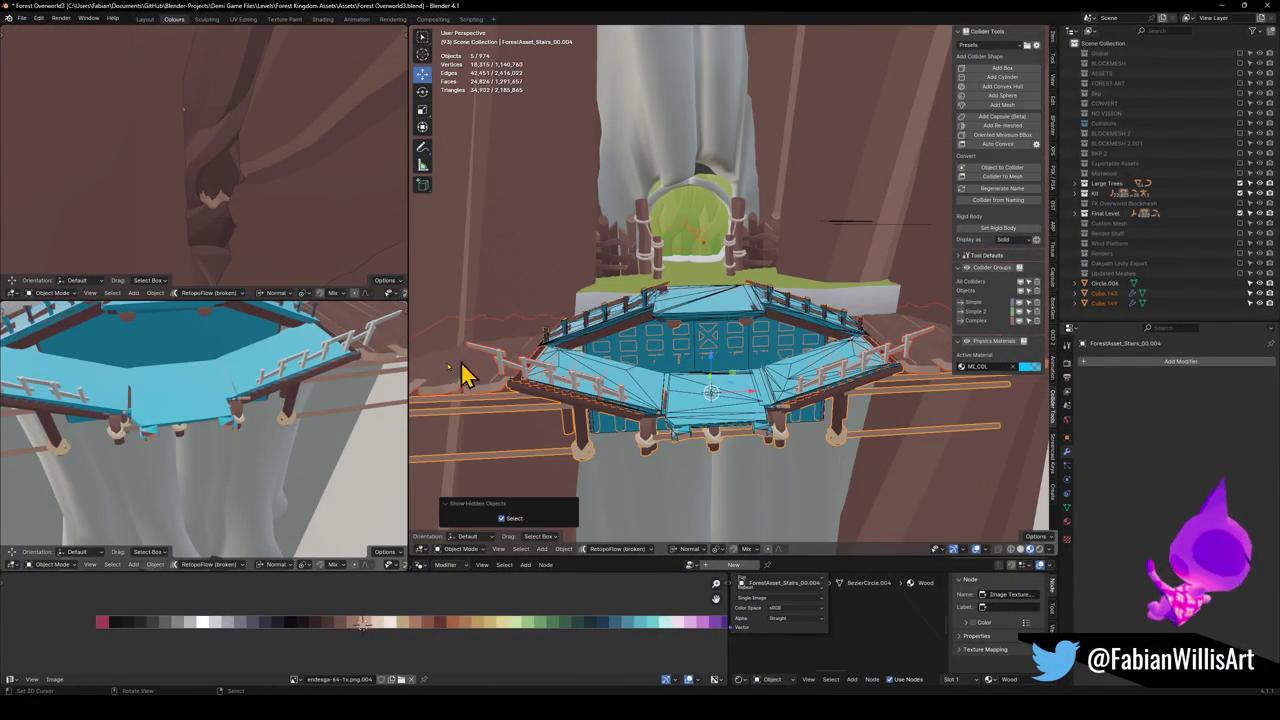
key("ctrl+z")
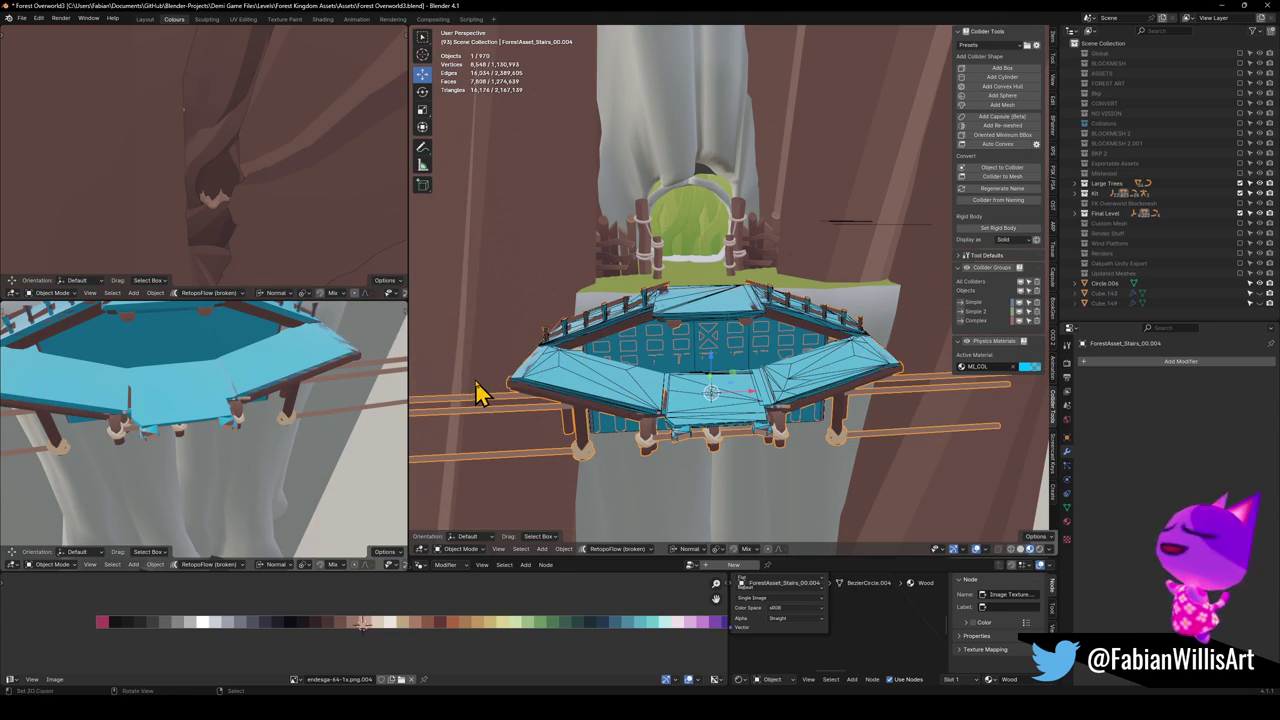
key("alt+h")
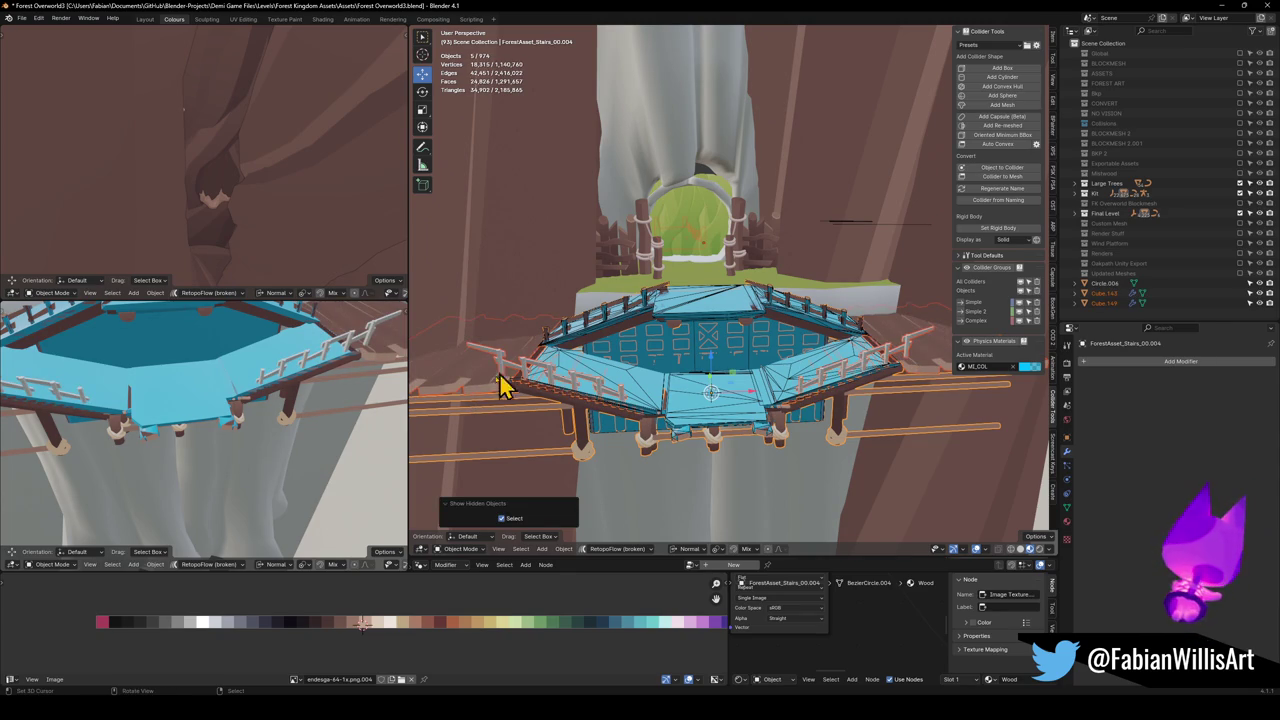
left_click(491, 386)
key("Delete")
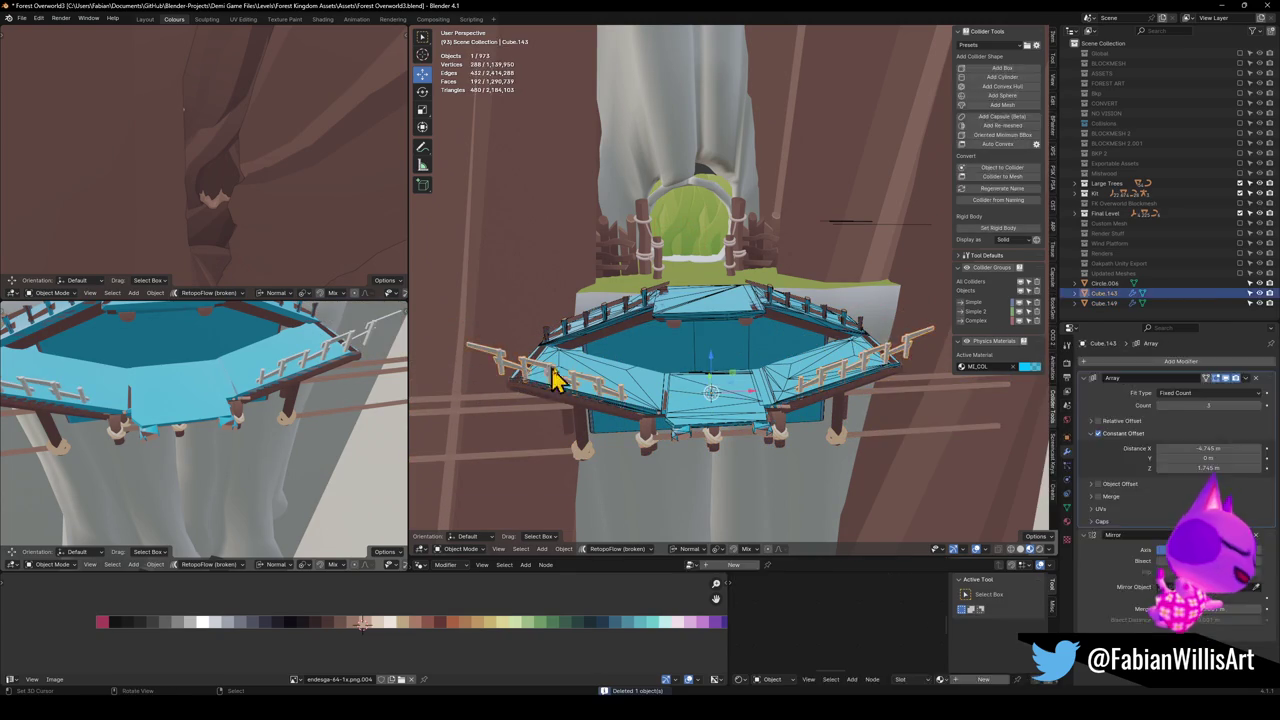
scroll(700, 250, "up", 5)
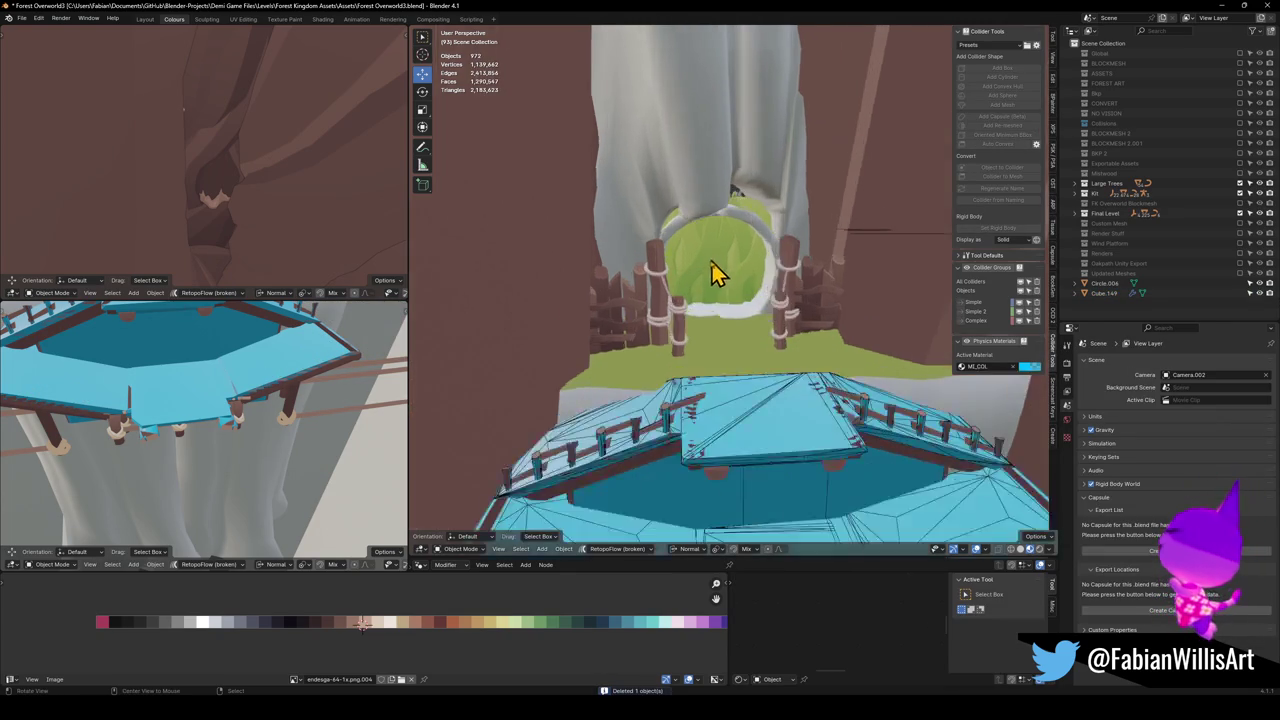
key("shift+grave")
key("w")
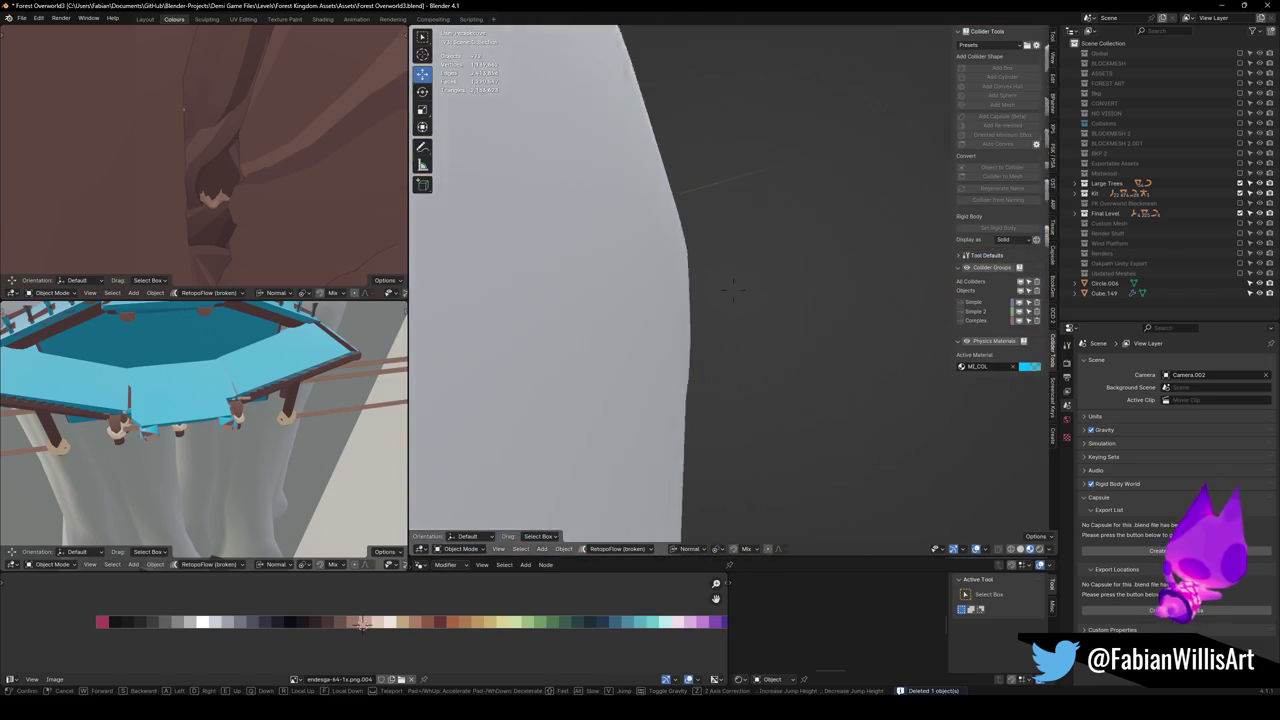
key("s")
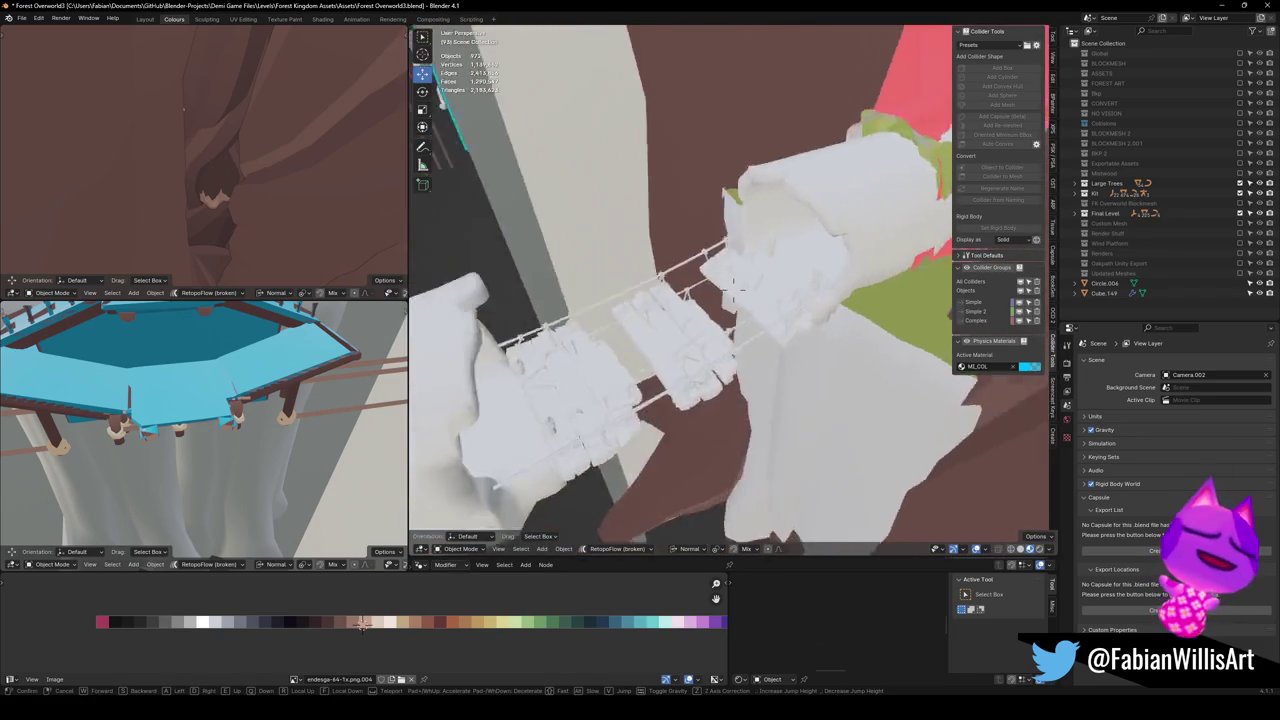
Delete the stray rope across the bridge planks, then walk back to the blue platform
left_click(690, 300)
left_click(806, 323)
key("Delete")
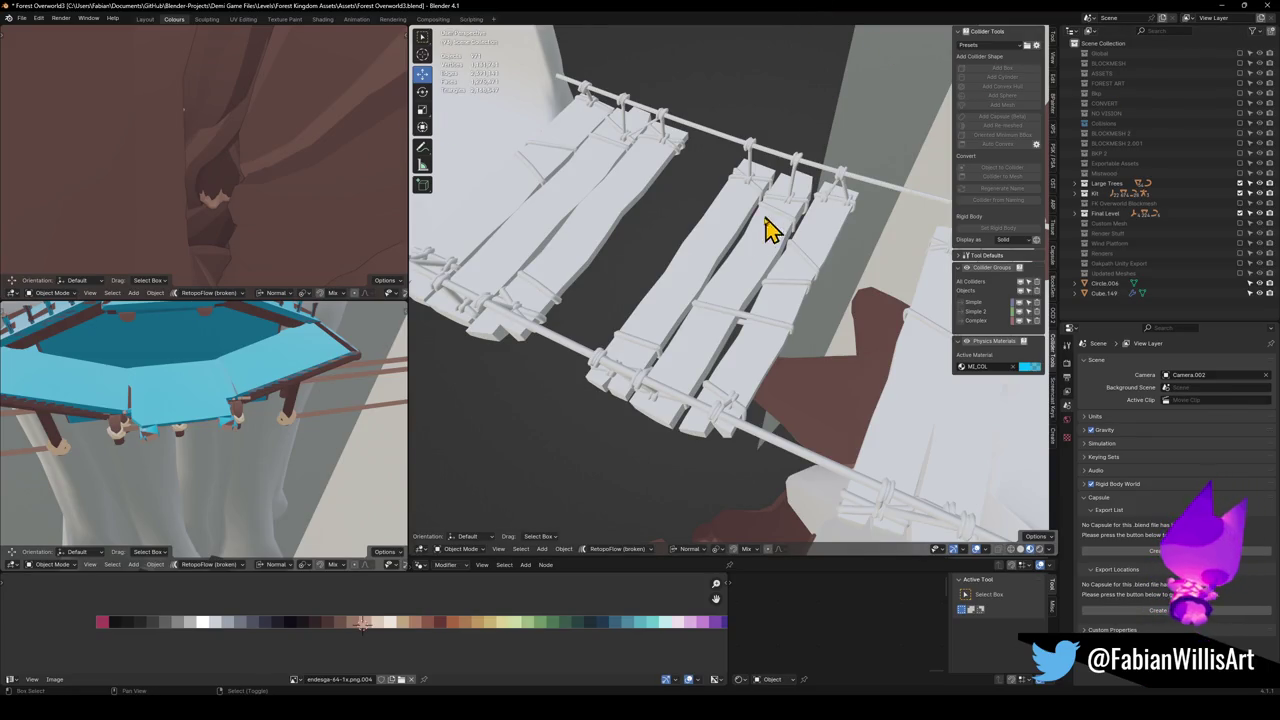
key("shift+grave")
key("s")
left_click(723, 287)
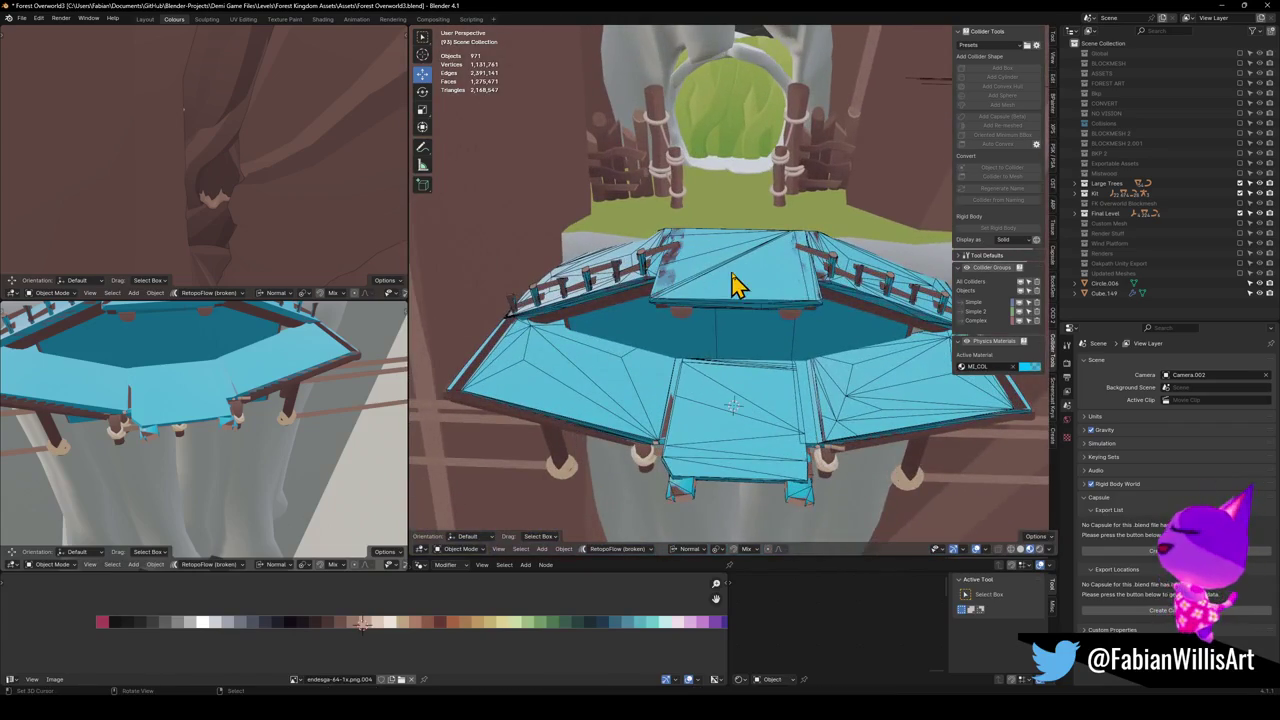
Save the file and select the stair and railing colliders, lifting them to check beneath
left_click(723, 287)
key("ctrl+s")
left_click(650, 410, "shift")
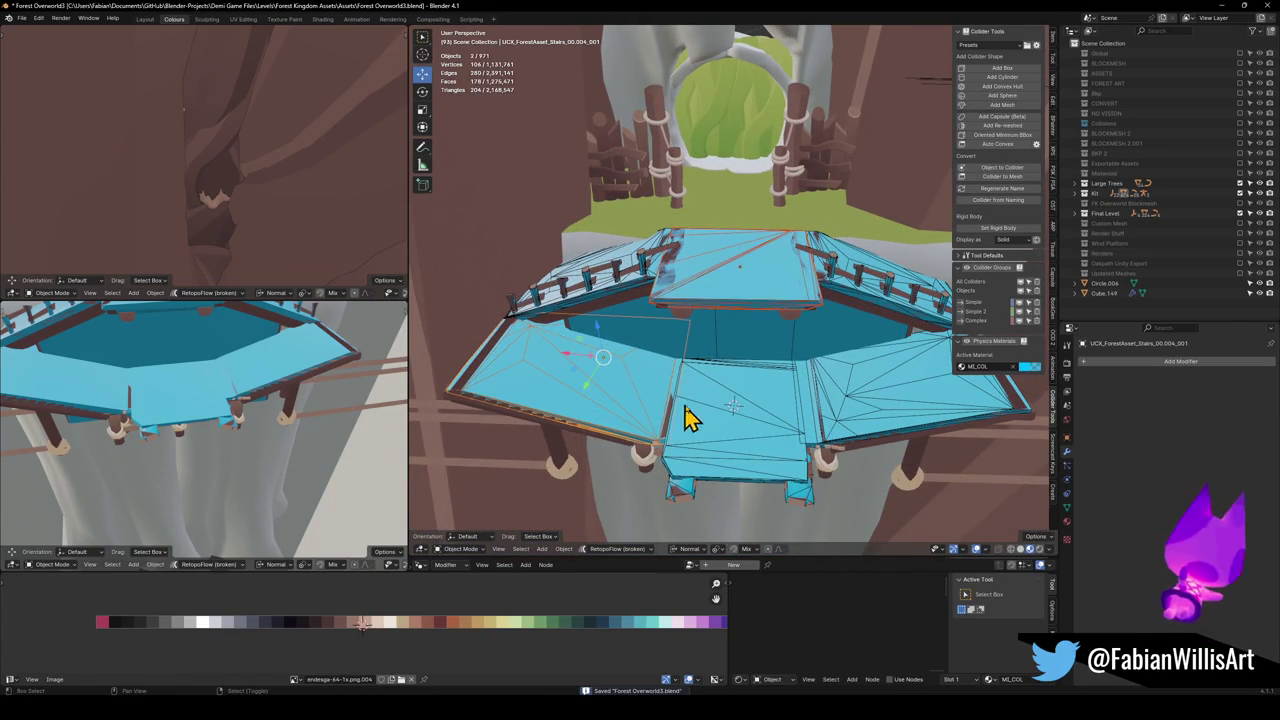
left_click(737, 420, "shift")
left_click(872, 410, "shift")
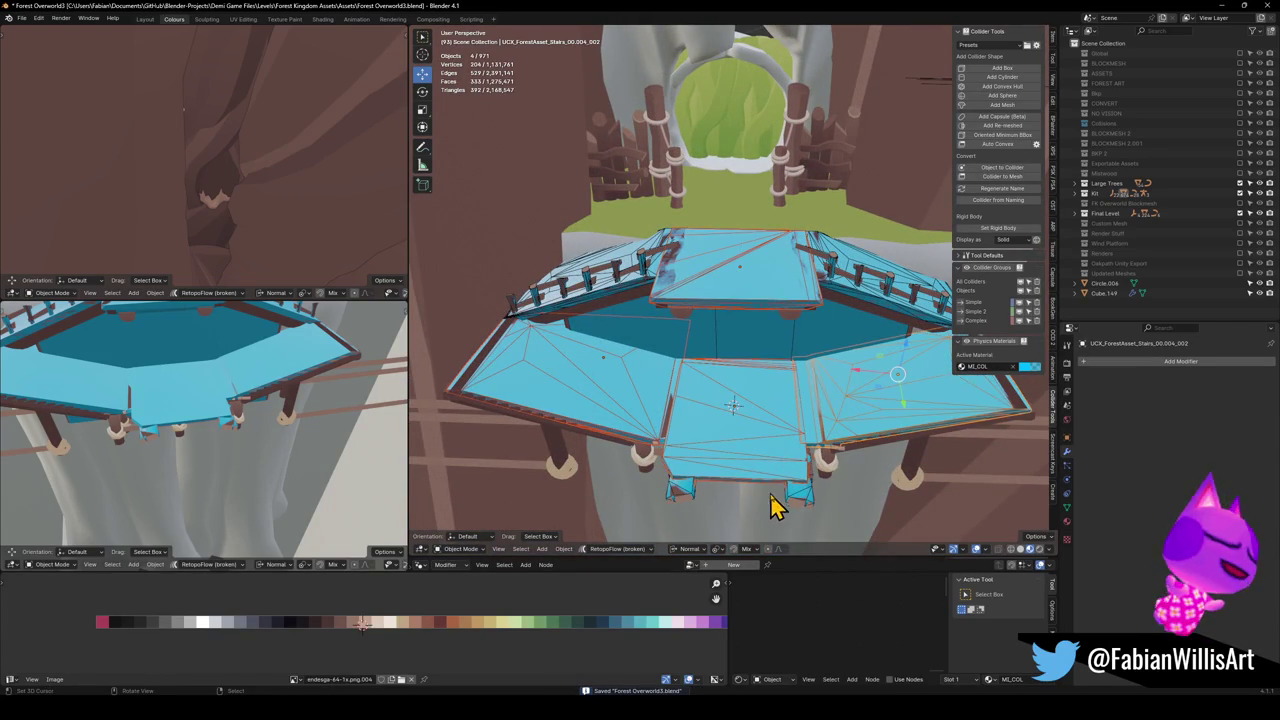
left_click(800, 498, "shift")
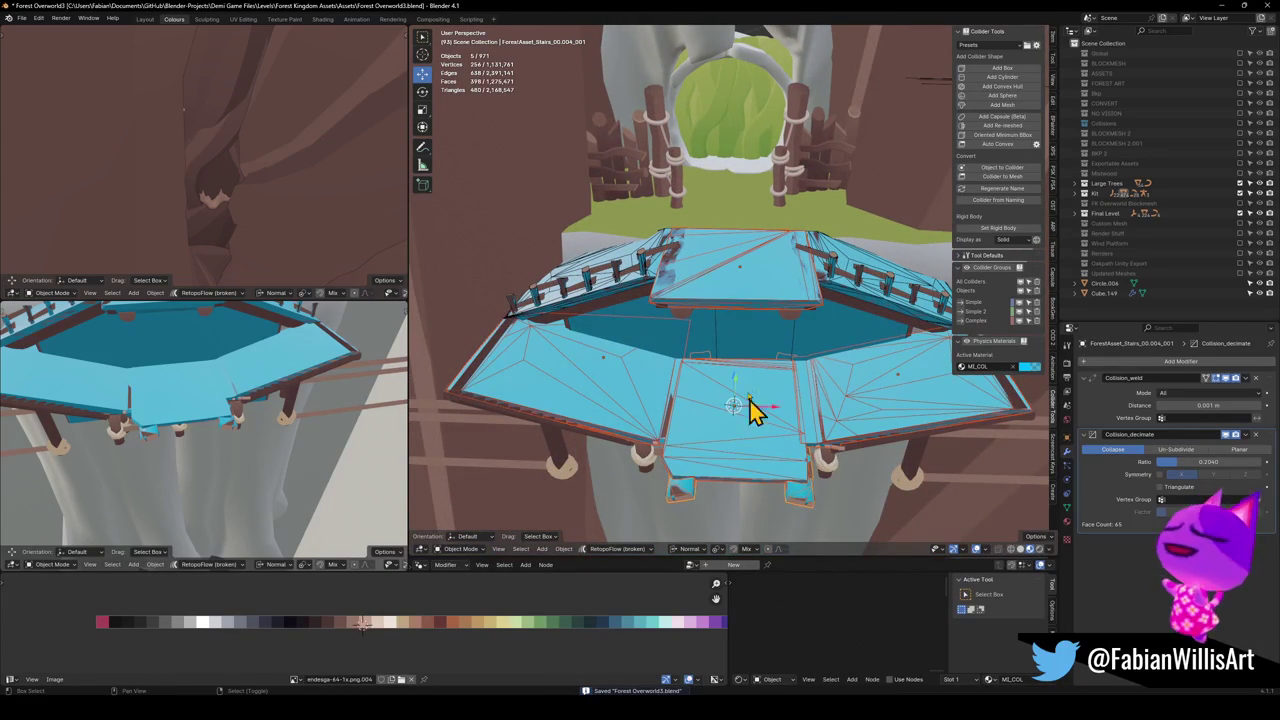
left_click(590, 295, "shift")
left_click(590, 285, "shift")
key("g")
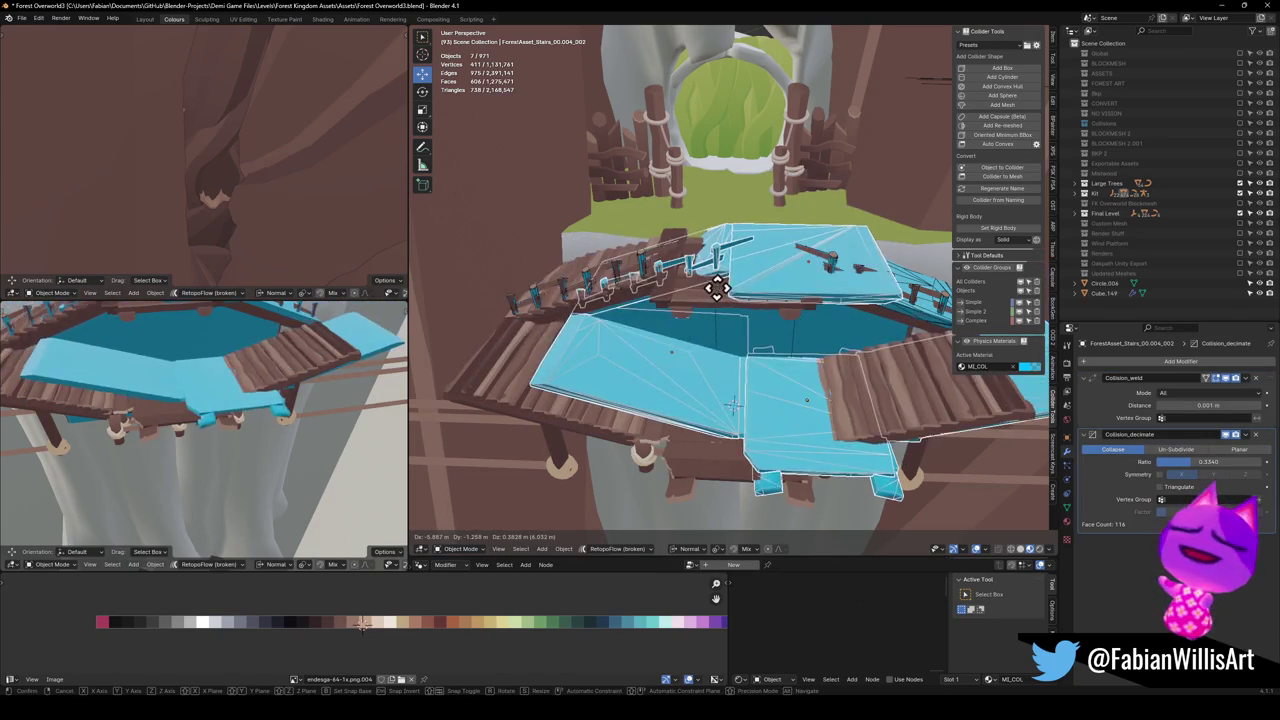
left_click(700, 260)
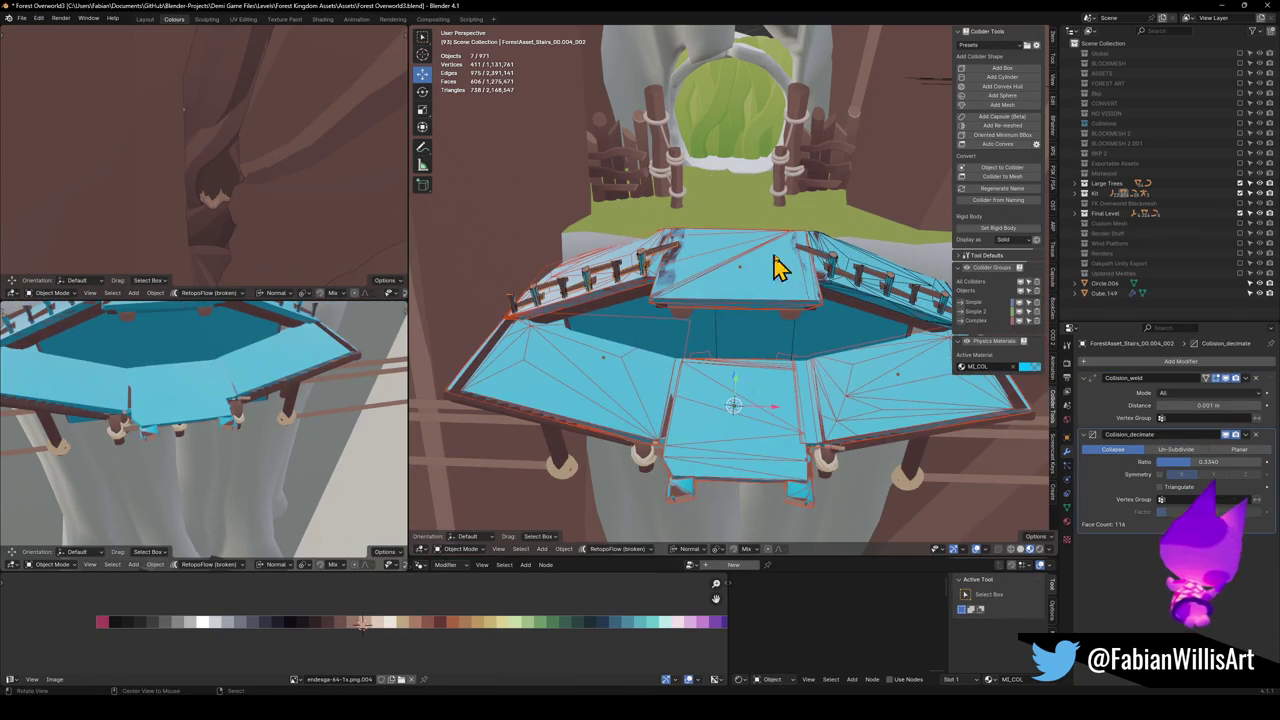
Add two more collider pieces to the selection and check underneath them on the walkway
left_click(829, 277, "shift")
left_click(843, 286, "shift")
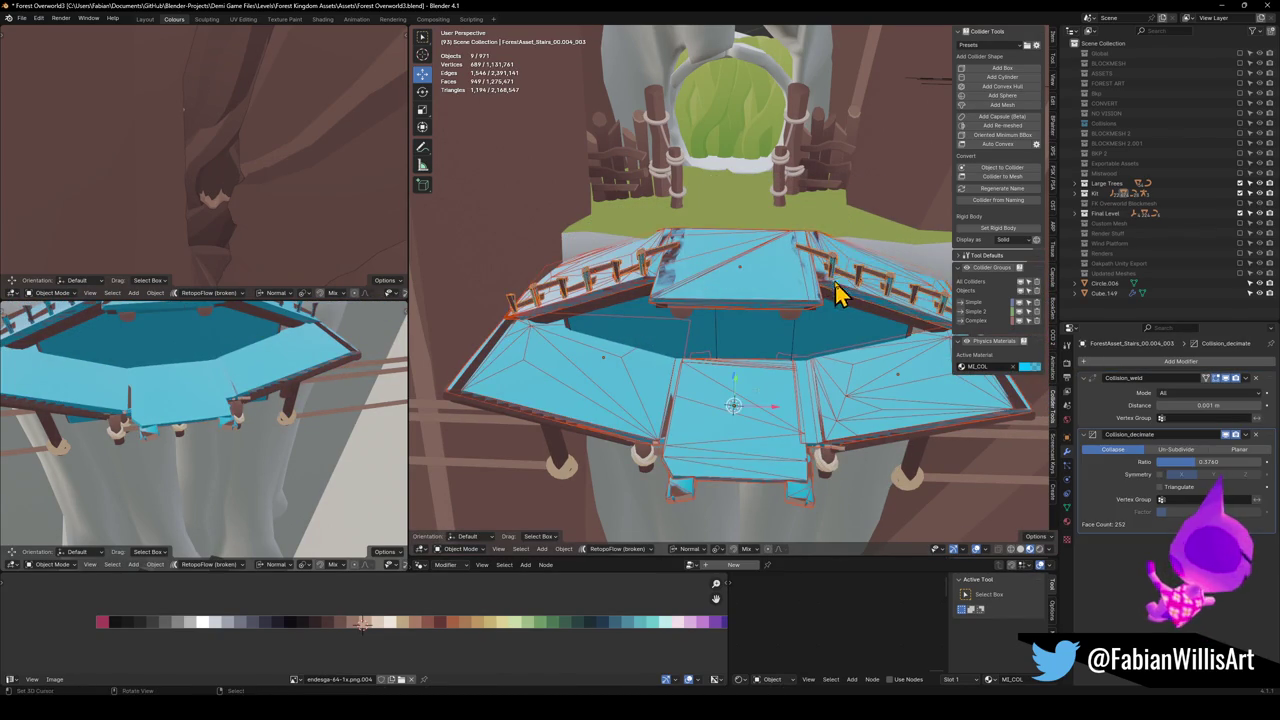
key("g")
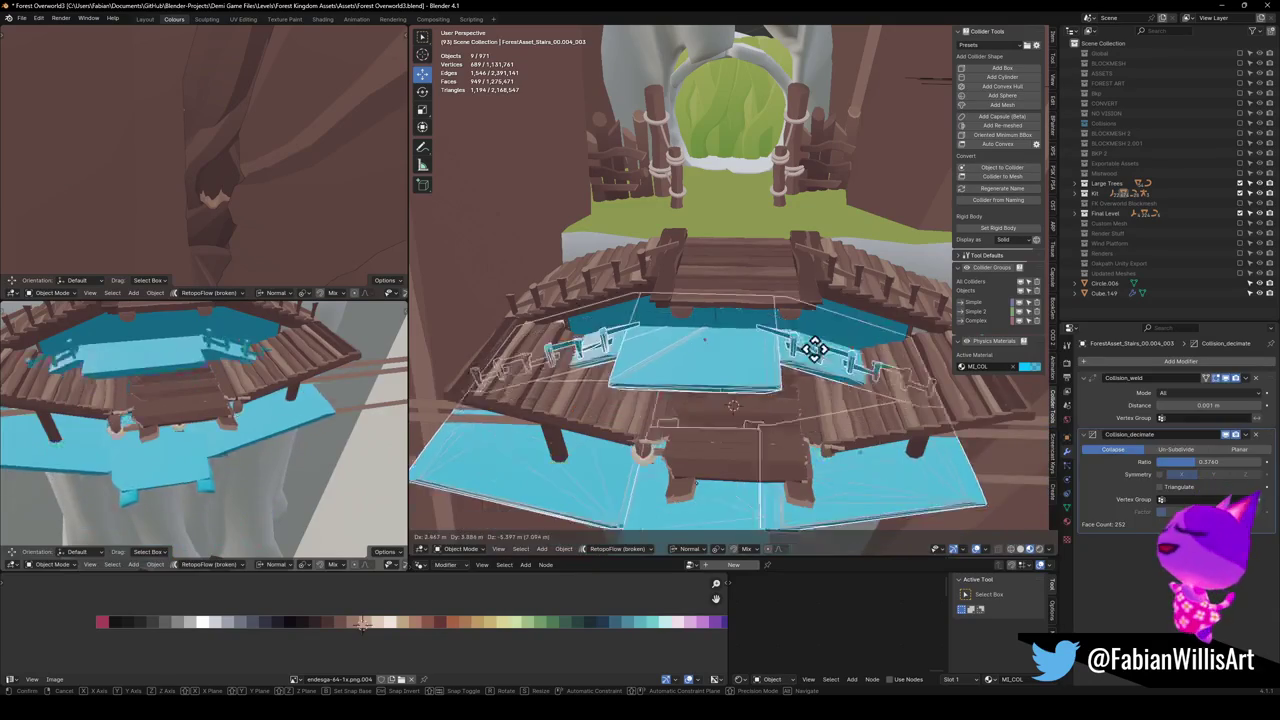
left_click(831, 214)
mouse_move(831, 214)
left_mouse_down()
mouse_move(743, 200)
mouse_move(737, 307)
mouse_move(778, 285)
left_mouse_up()
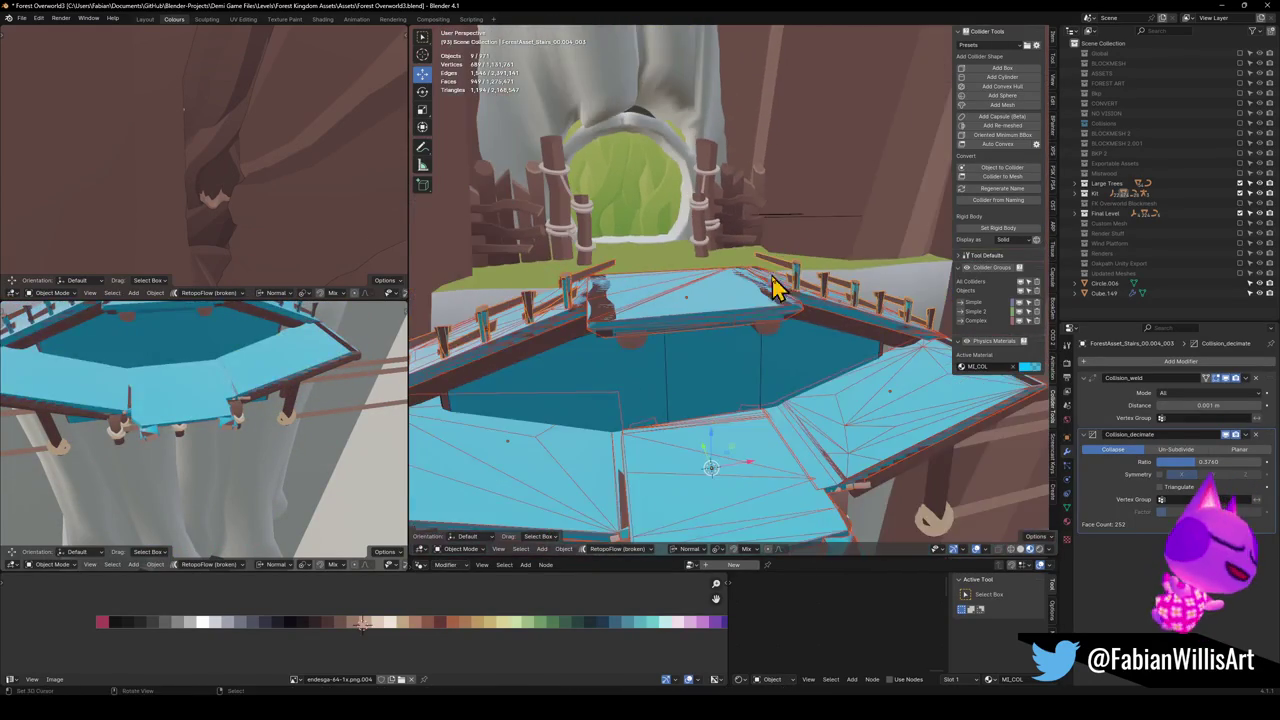
key("shift+d")
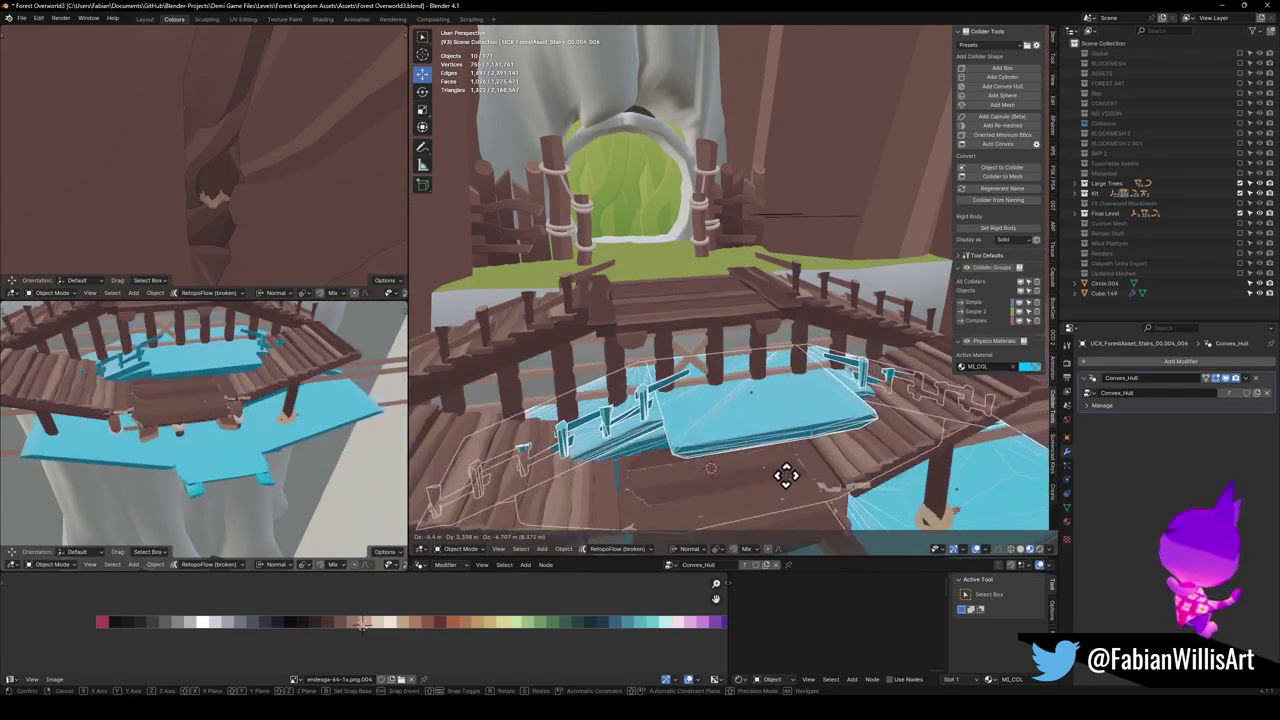
Convert the selected colliders to plain meshes via Quick Favorites
right_click(778, 475)
mouse_move(778, 475)
left_mouse_down()
mouse_move(709, 337)
mouse_move(737, 326)
mouse_move(731, 297)
mouse_move(637, 343)
mouse_move(560, 334)
mouse_move(763, 323)
left_mouse_up()
key("g")
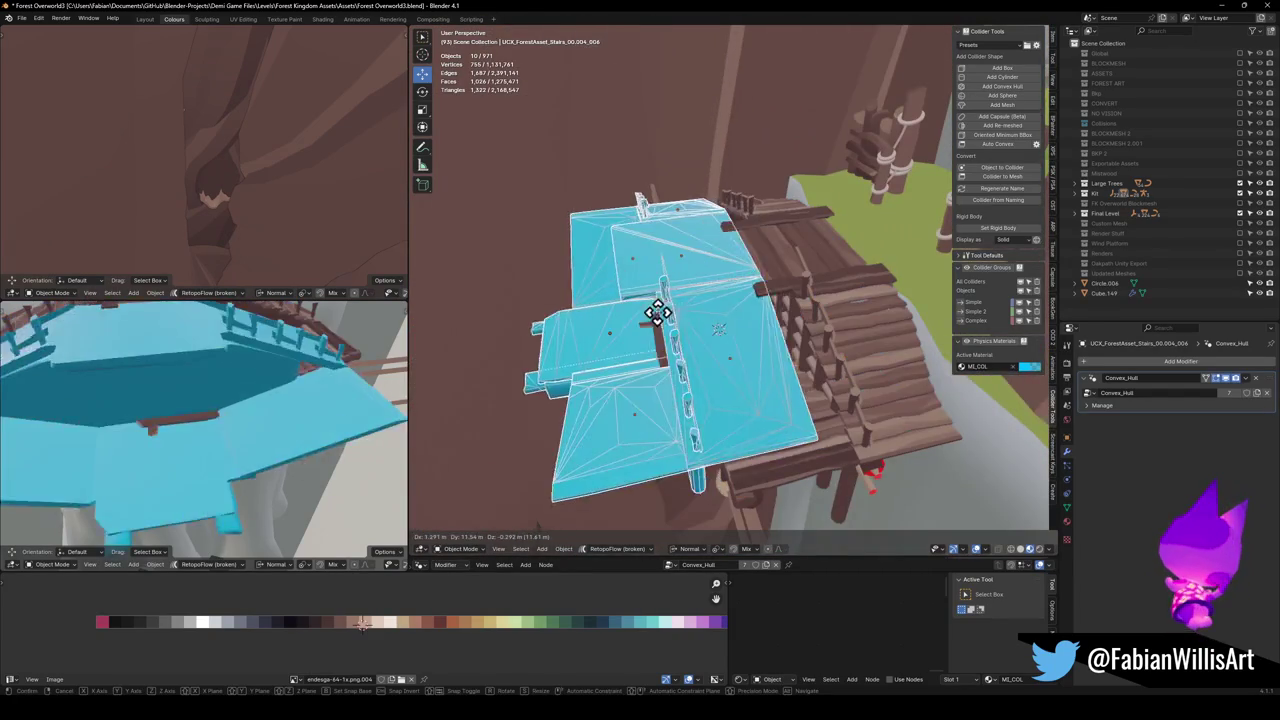
right_click(557, 311)
key("q")
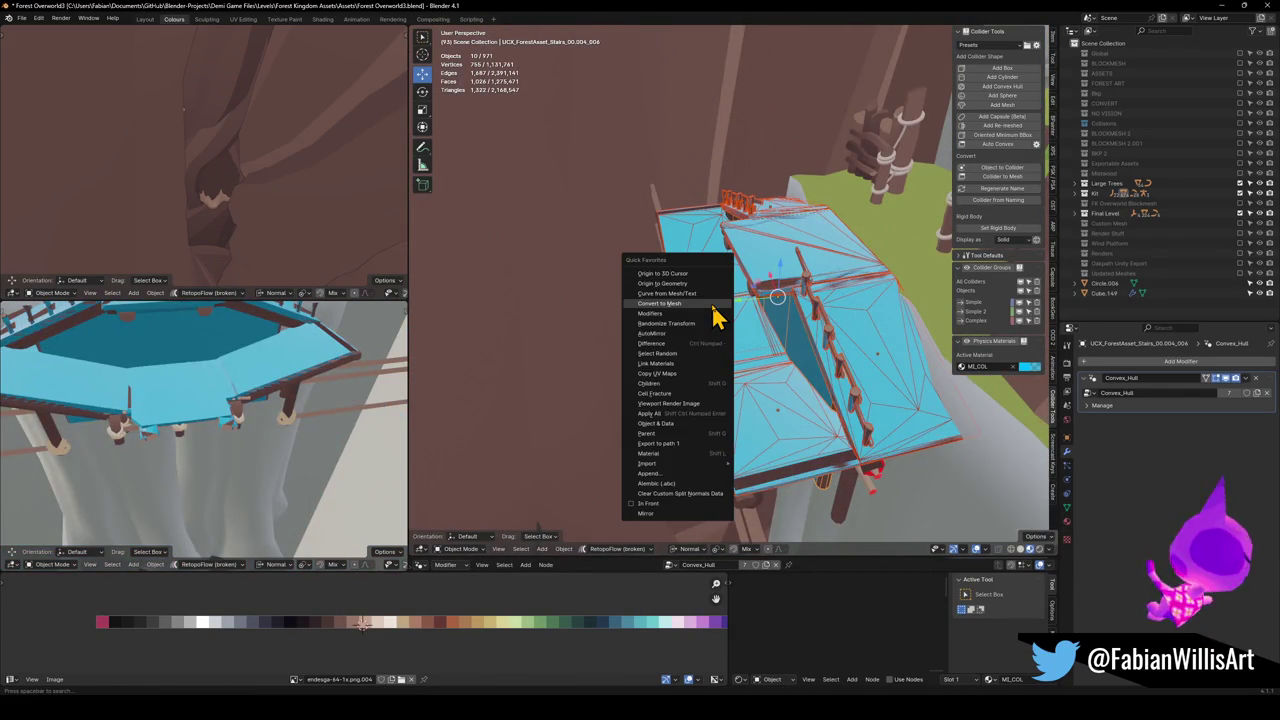
left_click(713, 304)
Isolate the ten colliders and merge them into one UCX_ForestAsset_Stairs_00.004_006 mesh
mouse_move(726, 309)
left_mouse_down()
mouse_move(651, 334)
mouse_move(722, 316)
mouse_move(760, 380)
mouse_move(858, 335)
mouse_move(657, 331)
mouse_move(800, 297)
mouse_move(851, 317)
mouse_move(717, 374)
mouse_move(651, 357)
mouse_move(757, 331)
mouse_move(620, 340)
mouse_move(686, 349)
mouse_move(680, 329)
mouse_move(634, 351)
mouse_move(688, 343)
left_mouse_up()
scroll(720, 315, "up", 3)
key("shift+h")
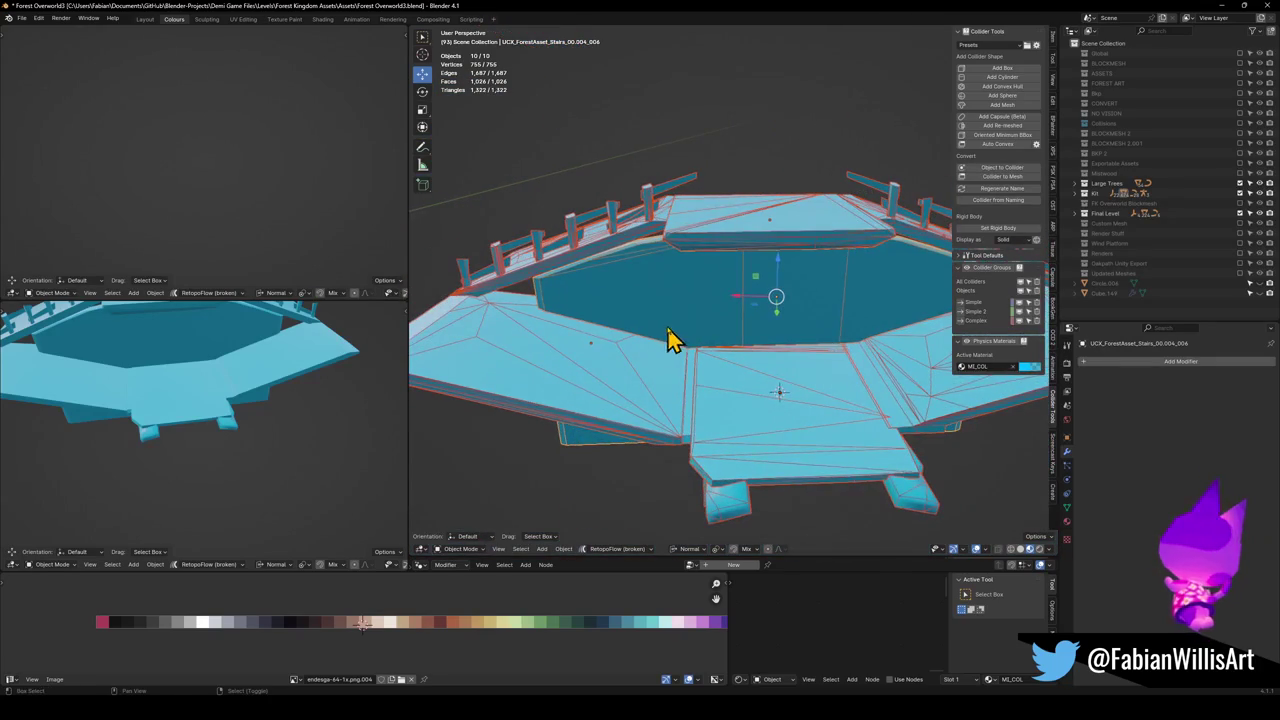
scroll(787, 300, "up", 4)
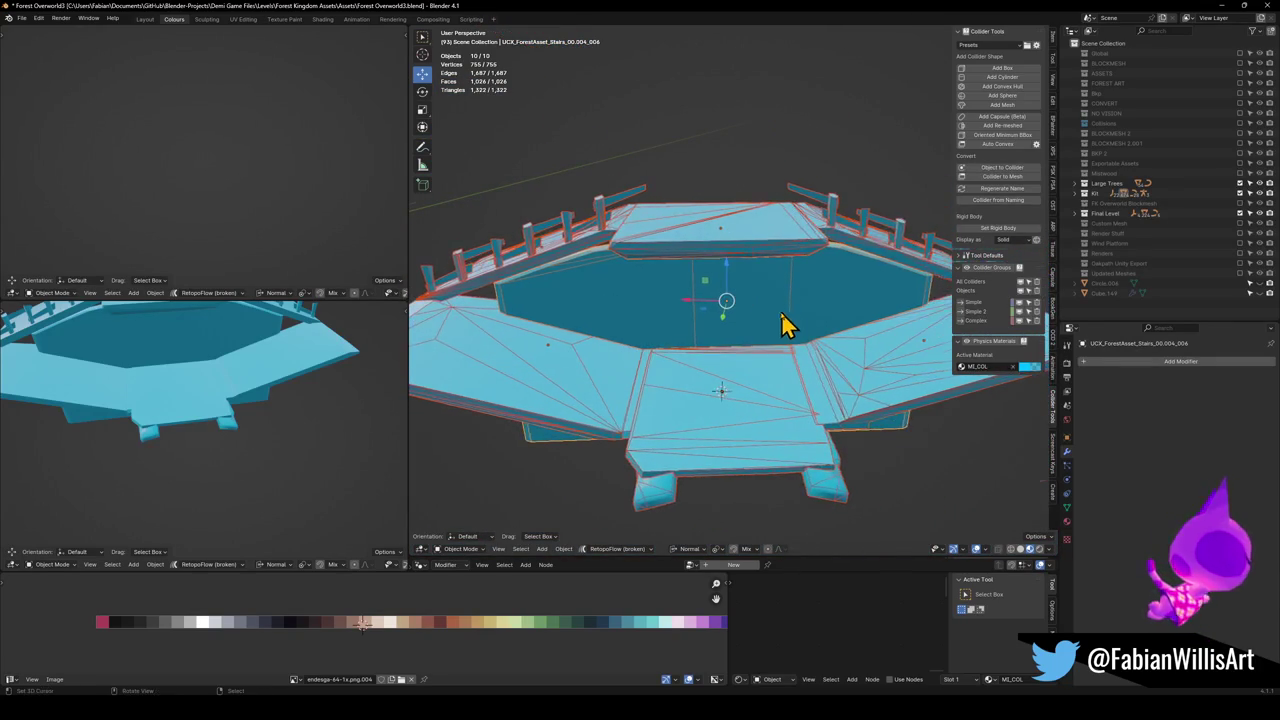
mouse_move(800, 314)
left_mouse_down()
mouse_move(851, 291)
mouse_move(868, 305)
mouse_move(783, 320)
mouse_move(774, 343)
mouse_move(794, 371)
mouse_move(743, 326)
mouse_move(849, 263)
mouse_move(695, 290)
left_mouse_up()
left_click(695, 290)
key("KP_Divide")
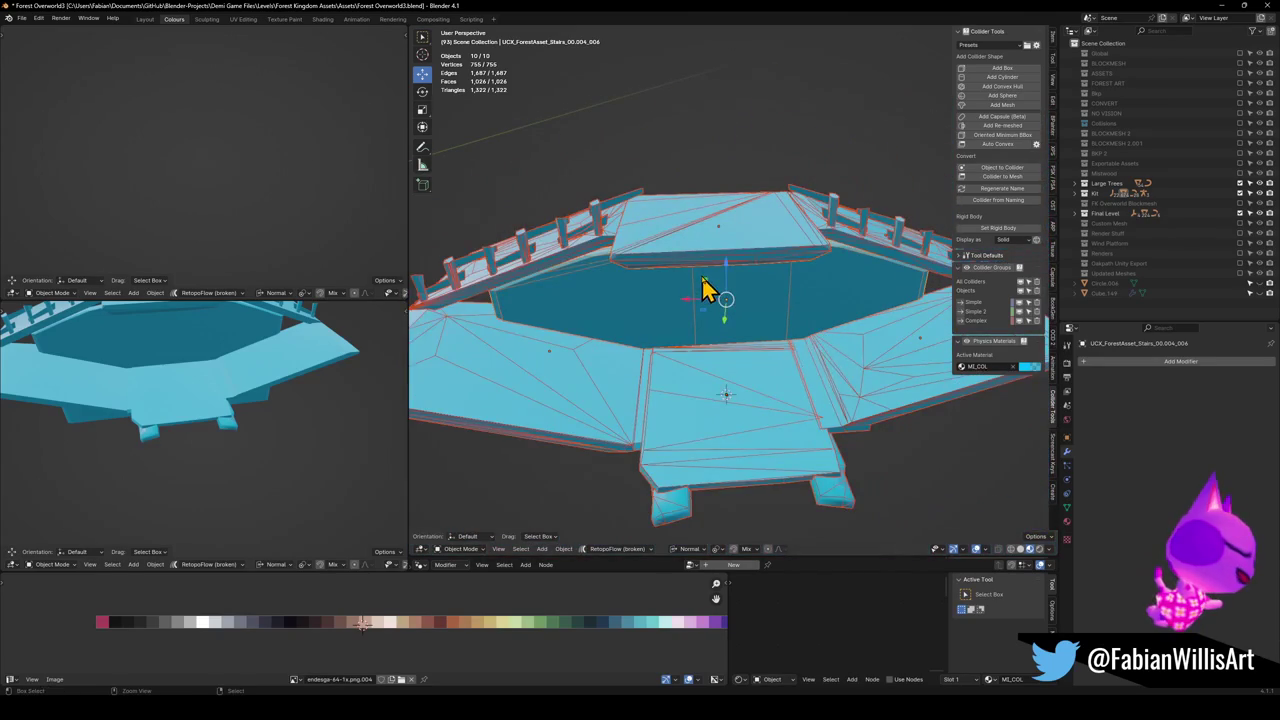
scroll(709, 337, "up", 5)
Slide a floor face under the railing toward the wall using Normal orientation
key("Tab")
scroll(703, 354, "up", 2)
mouse_move(703, 354)
left_mouse_down()
mouse_move(666, 366)
mouse_move(738, 358)
left_mouse_up()
left_click(666, 366)
key("comma")
left_click(740, 462)
left_click_drag(740, 462, 740, 363)
key("g")
mouse_move(594, 391)
left_mouse_down()
mouse_move(511, 408)
mouse_move(763, 291)
mouse_move(571, 294)
mouse_move(729, 283)
mouse_move(772, 318)
mouse_move(932, 323)
left_mouse_up()
left_click(508, 409)
scroll(772, 318, "up", 5)
key("g")
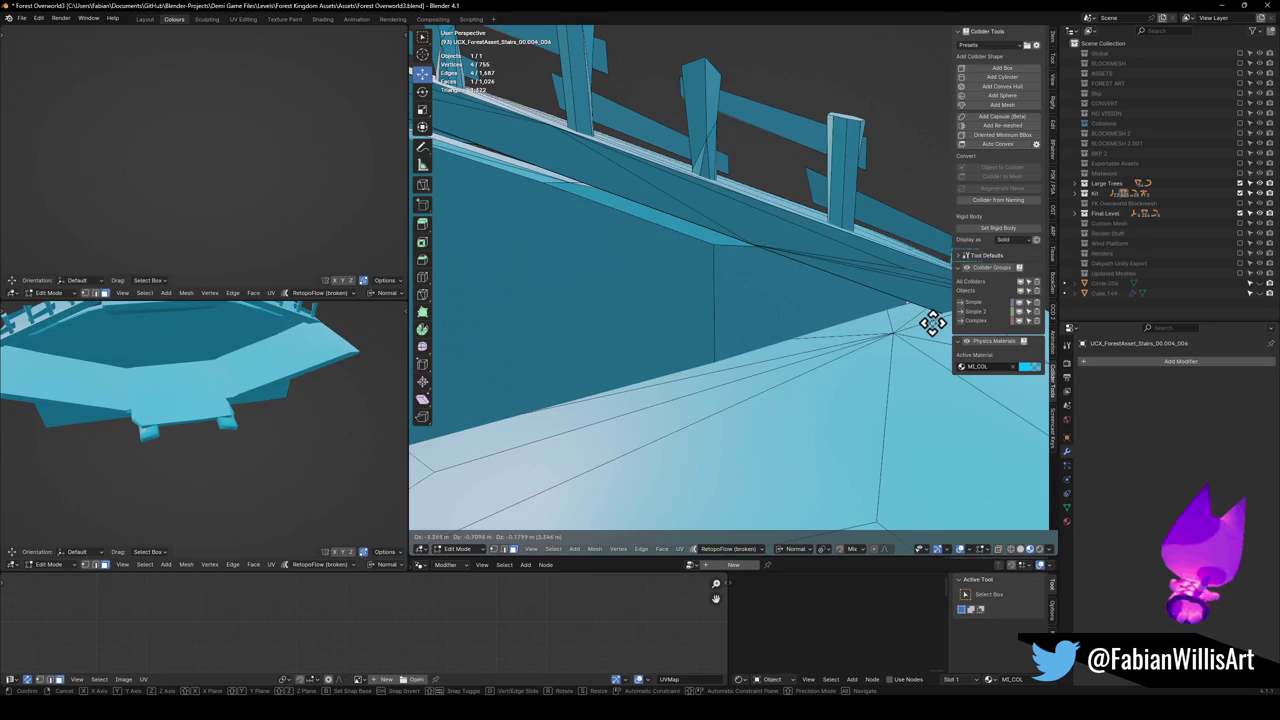
left_click(940, 332)
Return to Object Mode, save Forest Overworld3.blend and unhide the forest scene
scroll(806, 303, "down", 5)
mouse_move(706, 317)
left_mouse_down()
mouse_move(794, 309)
mouse_move(804, 296)
mouse_move(777, 306)
mouse_move(760, 343)
mouse_move(770, 340)
mouse_move(743, 342)
mouse_move(728, 371)
left_mouse_up()
key("Tab")
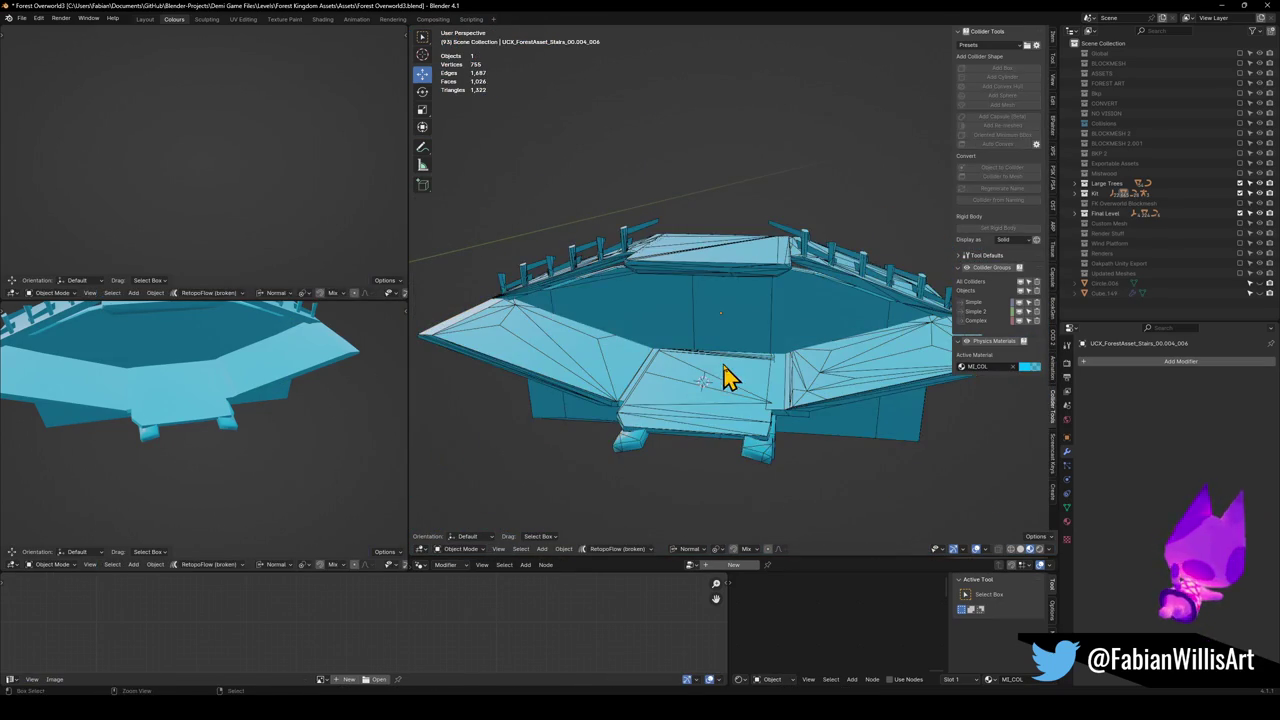
key("ctrl+s")
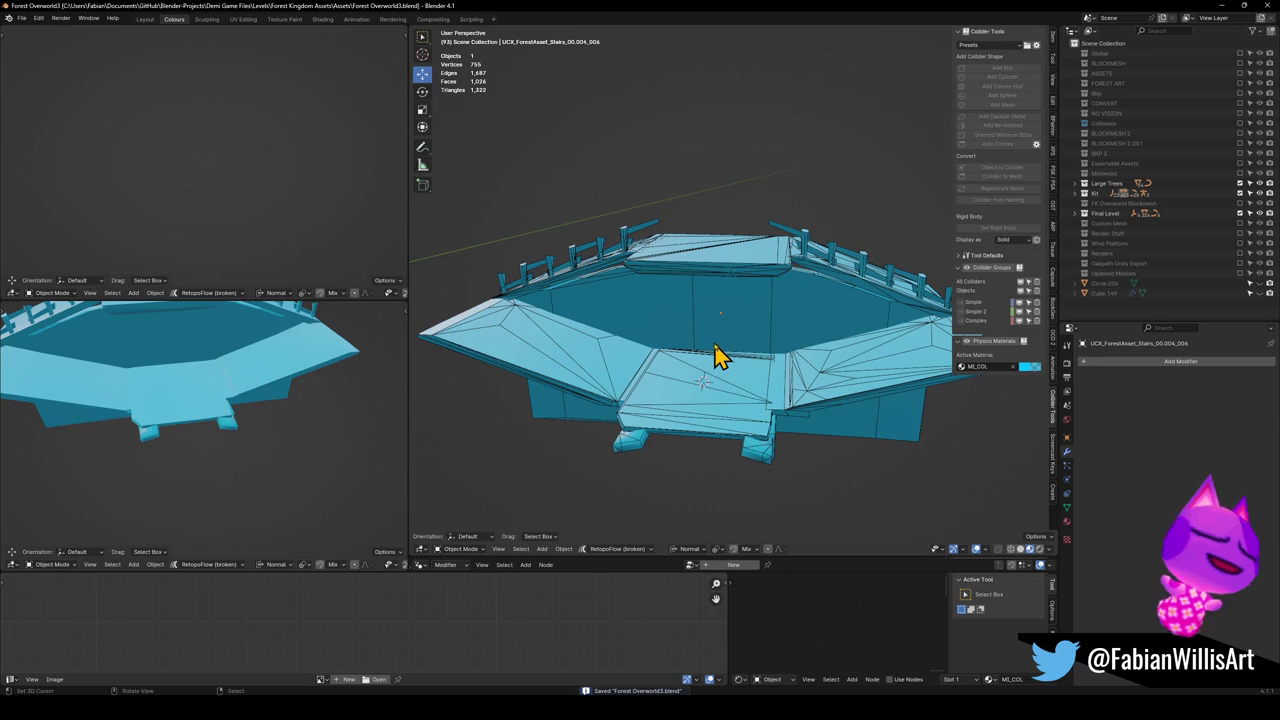
key("alt+h")
Select the FK_OVERWORLD empty together with all of its child objects
mouse_move(731, 346)
left_mouse_down()
mouse_move(714, 354)
mouse_move(745, 368)
left_mouse_up()
key("shift+grave")
key("w")
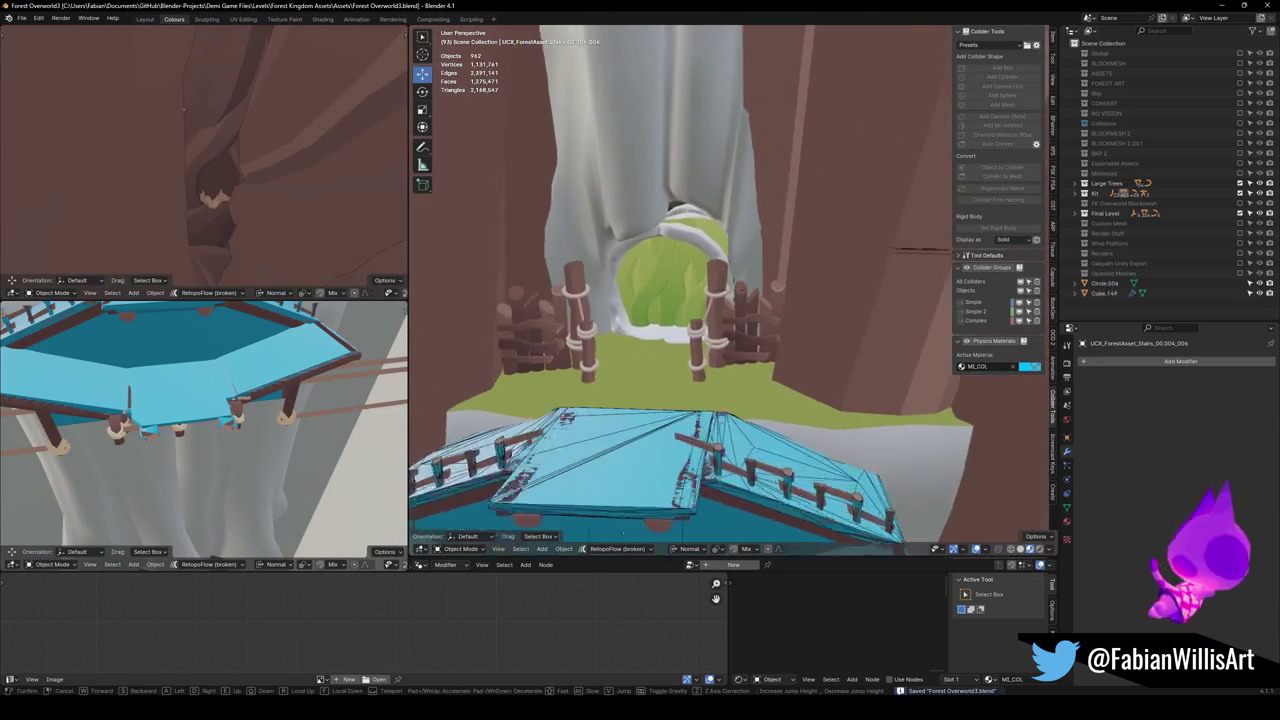
left_click(778, 358)
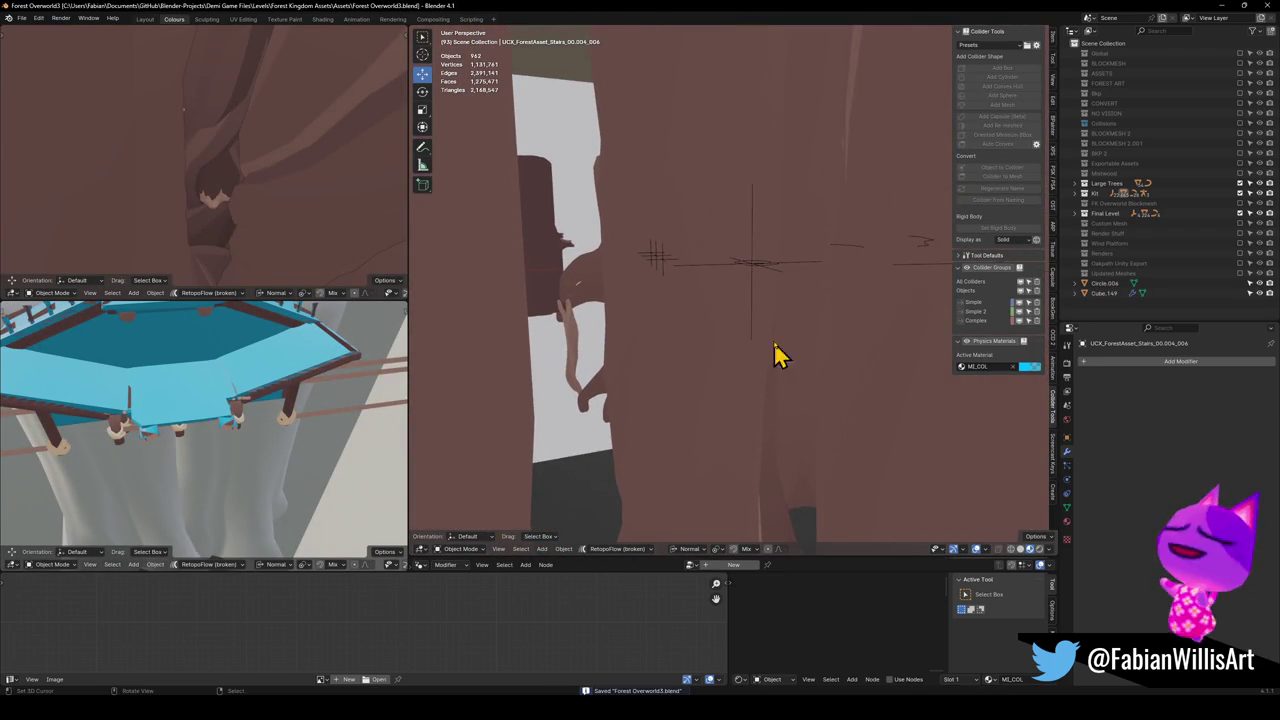
left_click(739, 272)
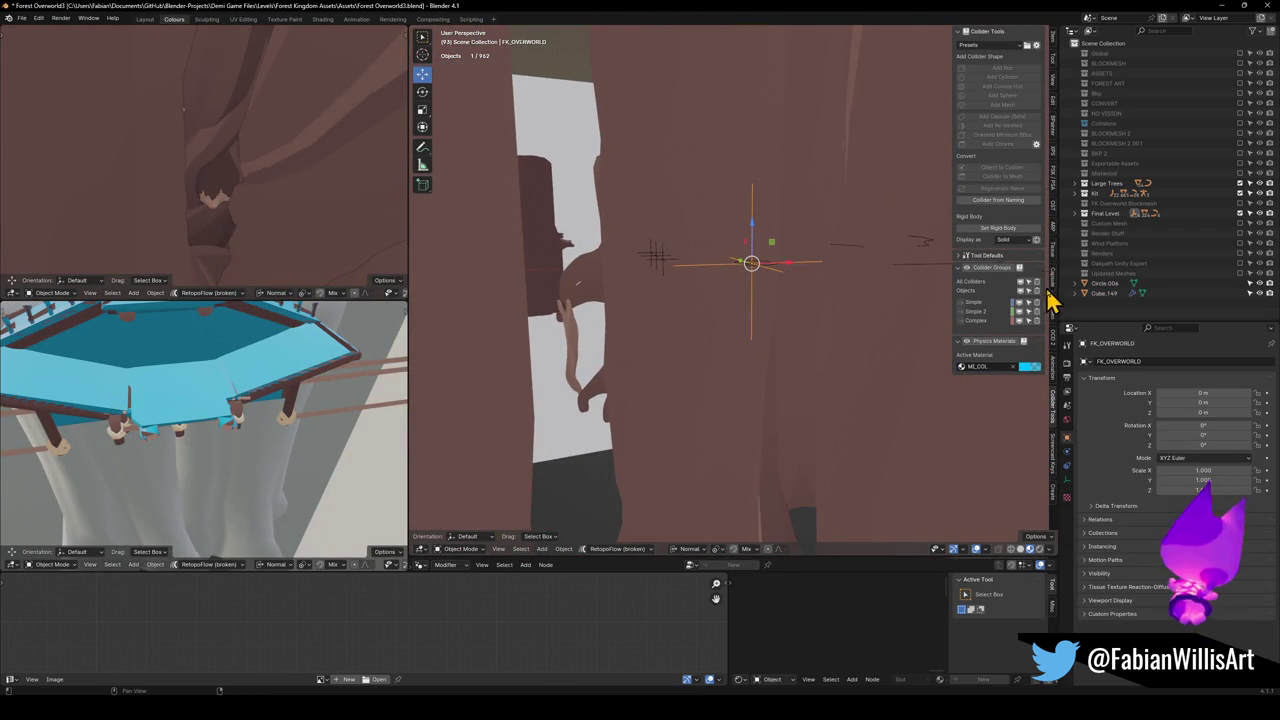
left_click(1051, 66)
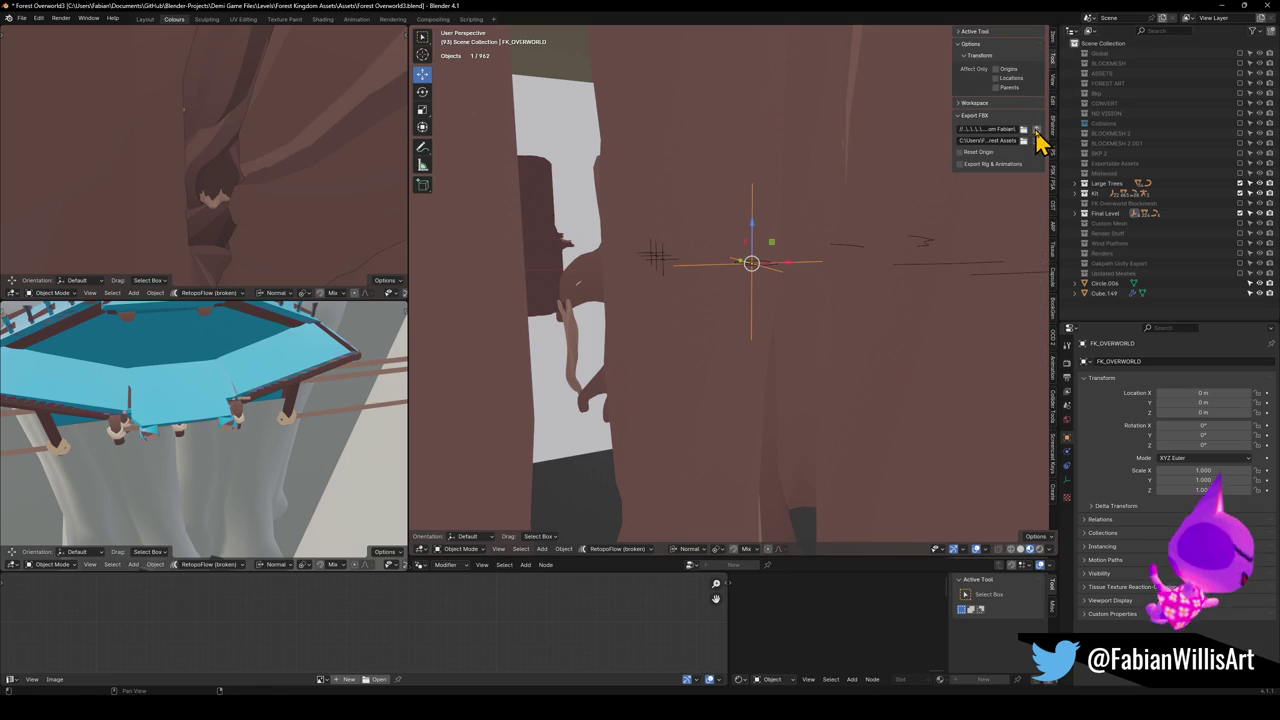
key("shift+bracketright")
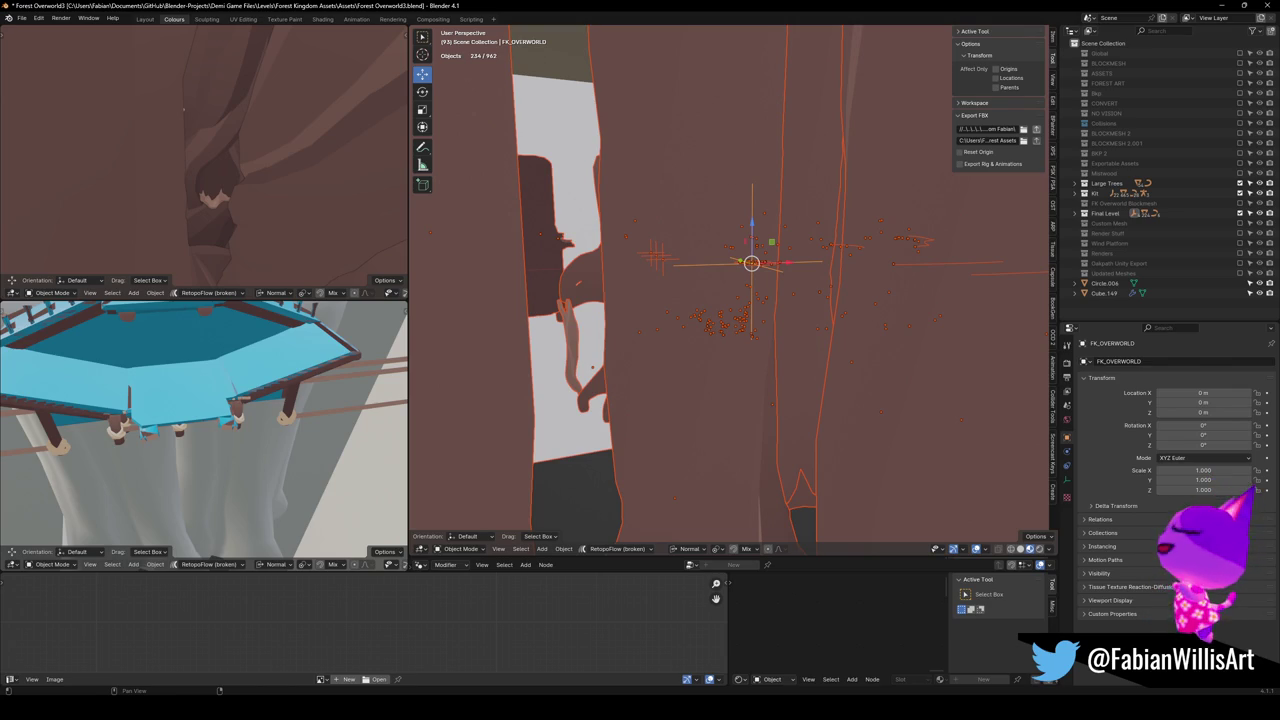
Export the hierarchy as FK_OVERWORLD.fbx, deselect all, and save Forest Overworld3.blend
left_click(1036, 130)
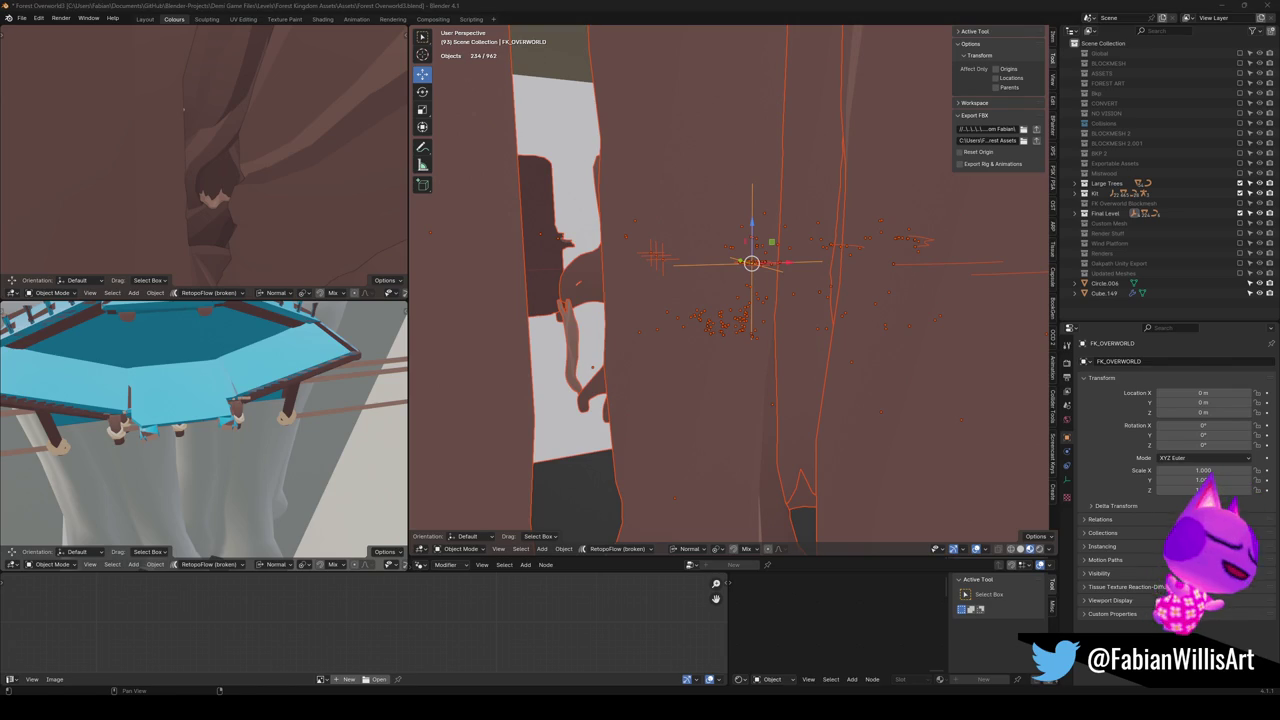
key("alt+a")
key("ctrl+s")
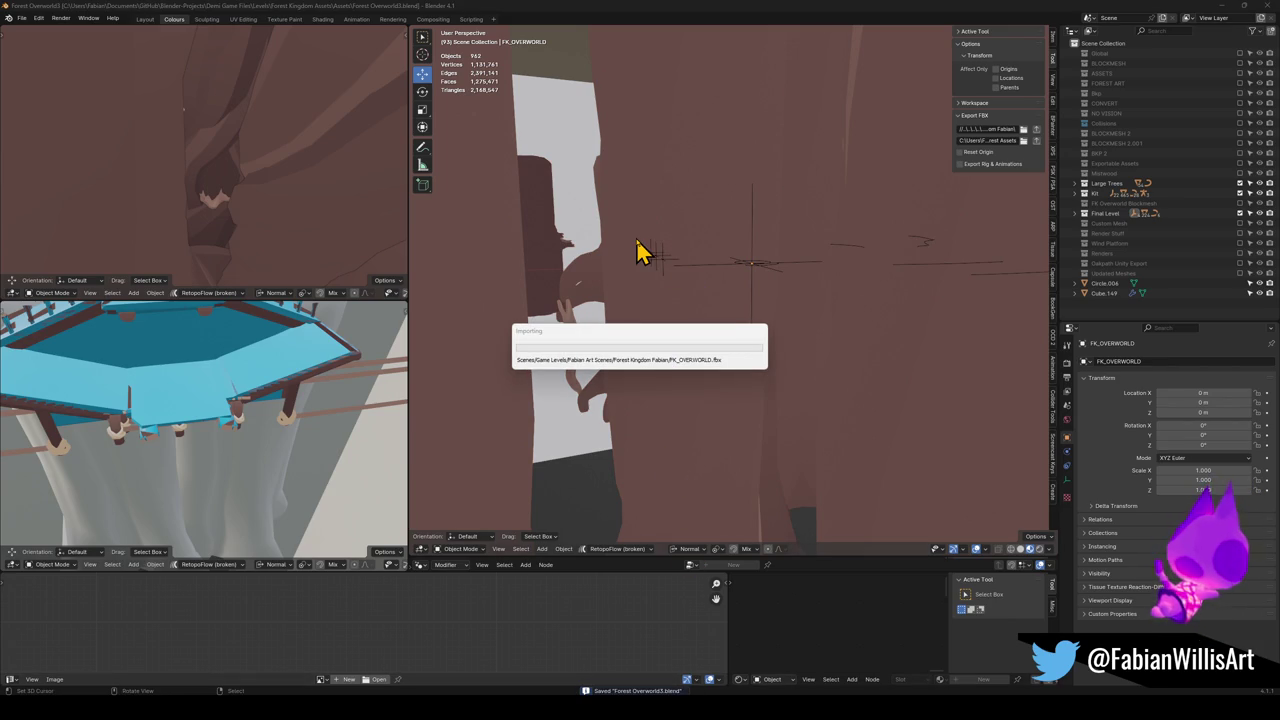
Check the tree platform in Unity's scene view, then minimize Unity to return to Blender
key("alt+Tab")
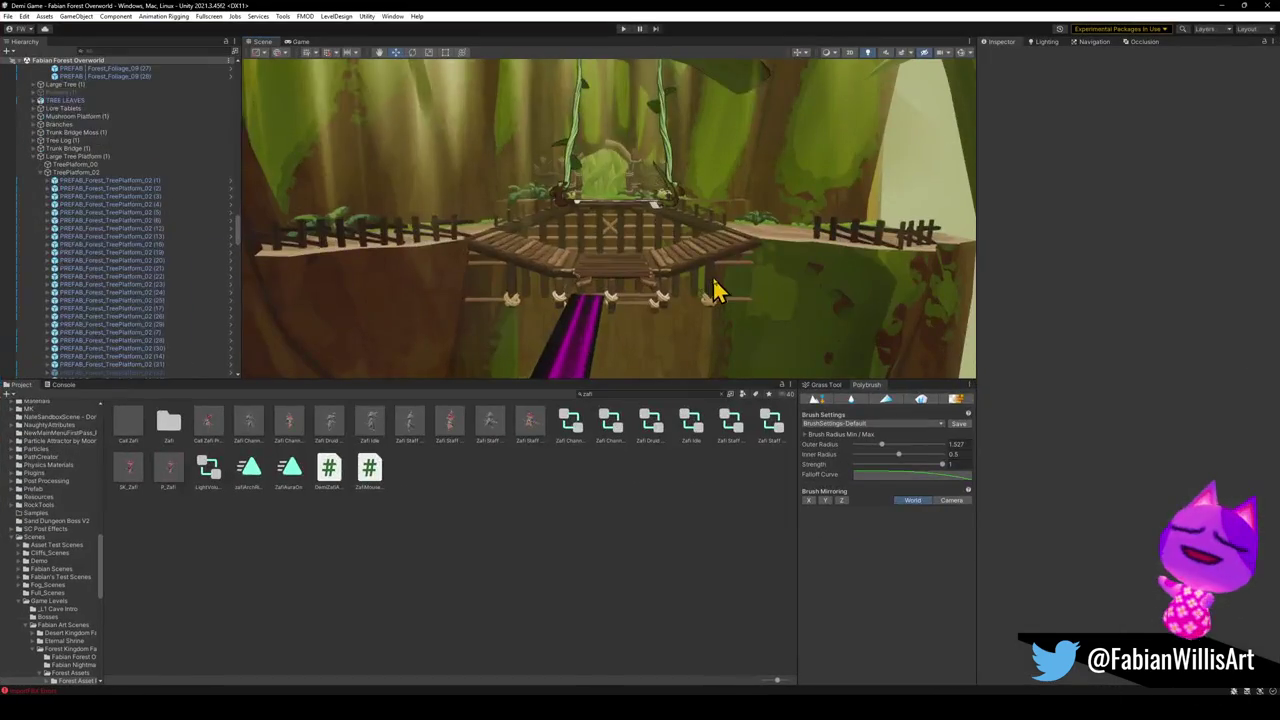
left_click_drag(702, 259, 714, 257)
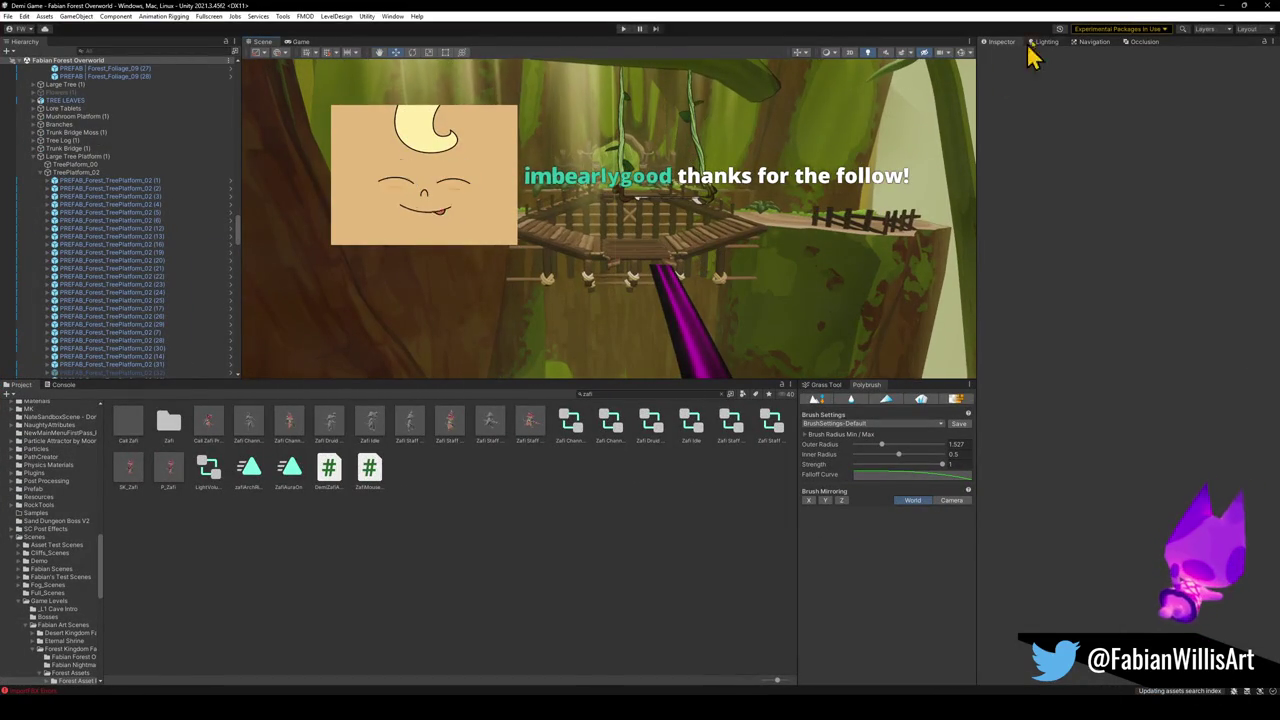
left_click(1220, 8)
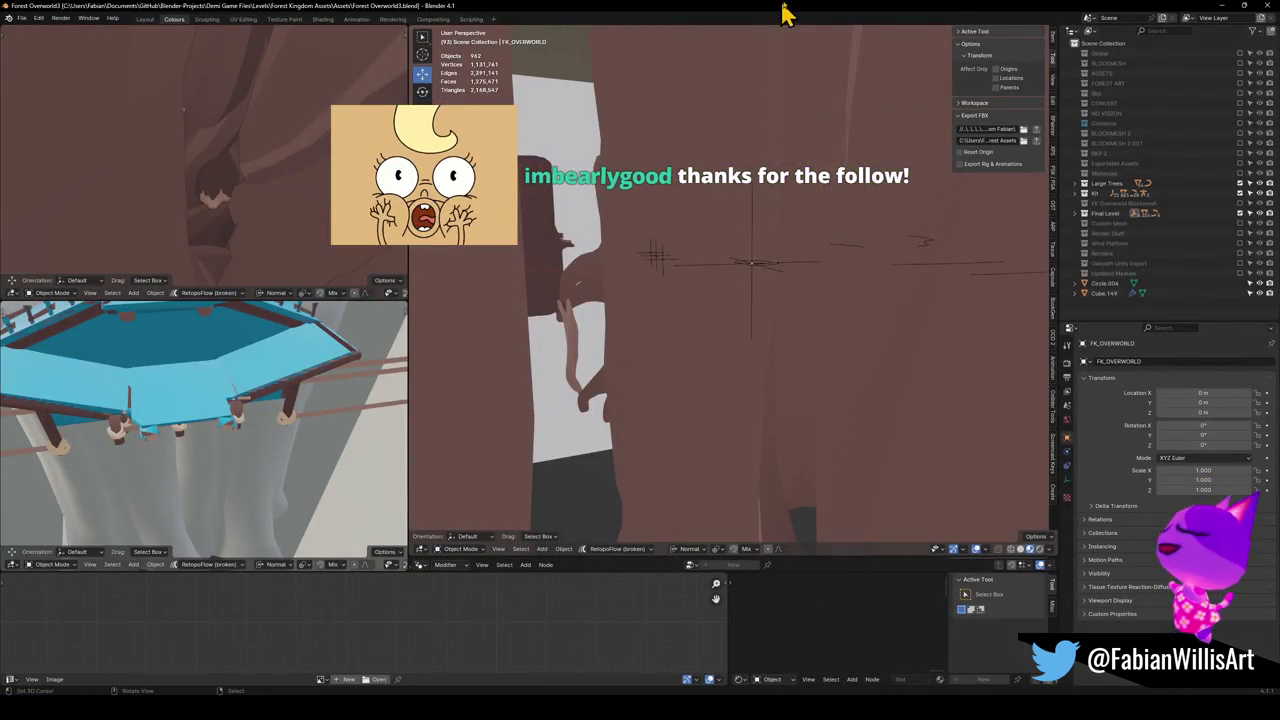
scroll(690, 205, "down", 5)
Select the UCX_ForestAsset_Stairs_00.004_004 collider and fly the view toward the COLLISION empty
left_click(614, 326)
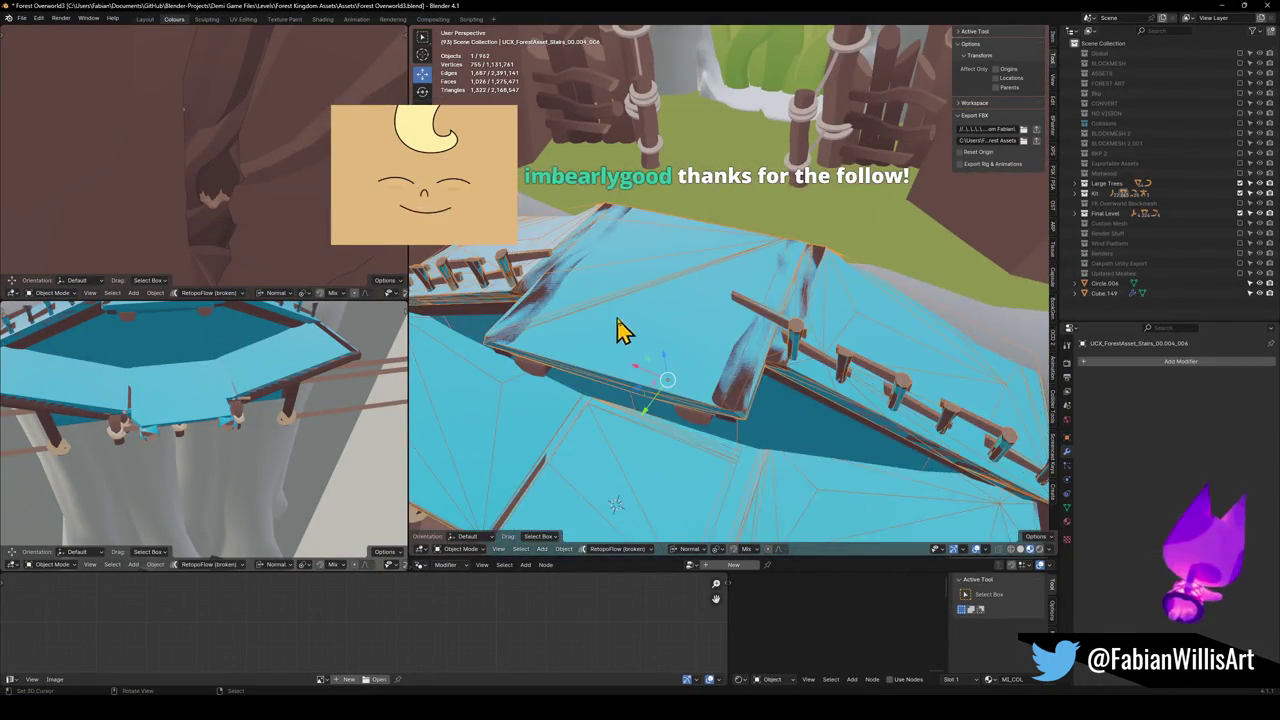
key("g")
right_click(648, 278)
key("F2")
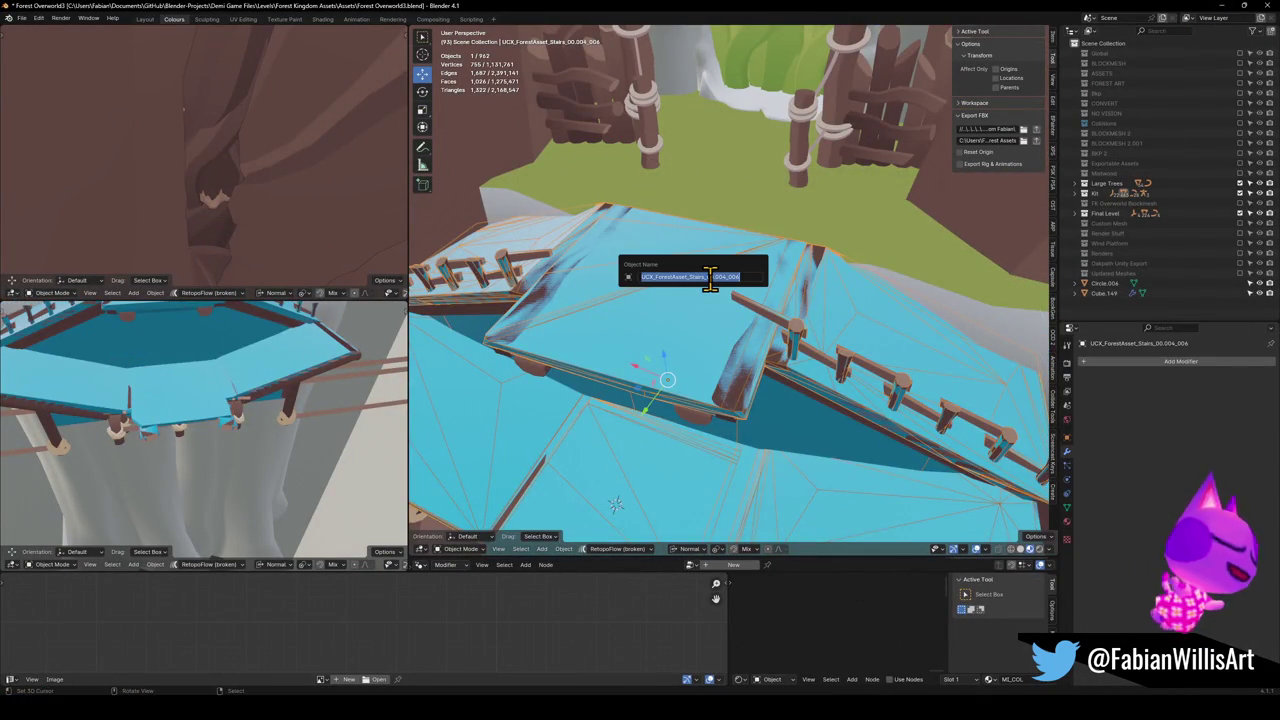
key("Escape")
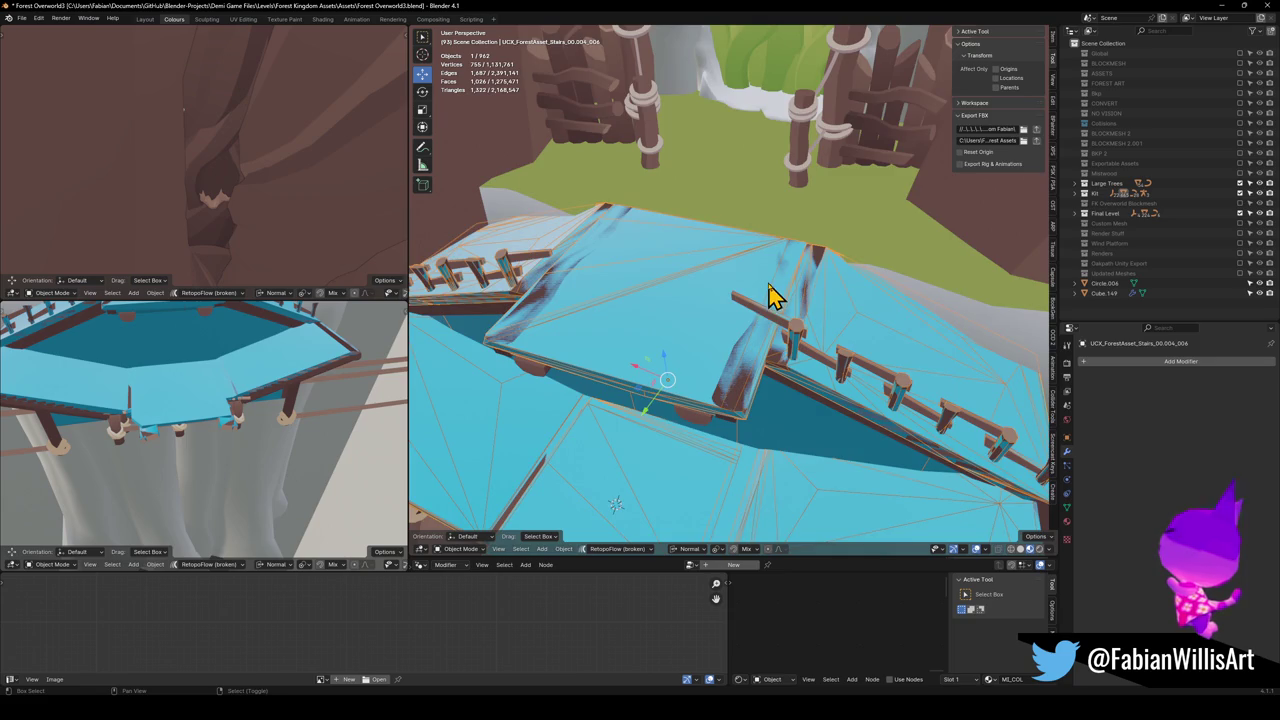
key("shift+grave")
key("w")
left_click(617, 190)
Parent the collider to the COLLISION empty using Object (Keep Transform)
left_click(573, 190)
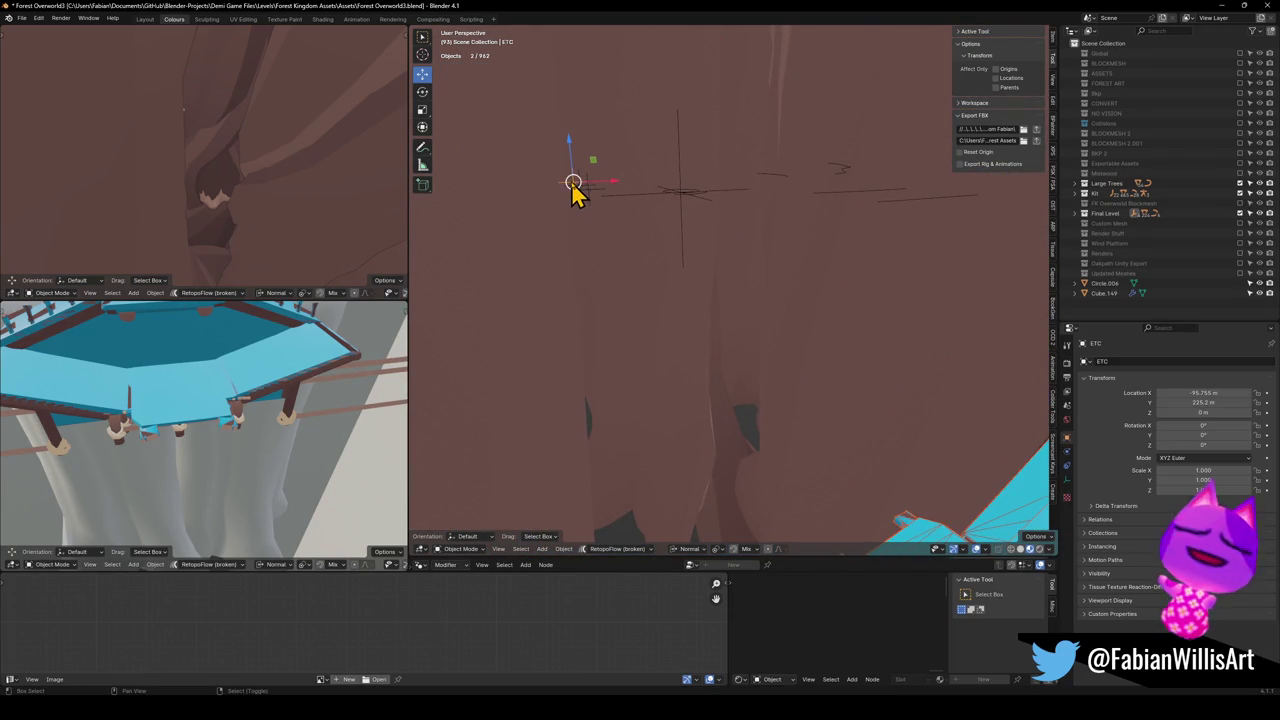
left_click(585, 200)
left_click(585, 200)
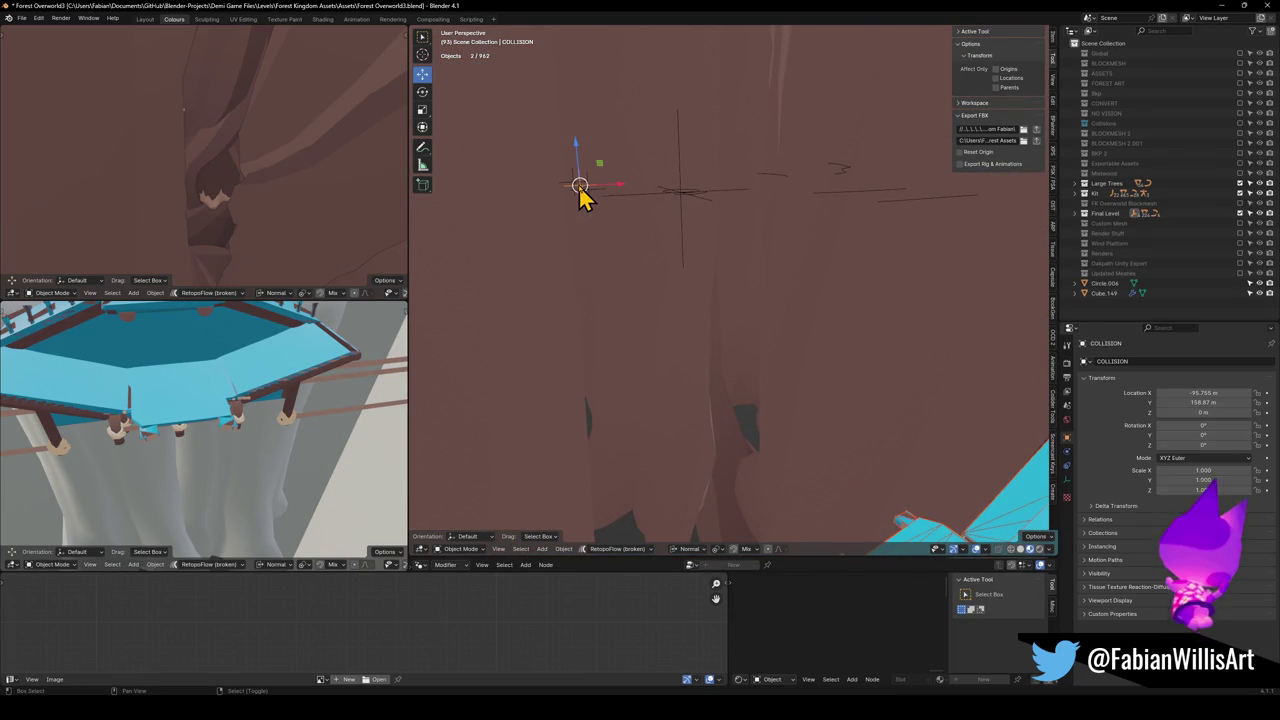
key("ctrl+p")
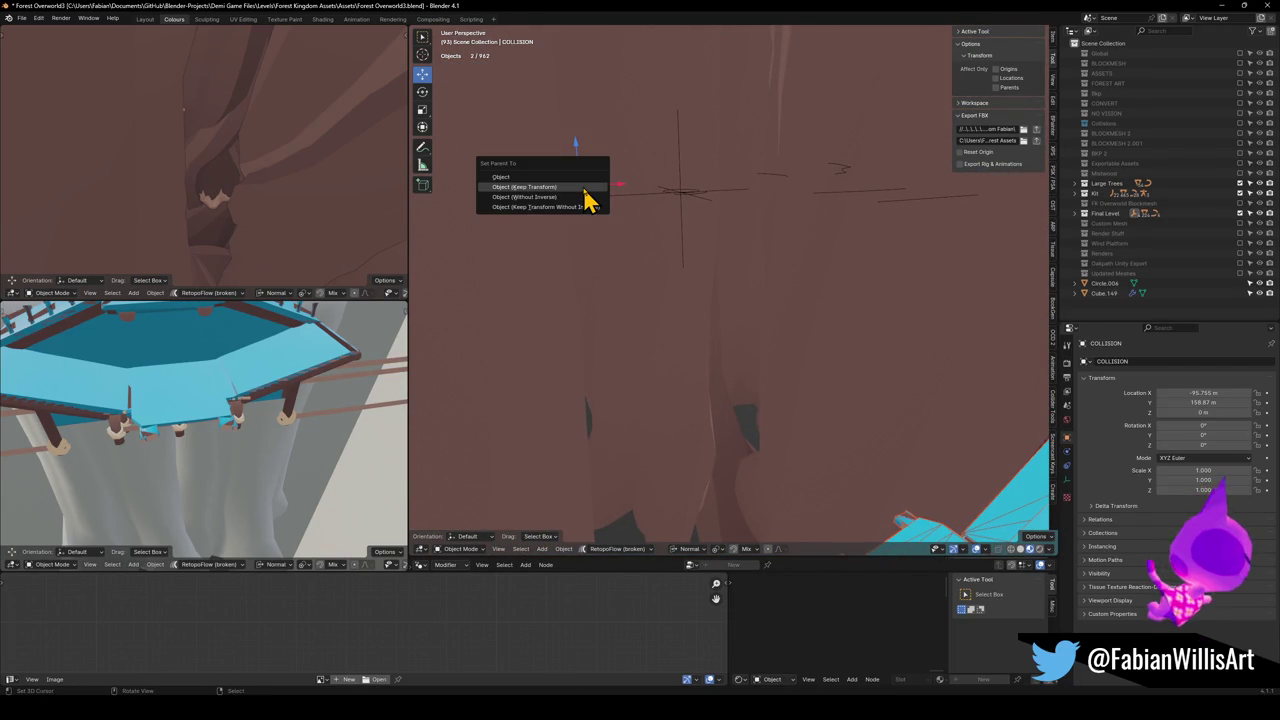
left_click(585, 187)
Select the FK_OVERWORLD empty and all of its children
left_click(677, 205)
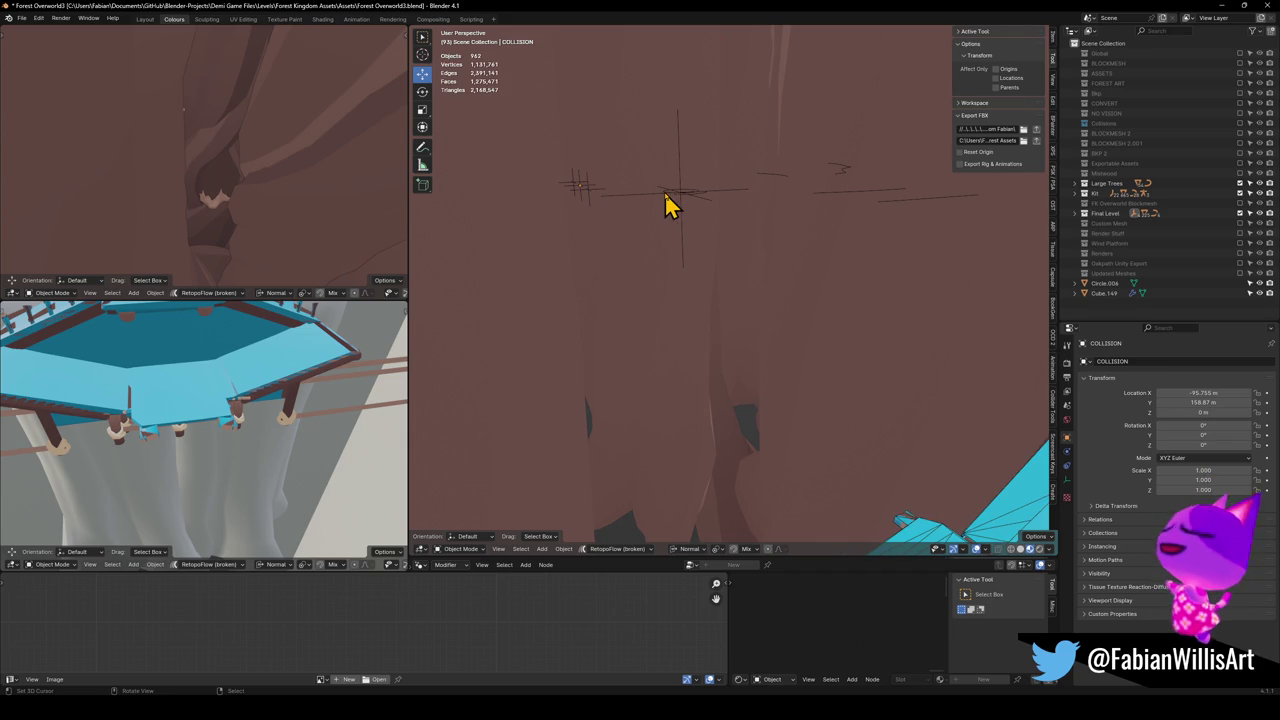
left_click(667, 197)
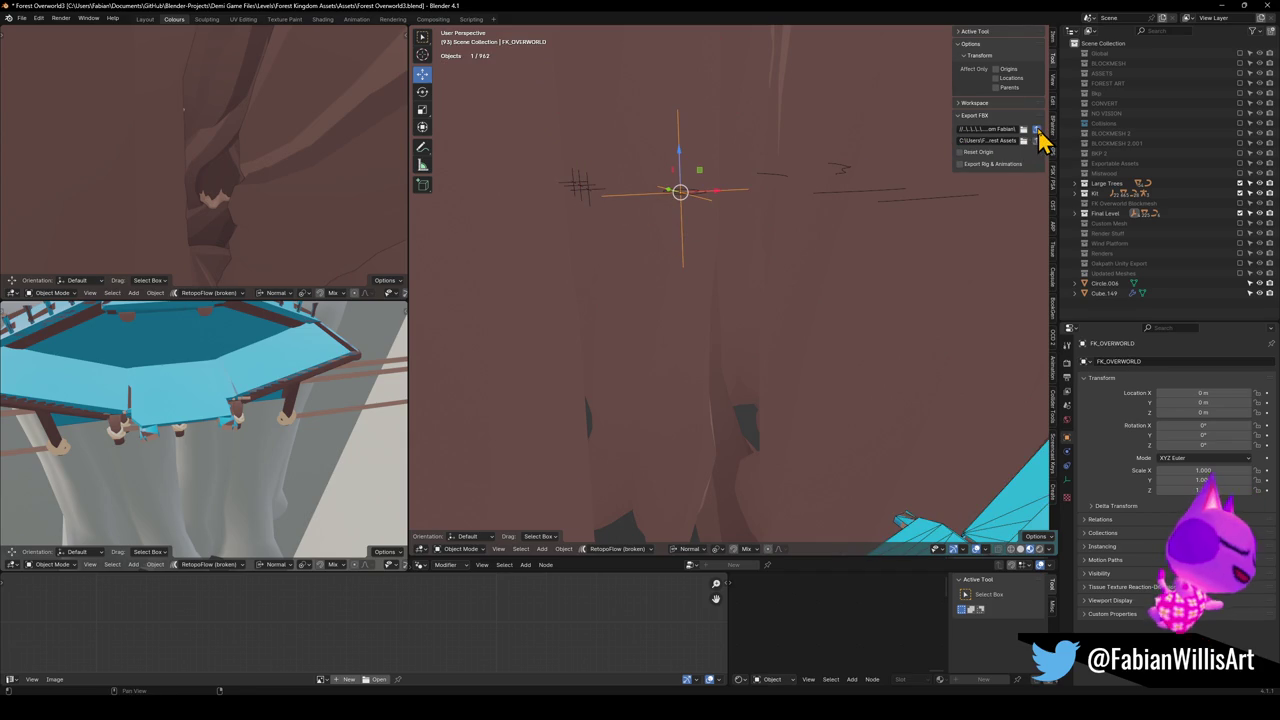
key("shift+bracketright")
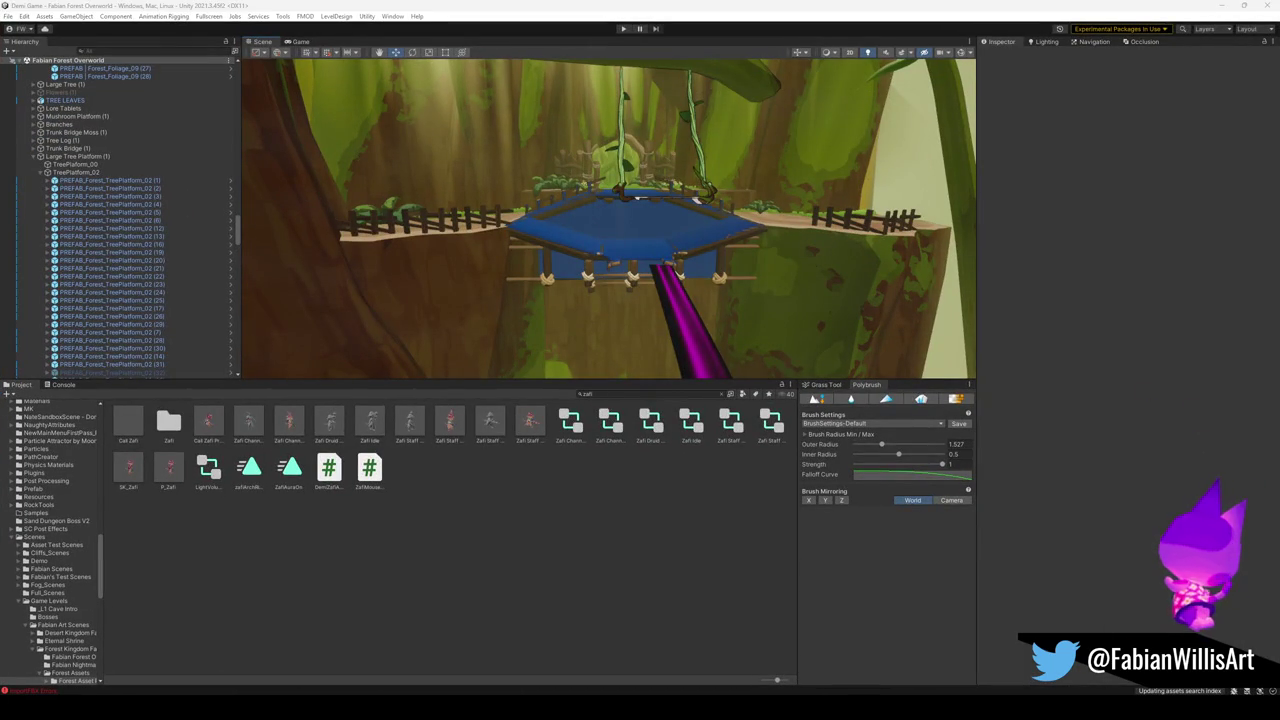
Turn off the Mesh Renderer on the UCX stairs collision mesh
mouse_move(615, 278)
left_mouse_down()
mouse_move(623, 251)
mouse_move(646, 287)
mouse_move(609, 303)
mouse_move(626, 271)
left_mouse_up()
left_click(620, 303)
left_click(626, 271)
key("f")
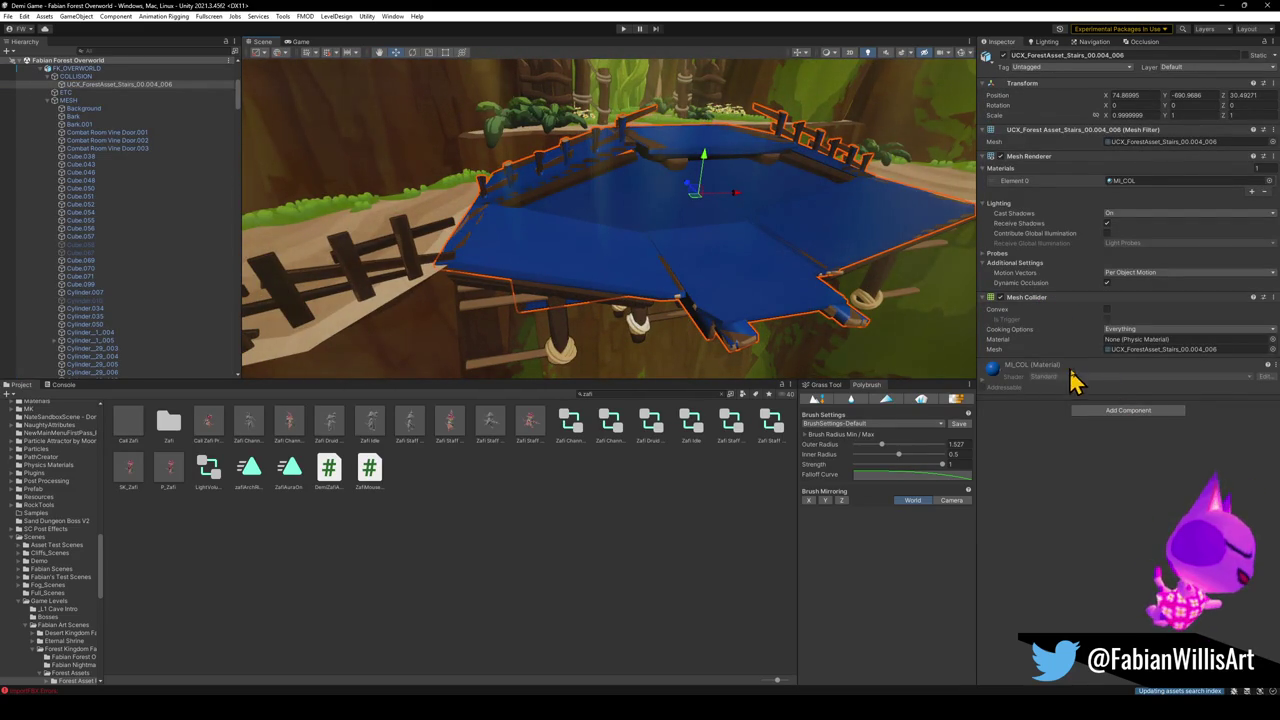
left_click(1000, 156)
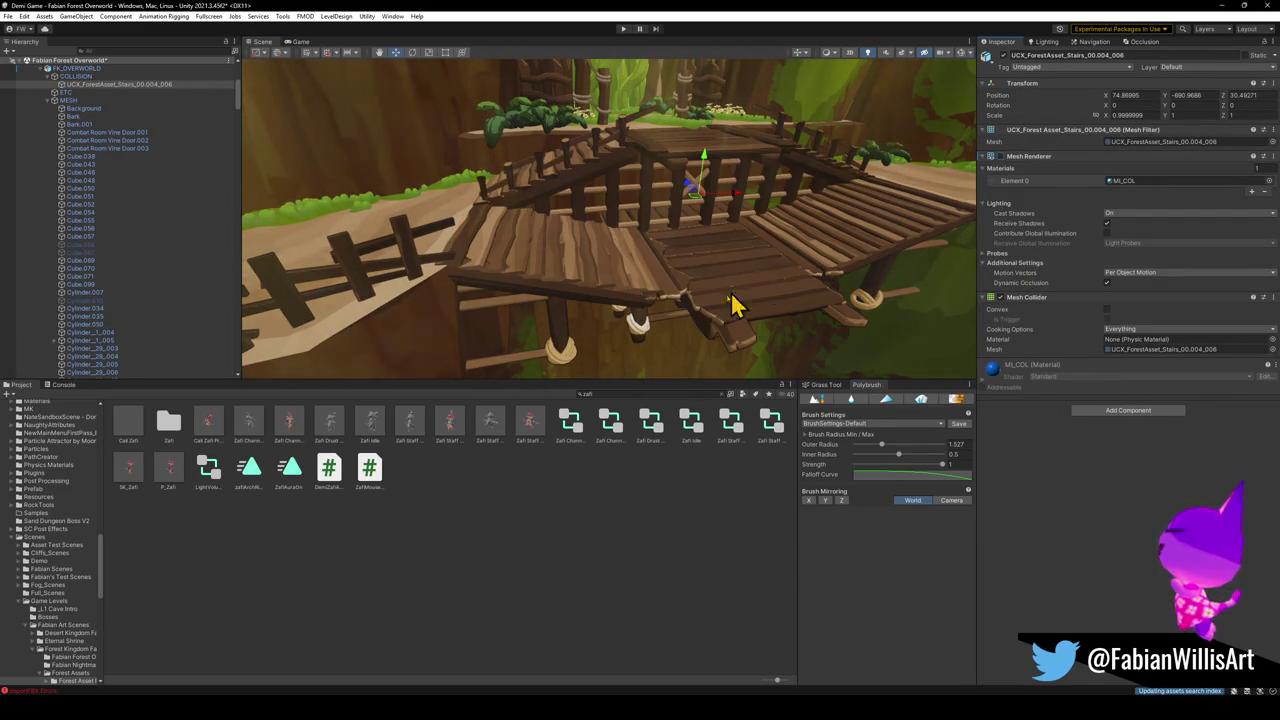
Remove the Mesh Collider component from the visible ForestAsset_Stairs_00.004 mesh
left_click(692, 322)
left_click(704, 308)
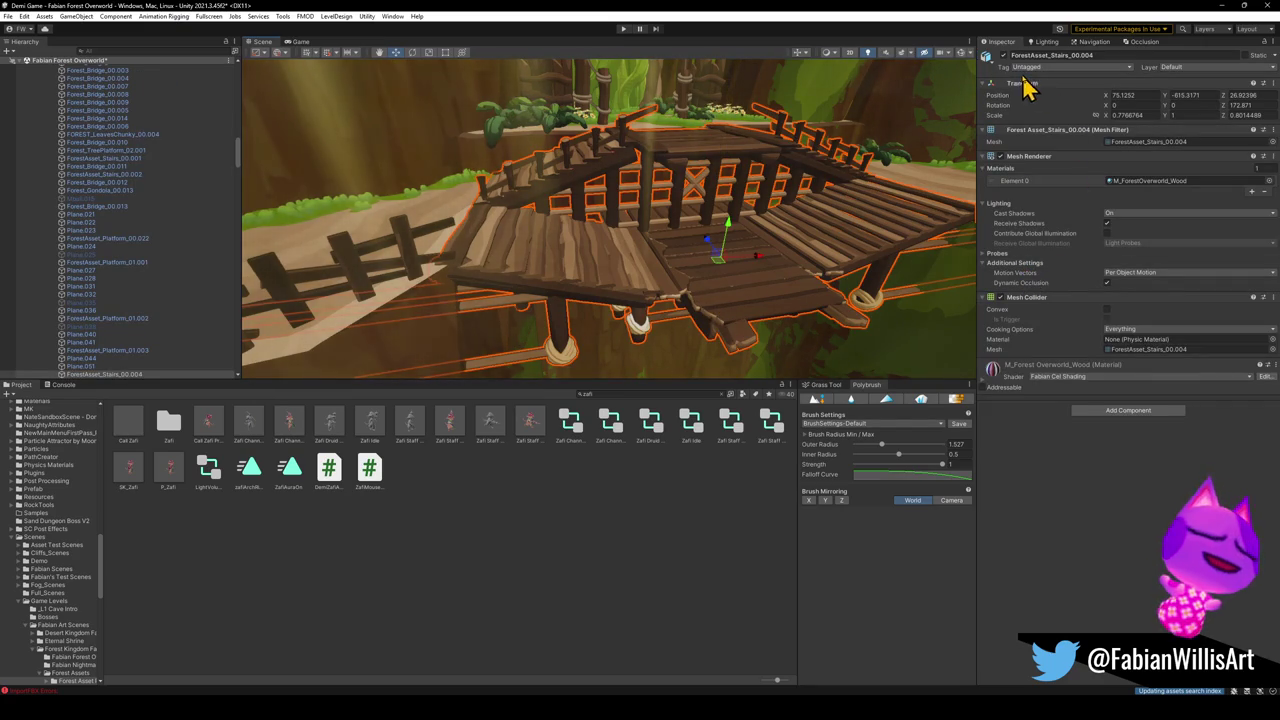
right_click(1044, 297)
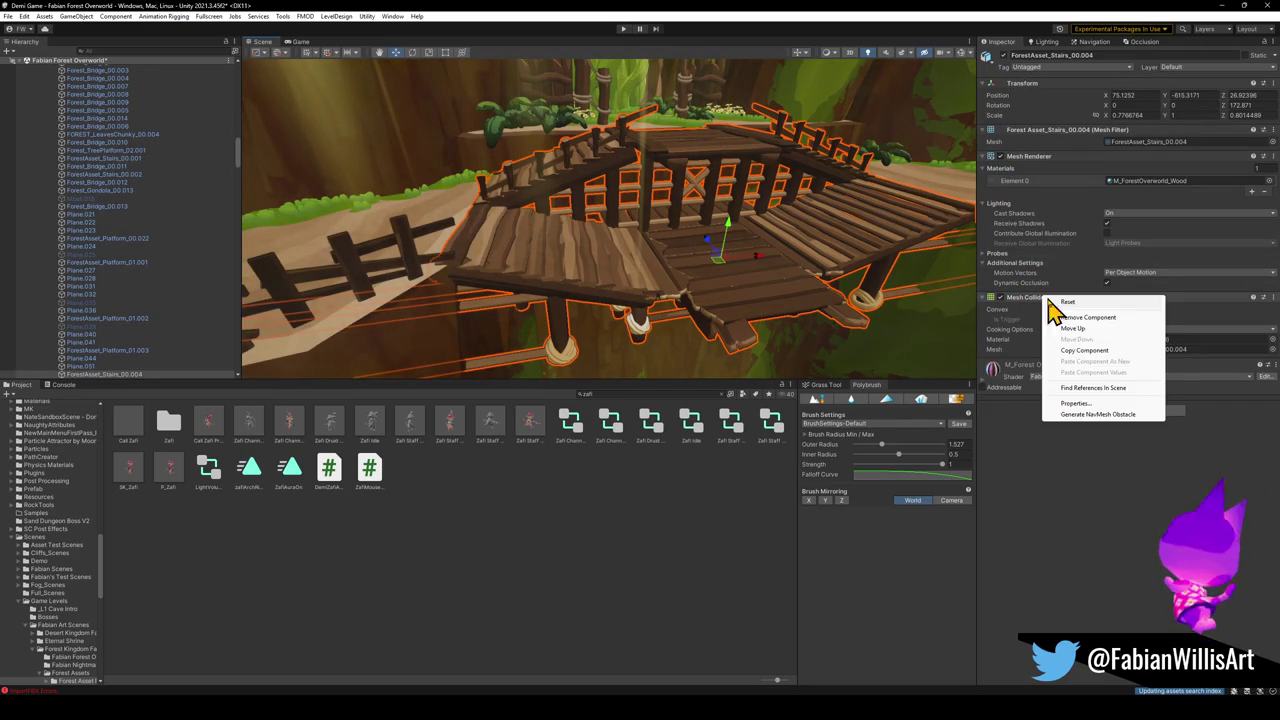
left_click(1087, 318)
left_click(618, 538)
mouse_move(670, 220)
left_mouse_down()
mouse_move(680, 208)
mouse_move(629, 206)
mouse_move(634, 158)
mouse_move(594, 131)
mouse_move(634, 189)
mouse_move(630, 177)
mouse_move(666, 203)
left_mouse_up()
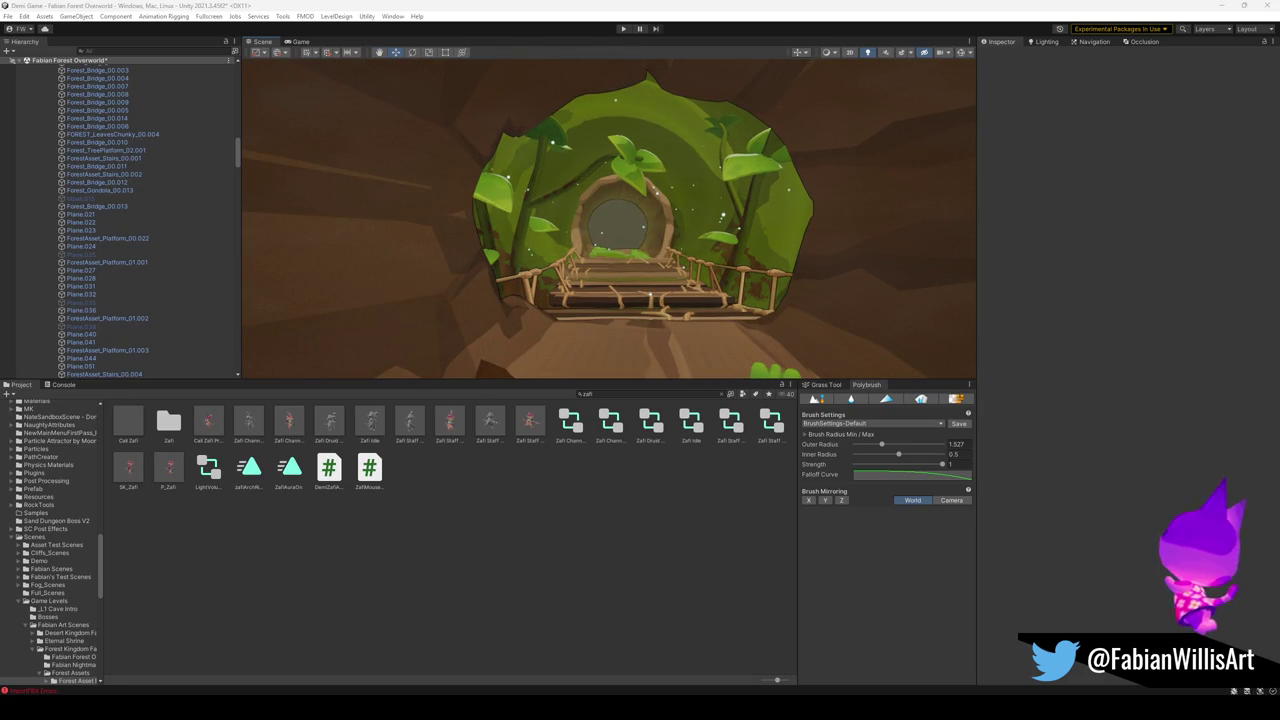
Collapse the Hierarchy and re-expand the Fabian Forest Overworld scene's objects
mouse_move(705, 273)
left_mouse_down()
mouse_move(694, 257)
mouse_move(660, 258)
left_mouse_up()
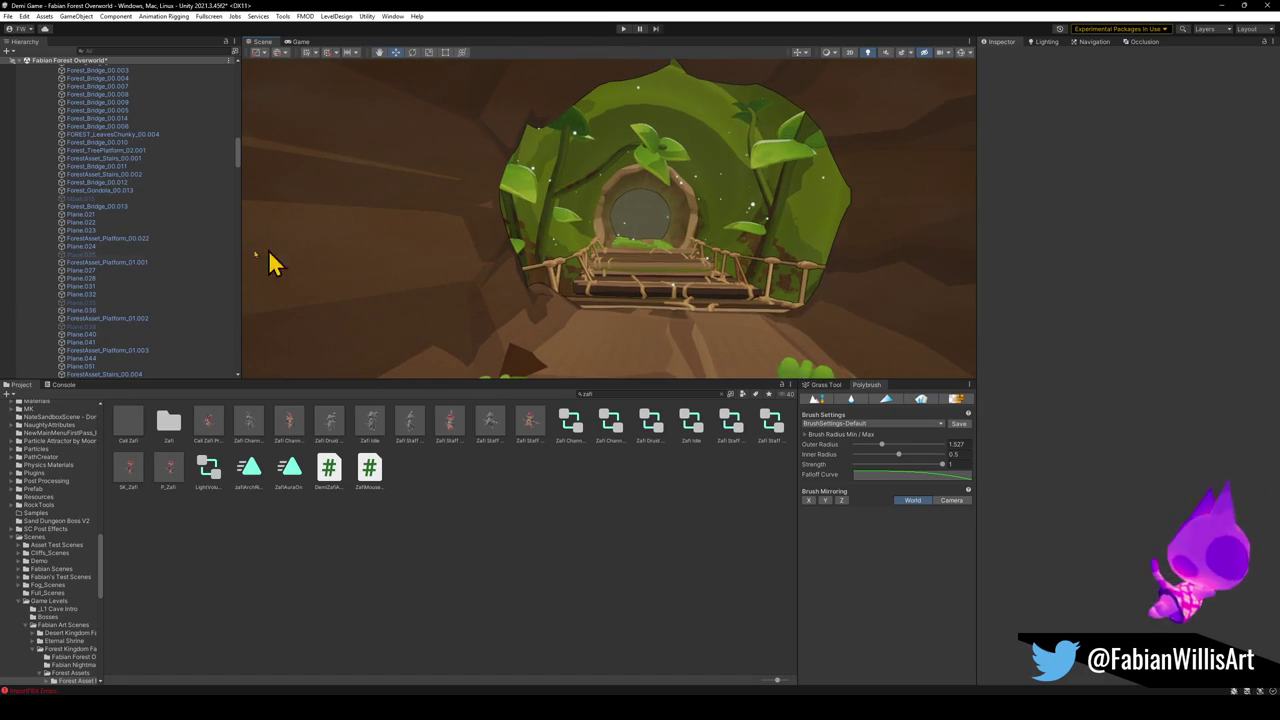
left_click(130, 231)
key("ctrl+a")
key("Left")
key("Right")
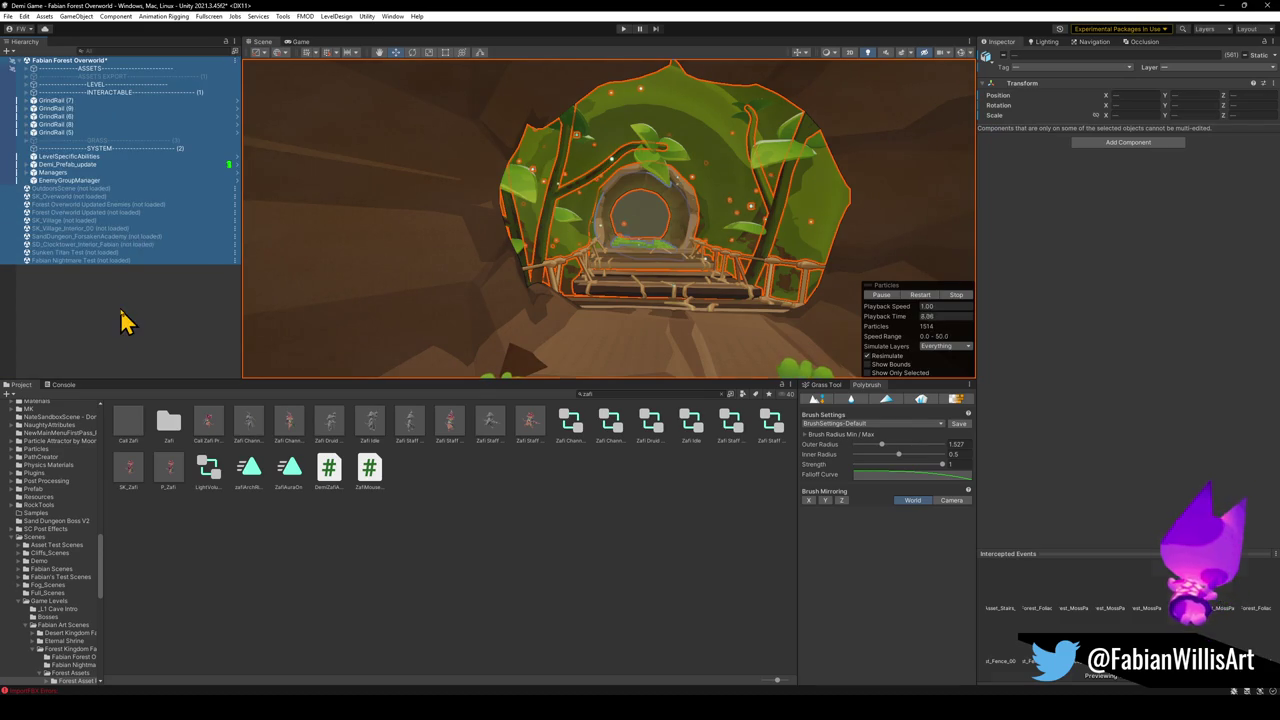
left_click(122, 320)
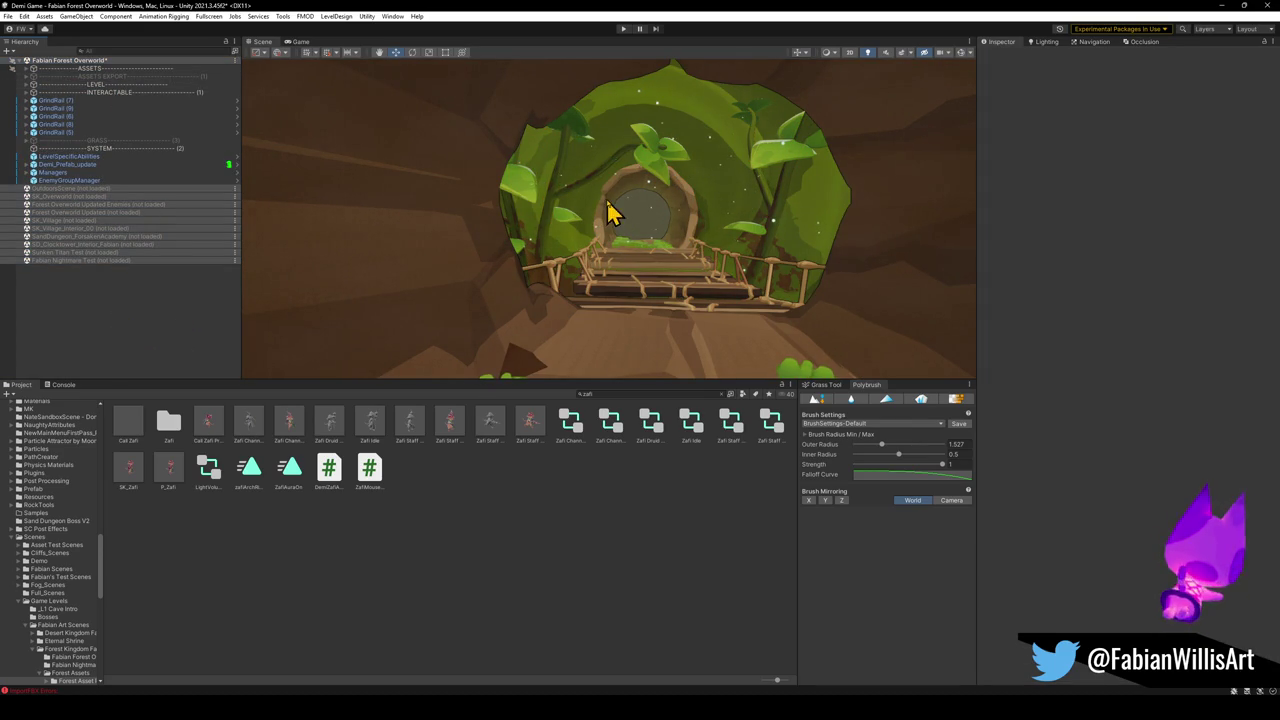
Stretch the PREFAB_Forest_SwirlRoot_01 arch along its local Z to about 19.47
mouse_move(612, 212)
left_mouse_down()
mouse_move(623, 214)
mouse_move(620, 257)
mouse_move(543, 286)
mouse_move(638, 300)
mouse_move(686, 251)
mouse_move(803, 194)
mouse_move(621, 224)
mouse_move(771, 194)
mouse_move(812, 205)
left_mouse_up()
left_click(545, 286)
key("x")
left_click(617, 514)
left_click(814, 211)
scroll(765, 215, "down", 3)
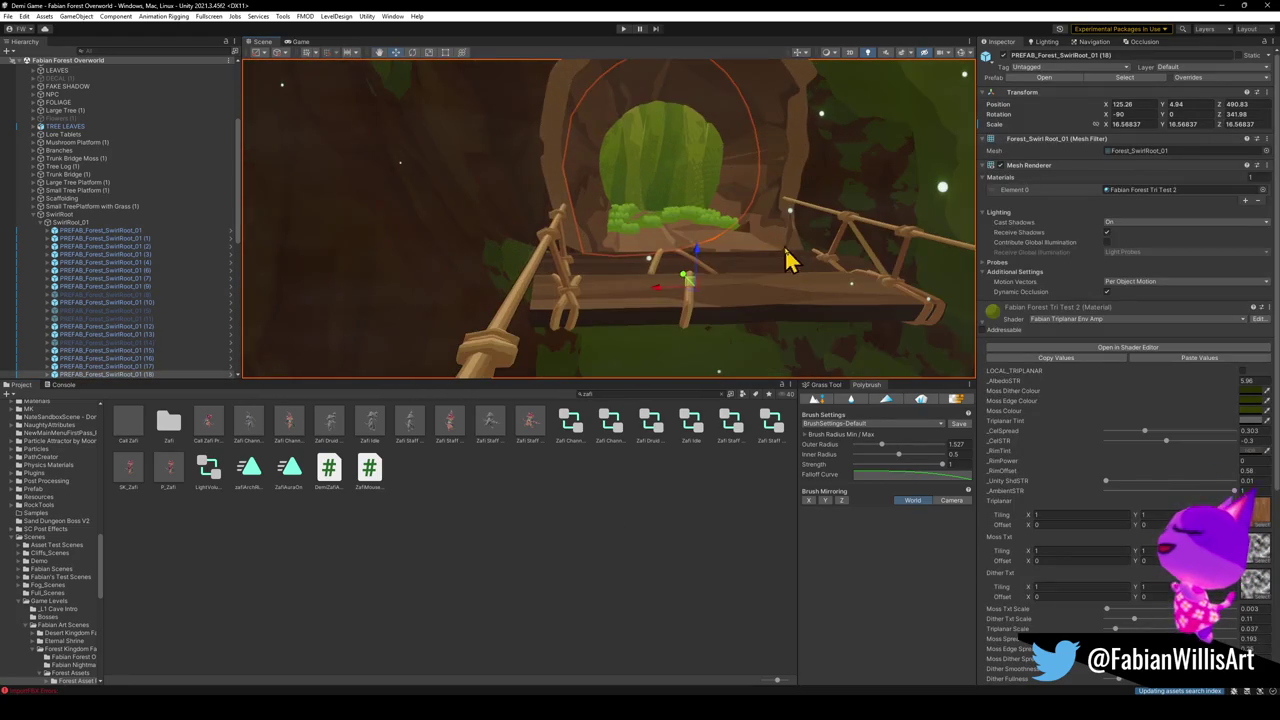
mouse_move(714, 294)
left_mouse_down()
mouse_move(668, 223)
mouse_move(666, 251)
left_mouse_up()
left_click(620, 337)
mouse_move(620, 337)
left_mouse_down()
mouse_move(629, 223)
mouse_move(263, 303)
left_mouse_up()
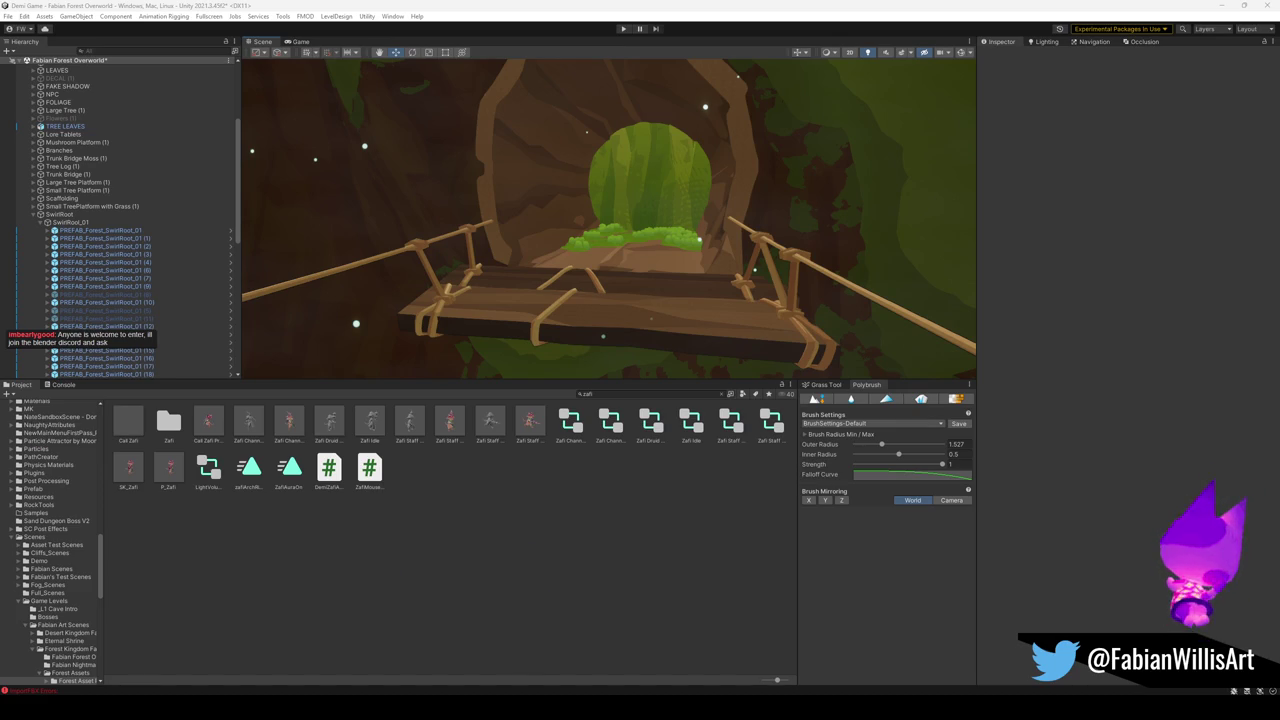
scroll(644, 222, "up", 5)
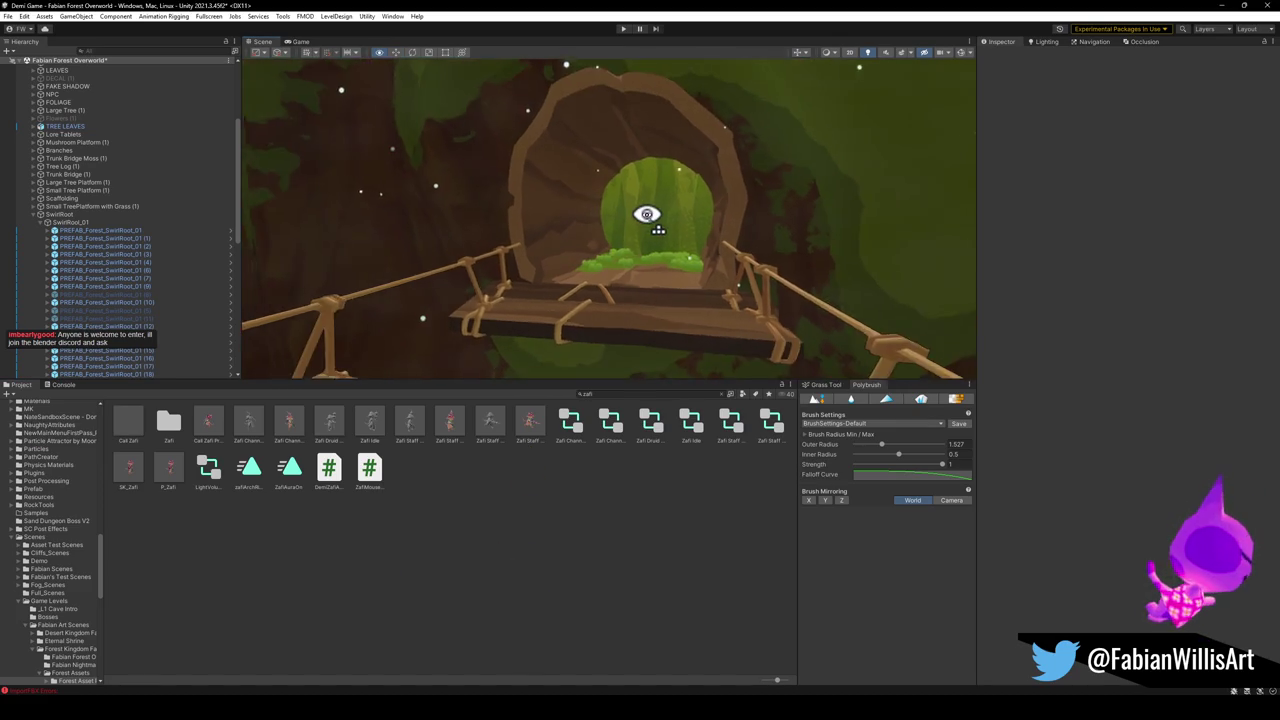
mouse_move(646, 214)
left_mouse_down()
mouse_move(749, 220)
mouse_move(717, 224)
mouse_move(808, 271)
mouse_move(686, 266)
mouse_move(726, 251)
mouse_move(711, 266)
mouse_move(774, 271)
mouse_move(729, 277)
mouse_move(763, 277)
mouse_move(766, 291)
left_mouse_up()
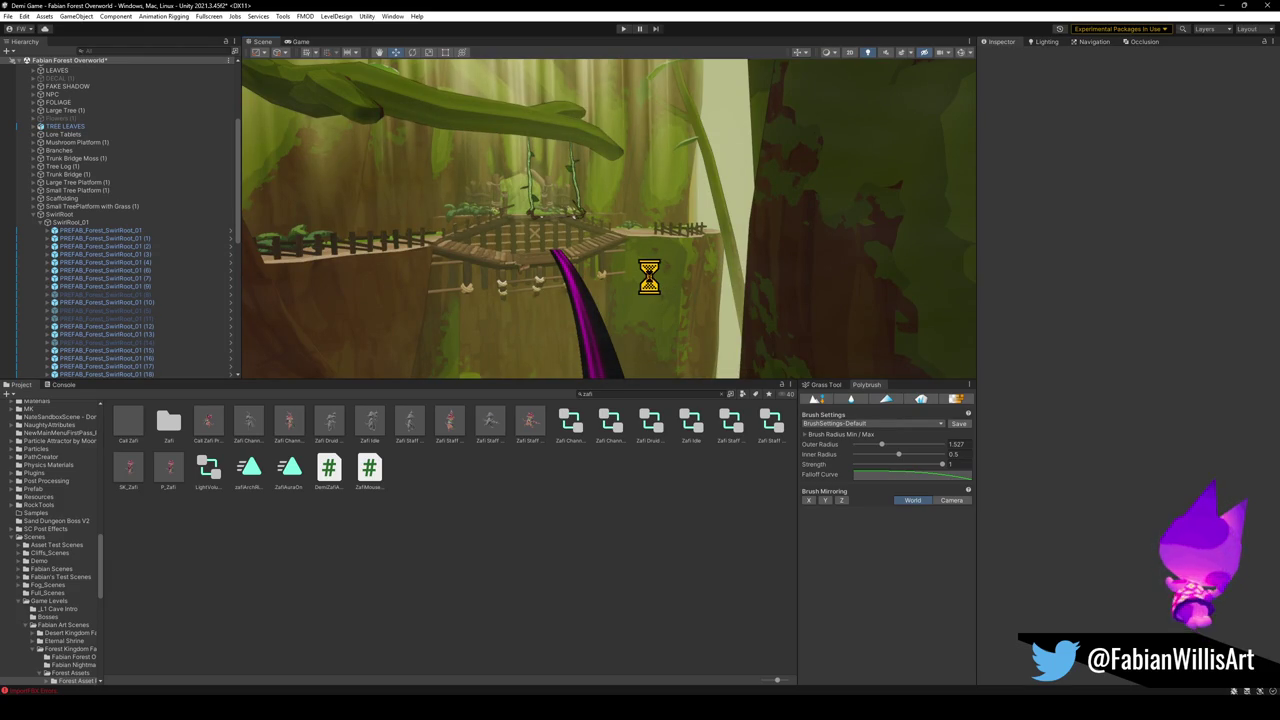
Play-test the level, attacking with the character, and make the Game view fullscreen
left_click(621, 29)
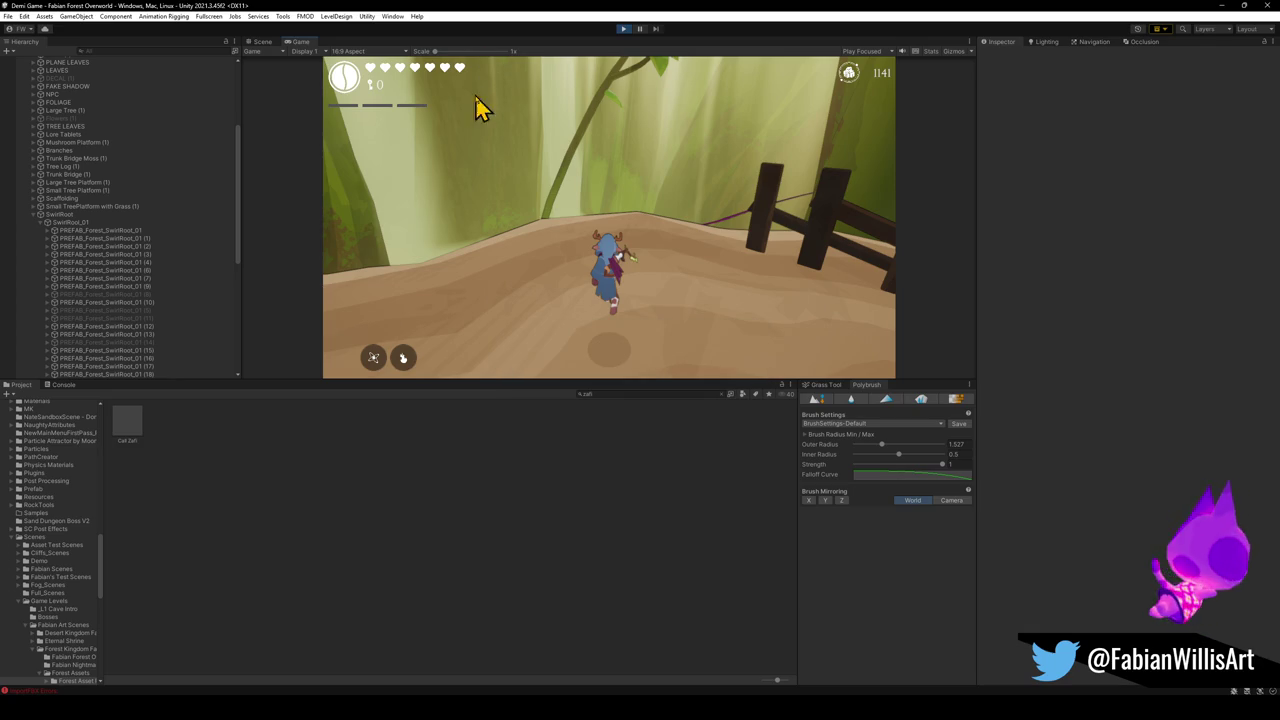
left_click(556, 238)
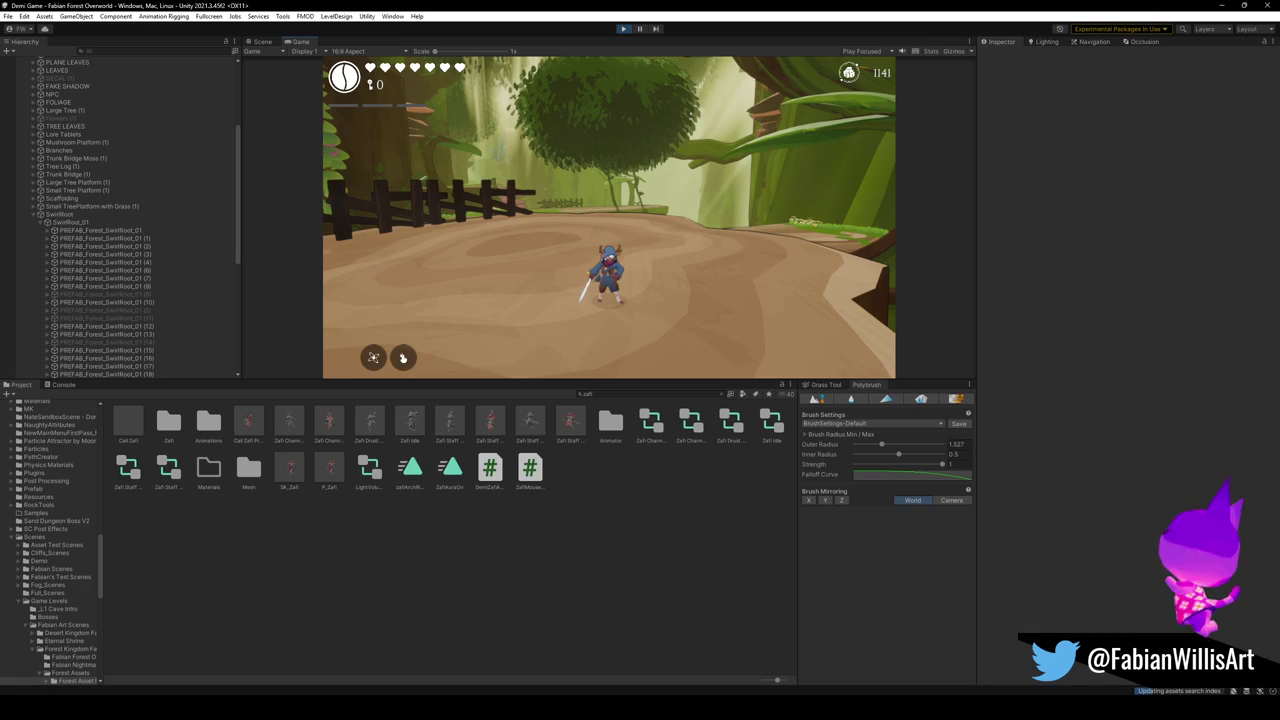
key("F10")
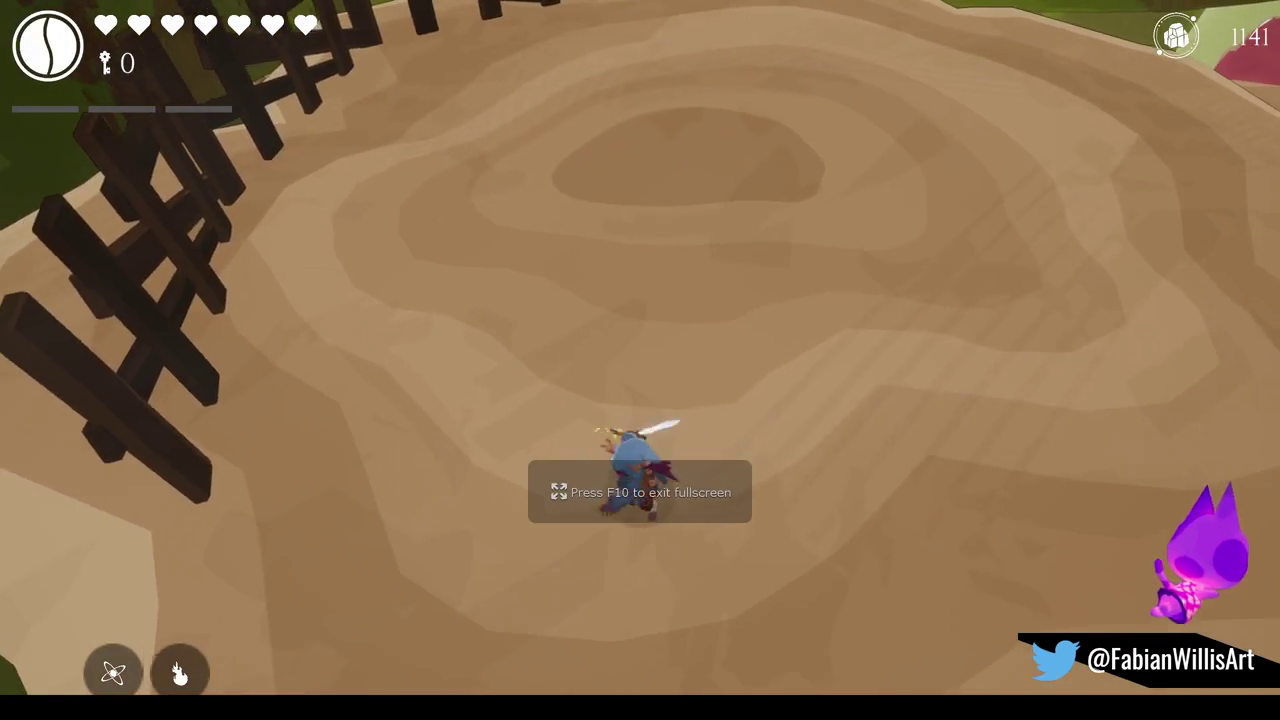
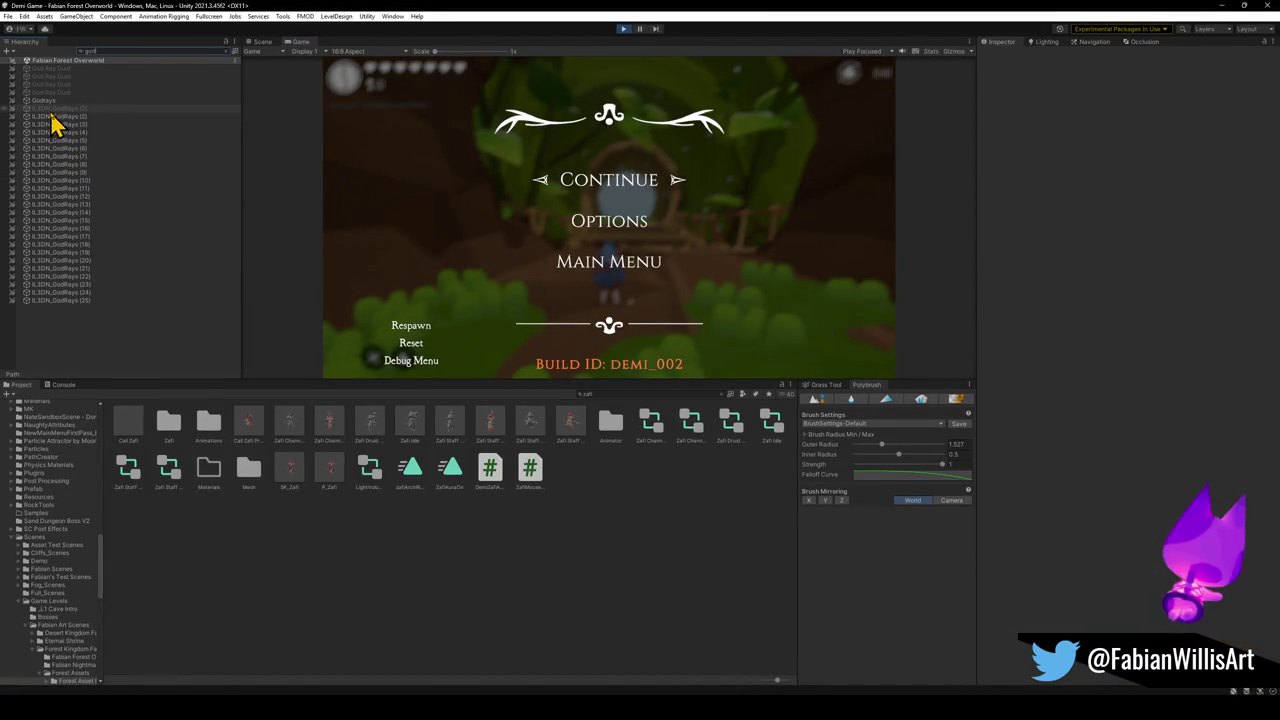
Clear the Hierarchy search filter and select the IL3DN_GodRays (18) emitter
left_click(60, 125)
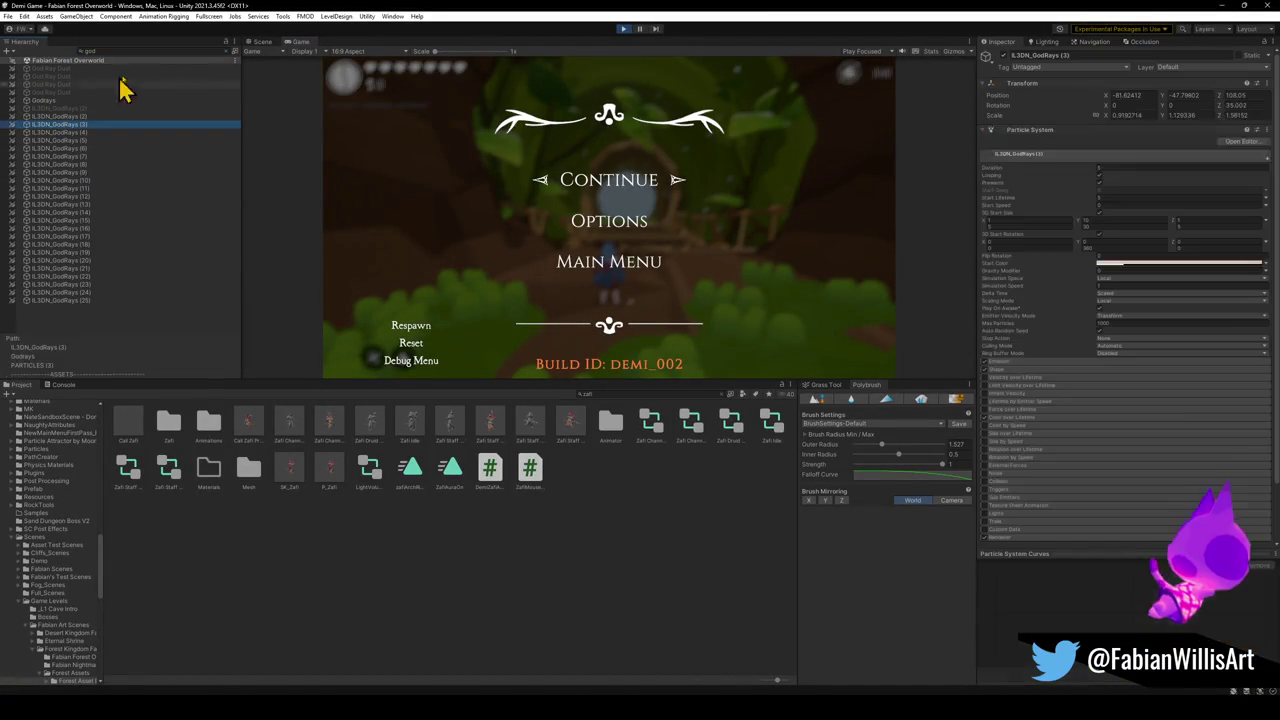
left_click(226, 52)
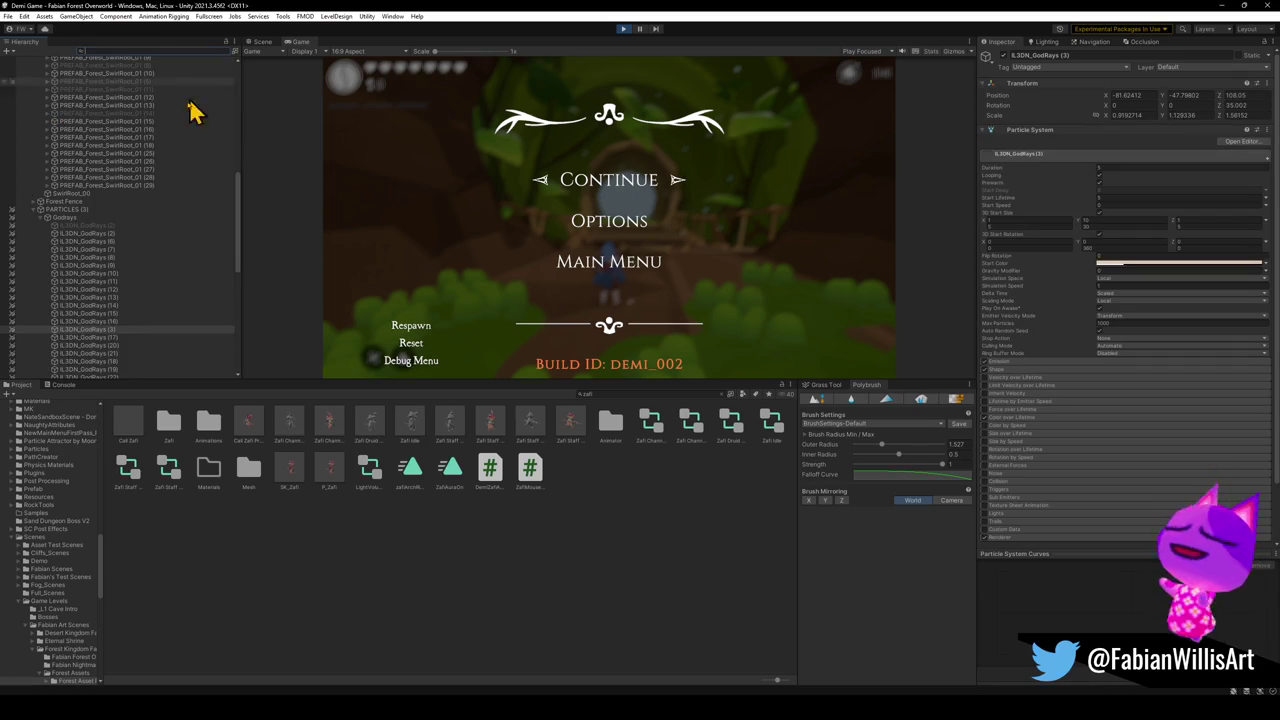
left_click(85, 235)
left_click(262, 41)
mouse_move(557, 234)
left_mouse_down()
mouse_move(566, 226)
mouse_move(543, 214)
mouse_move(490, 210)
left_mouse_up()
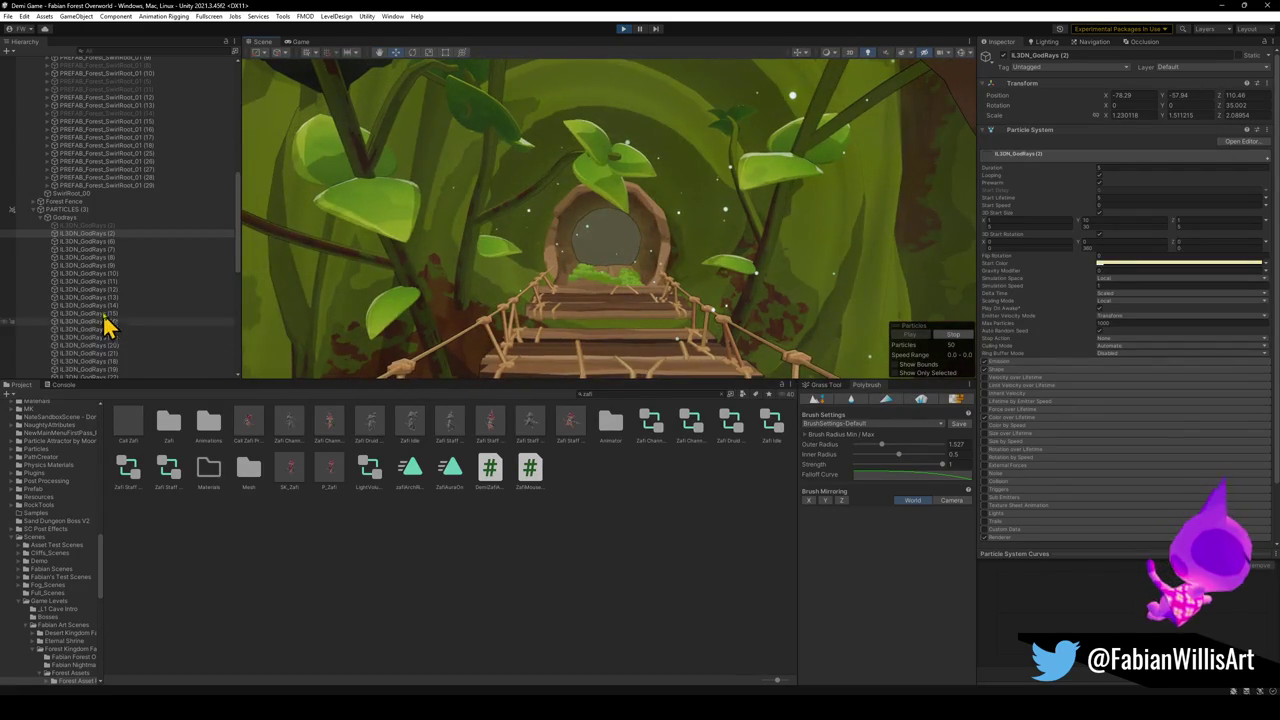
scroll(100, 331, "down", 5)
scroll(100, 280, "up", 3)
left_click(92, 241)
left_click(106, 212)
Duplicate IL3DN_GodRays (18) into IL3DN_GodRays (26) at the door and focus the Scene view on it
key("ctrl+d")
key("ctrl+alt+f")
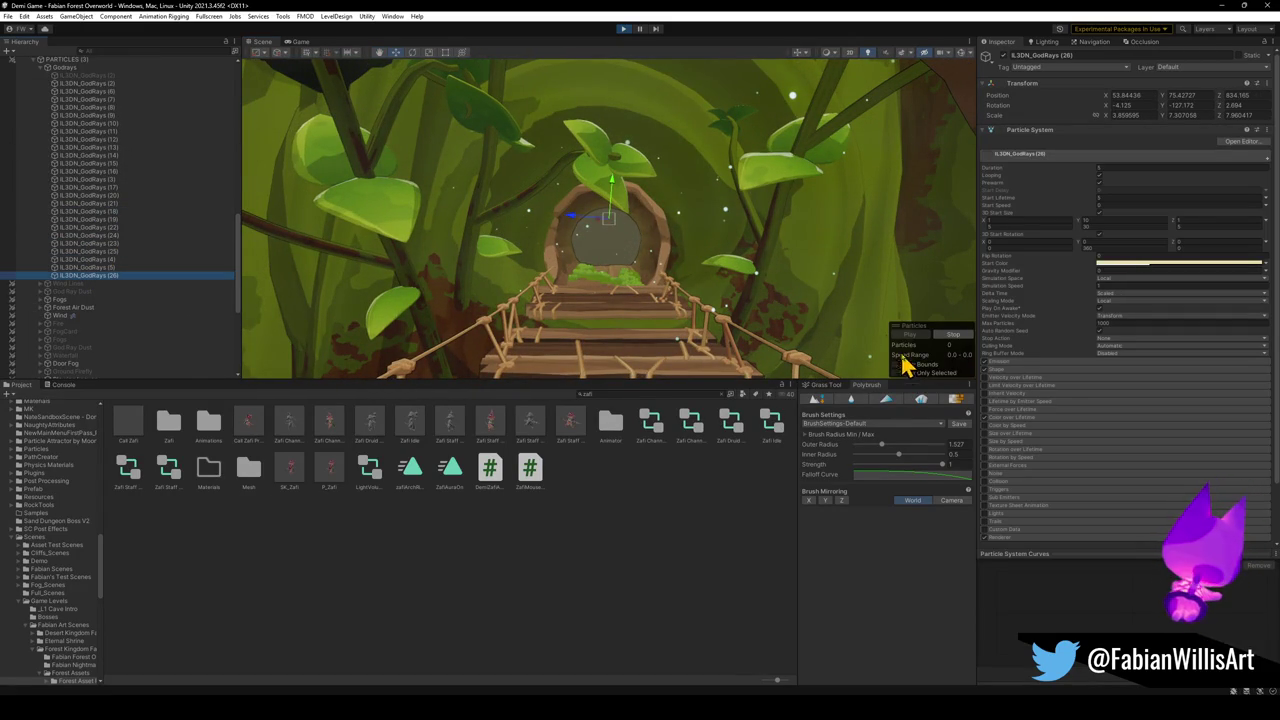
left_click(300, 43)
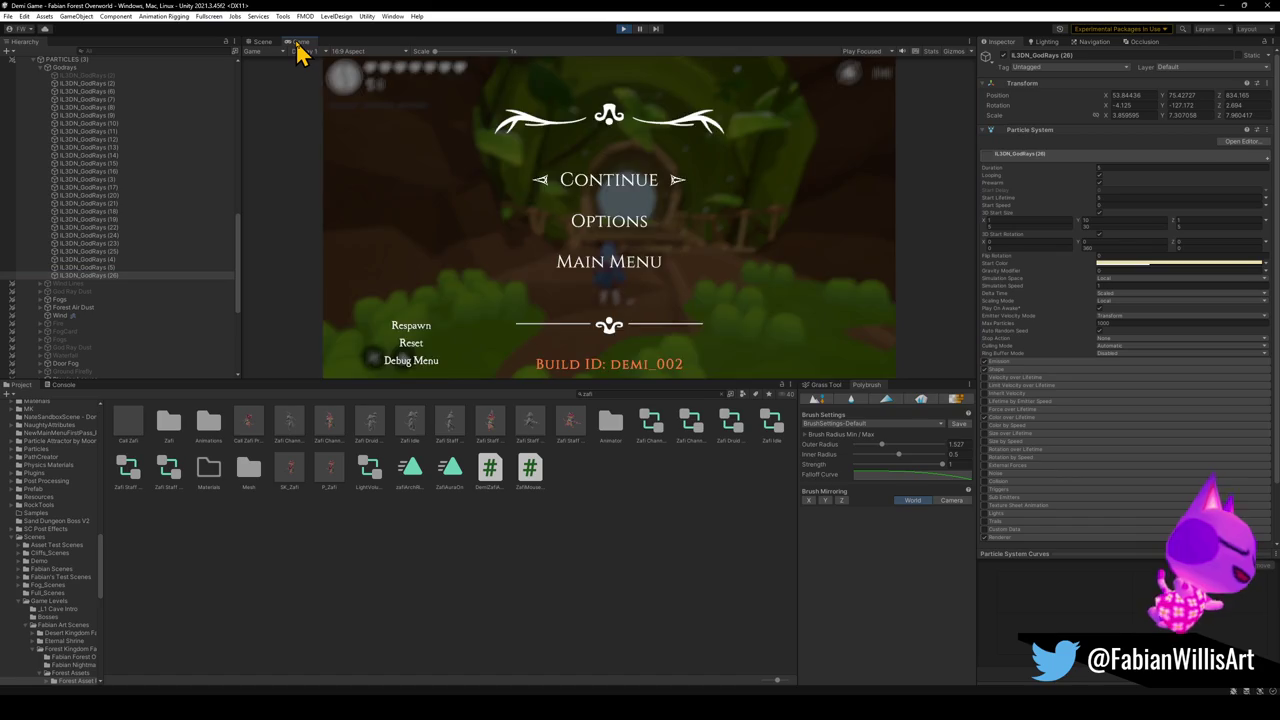
key("super")
left_click(263, 43)
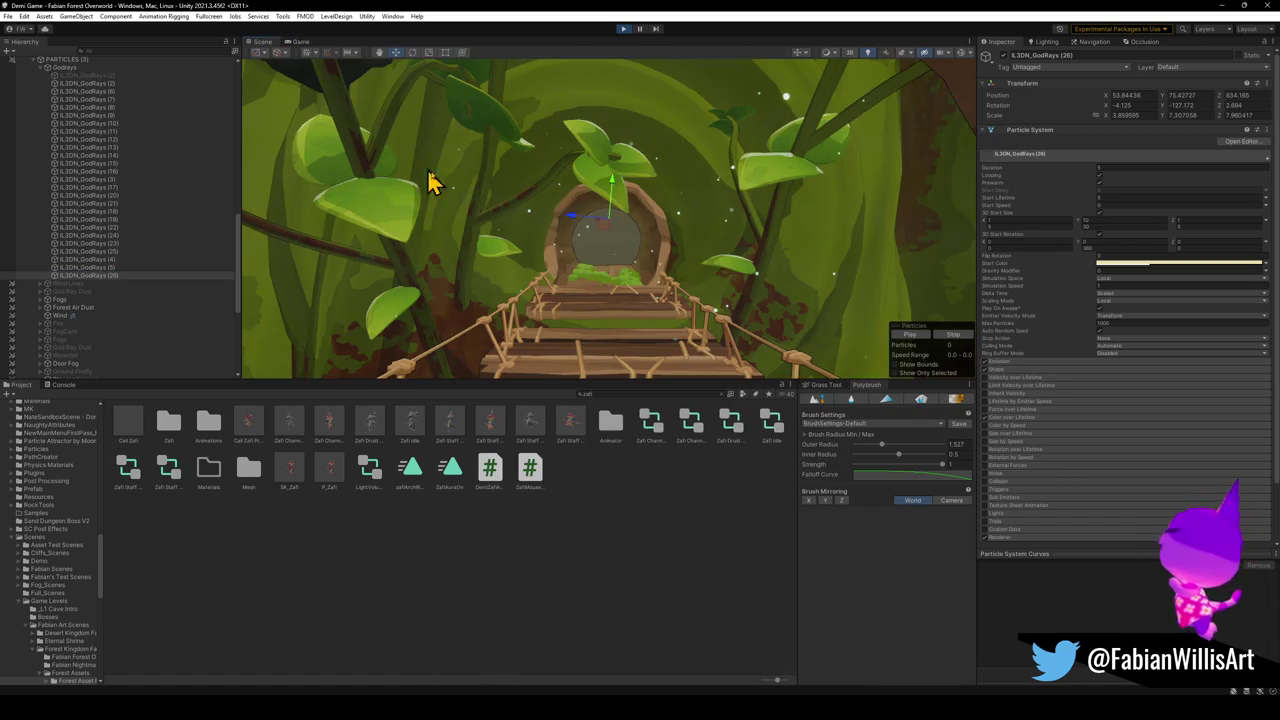
key("f")
scroll(665, 240, "down", 3)
Preview the particle effect, shrink the god-ray emitter and raise it above the door
key("w")
left_click_drag(609, 223, 612, 315)
left_click(910, 335)
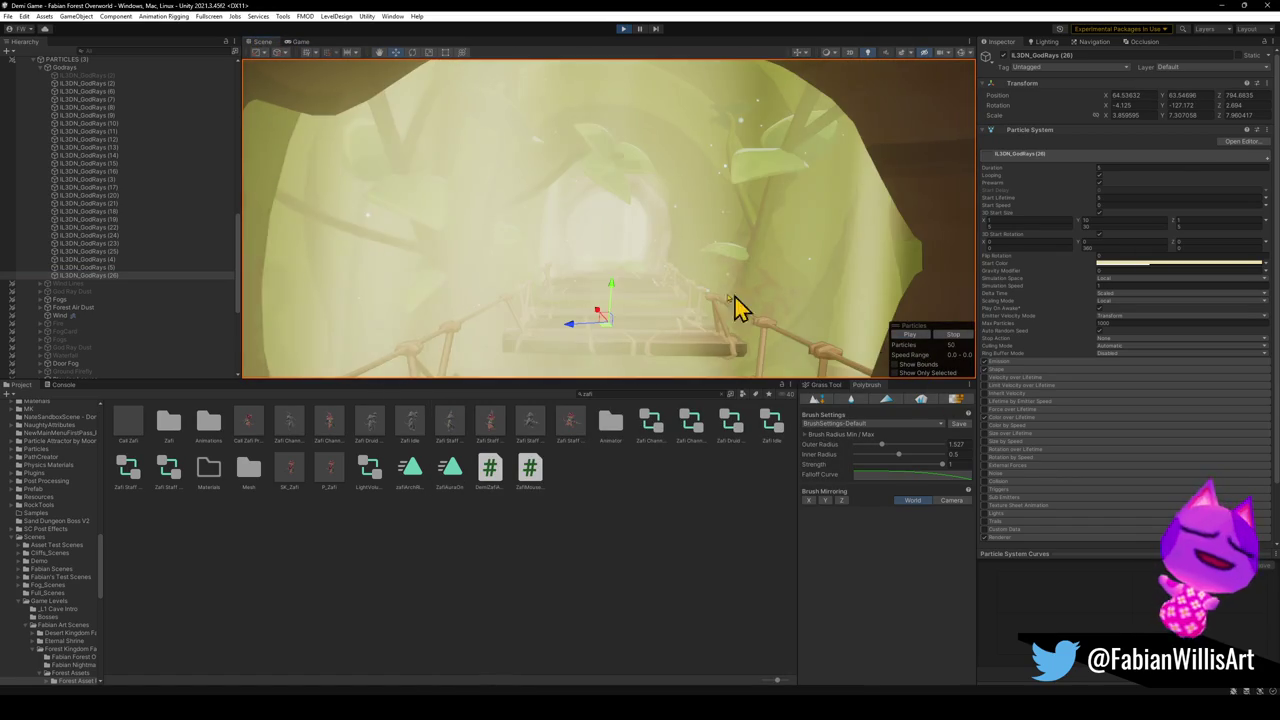
key("r")
left_click_drag(605, 332, 594, 357)
key("w")
mouse_move(614, 294)
left_mouse_down()
mouse_move(645, 92)
mouse_move(609, 150)
mouse_move(797, 171)
mouse_move(751, 180)
left_mouse_up()
Turn the emitter to about −193° on Y and widen it to roughly 1.3 on X
key("r")
key("e")
key("r")
key("e")
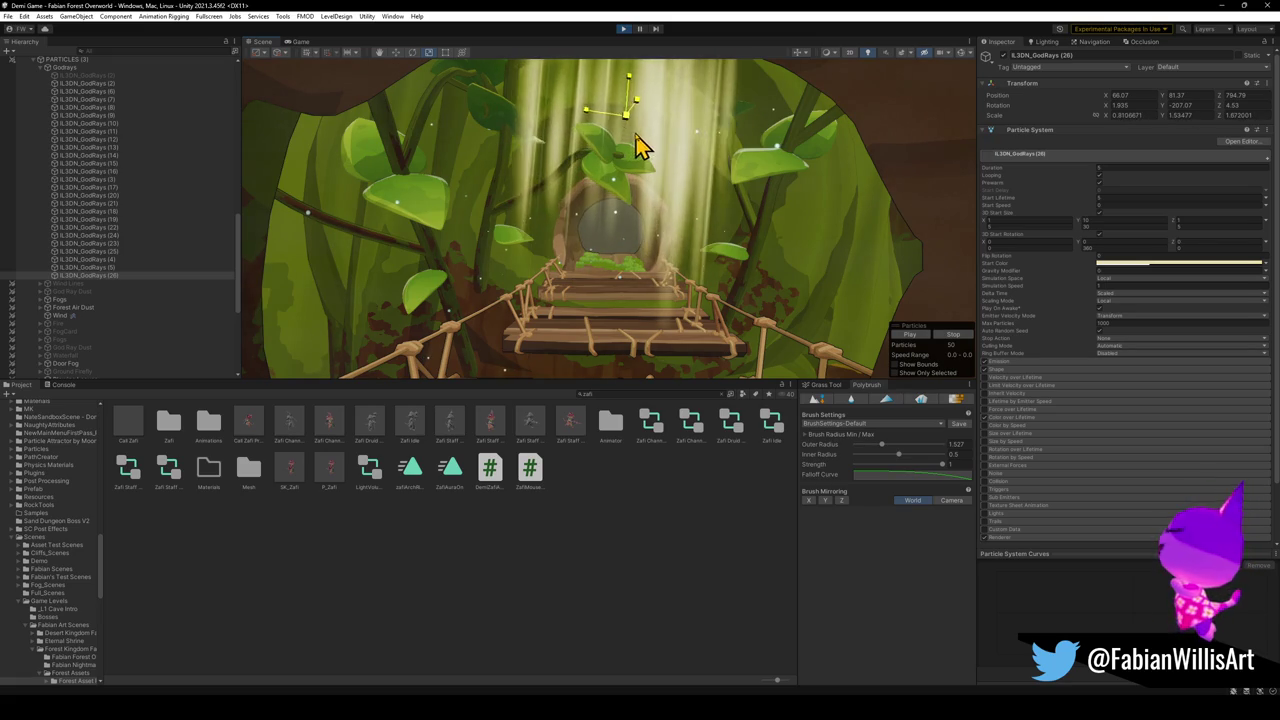
mouse_move(640, 123)
left_mouse_down()
mouse_move(609, 157)
mouse_move(580, 163)
mouse_move(603, 157)
mouse_move(570, 130)
mouse_move(609, 143)
mouse_move(585, 118)
left_mouse_up()
key("r")
key("e")
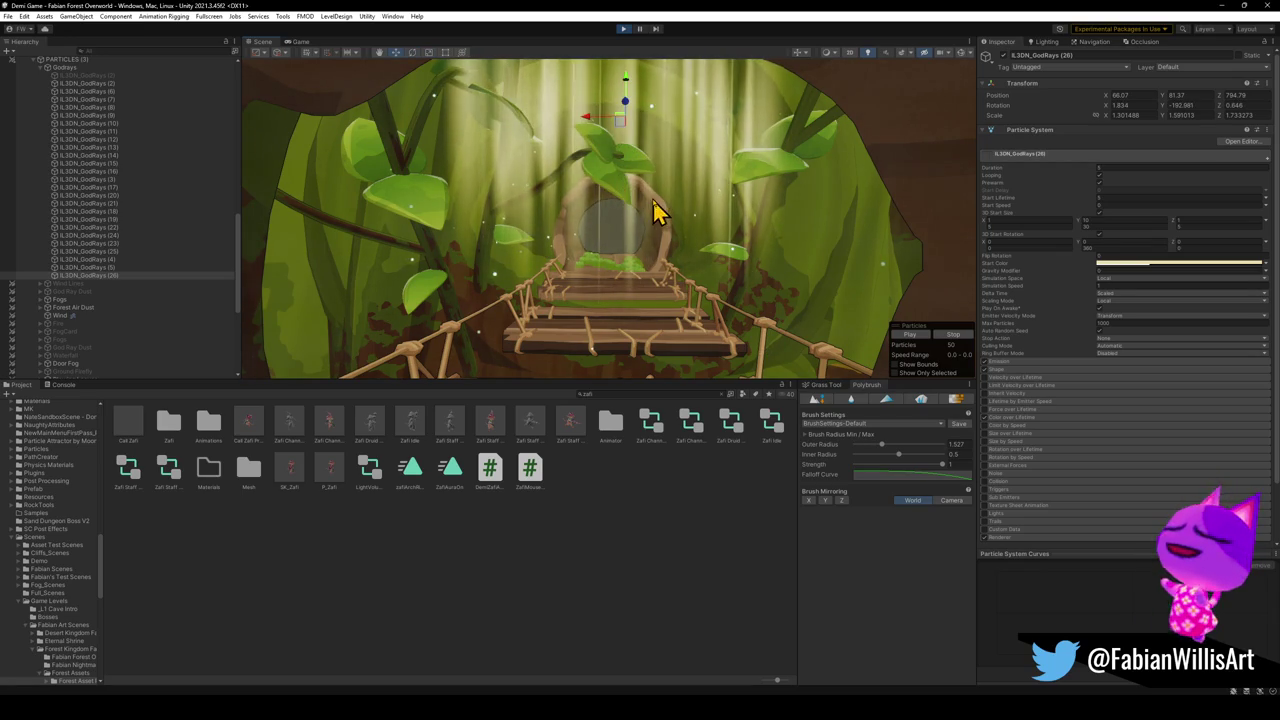
Widen the god-ray beams to a scale of about 1.90/2.32/2.53
scroll(655, 213, "down", 5)
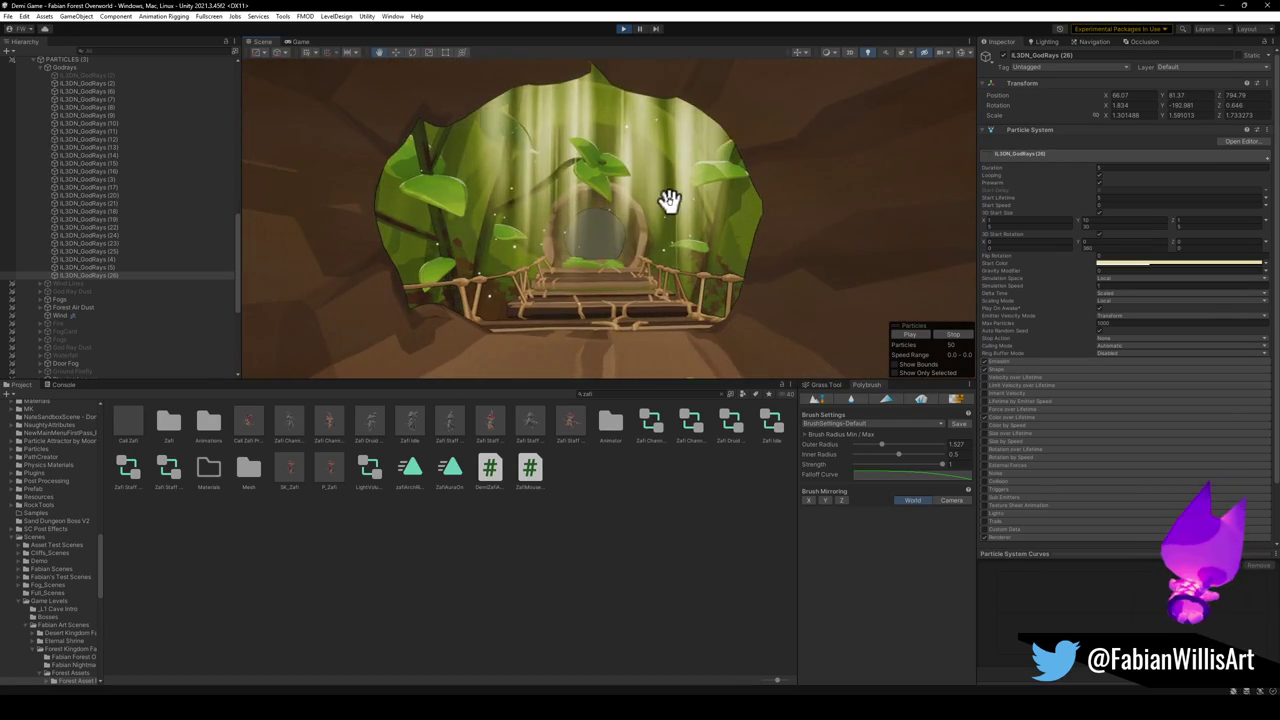
scroll(668, 200, "up", 5)
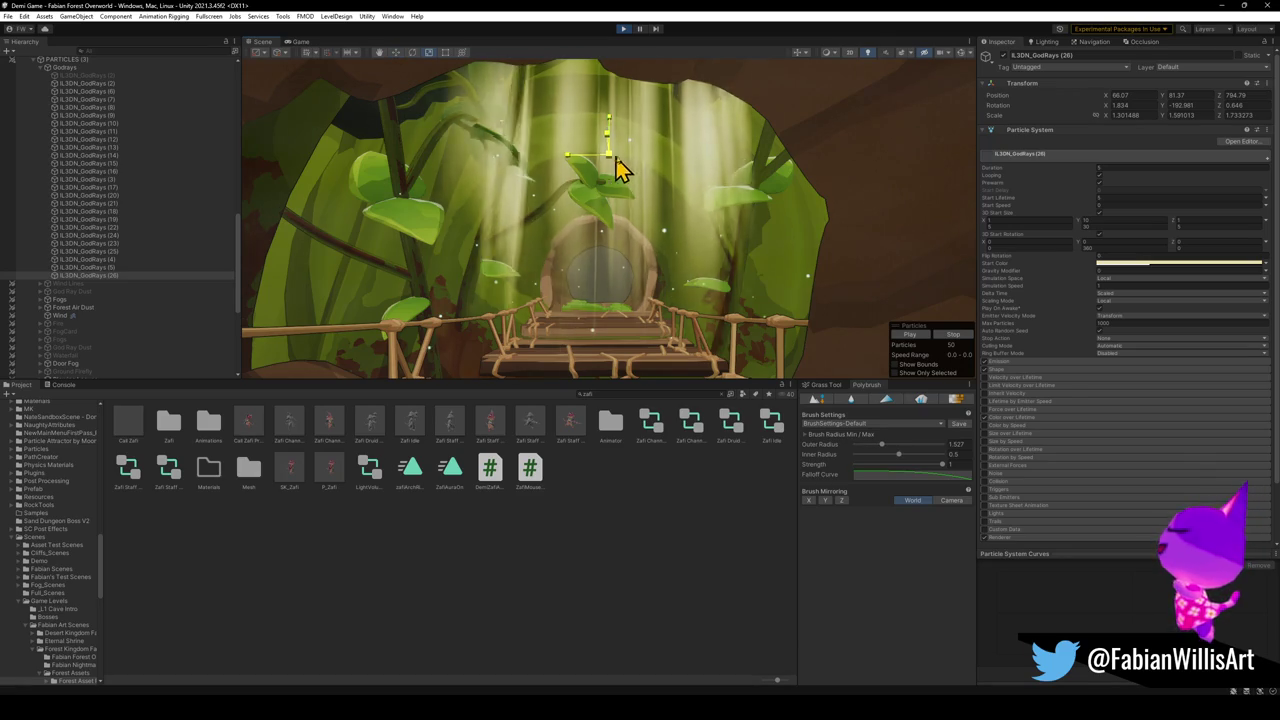
mouse_move(640, 171)
left_mouse_down()
mouse_move(608, 177)
mouse_move(603, 47)
left_mouse_up()
key("w")
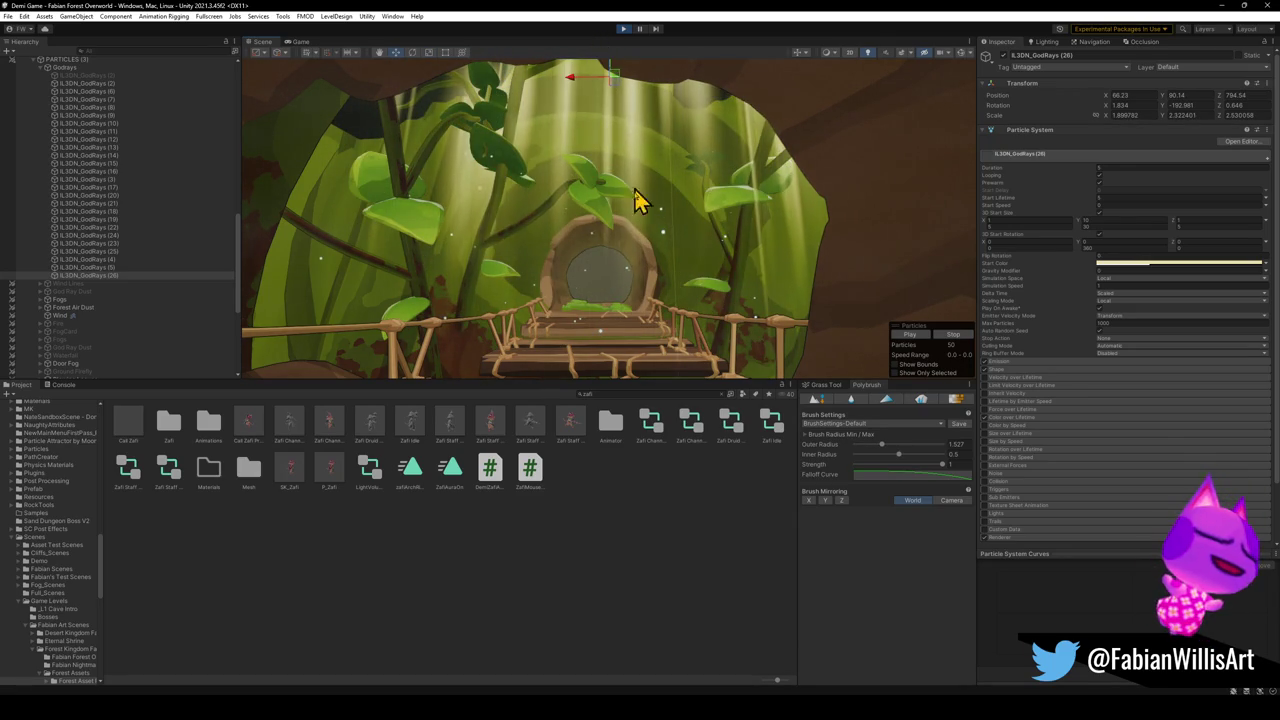
Shift the emitter sideways to about X 63.5, Y 90.17, Z 793.91 above the doorway
scroll(663, 271, "down", 5)
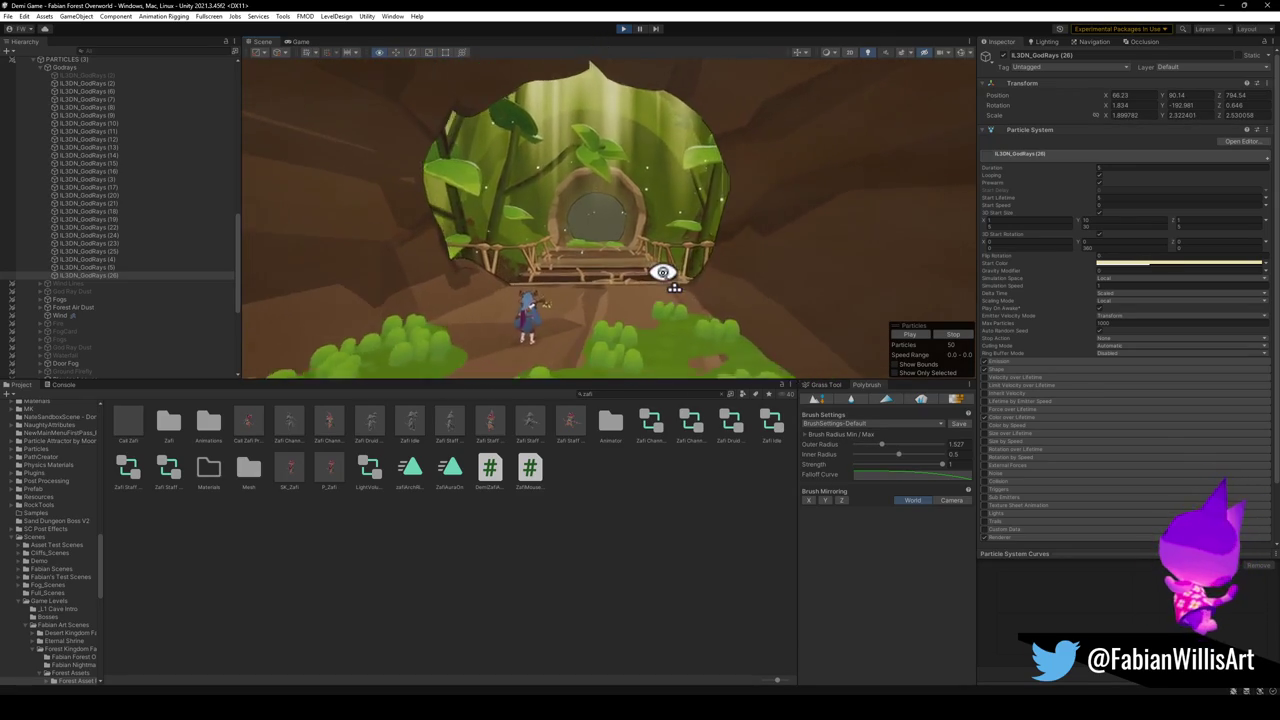
scroll(663, 265, "up", 6)
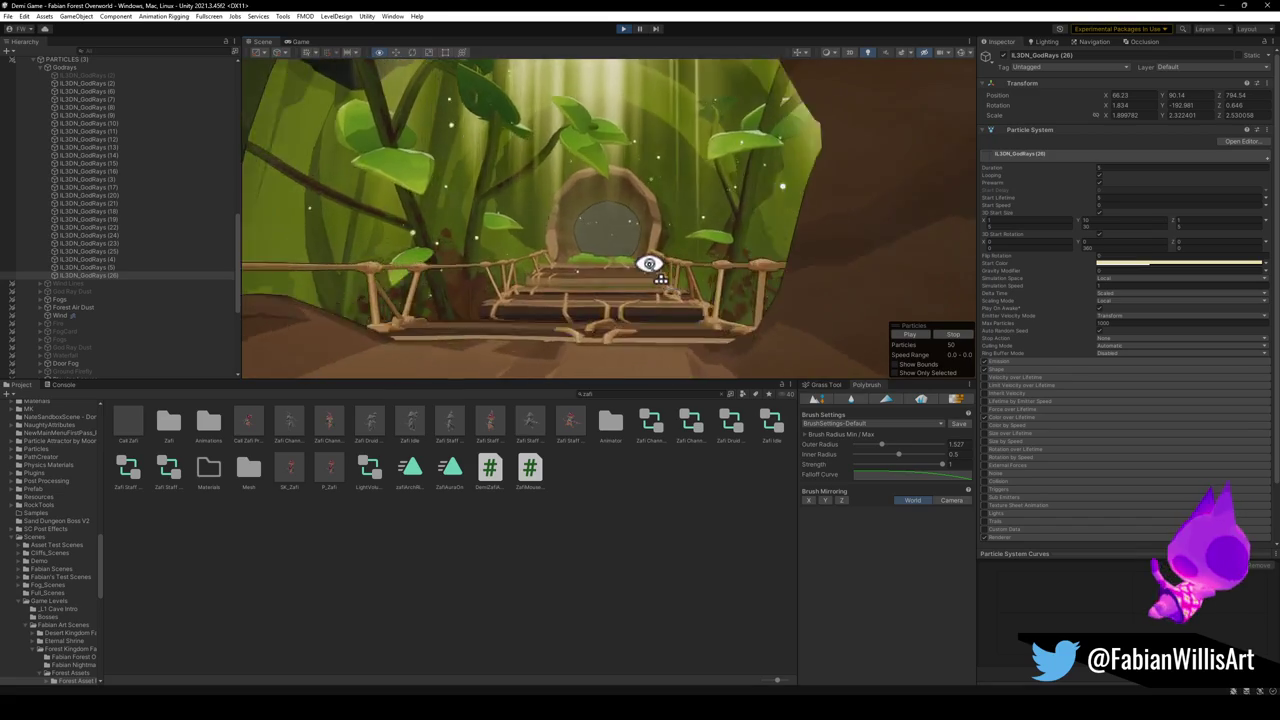
scroll(646, 251, "down", 6)
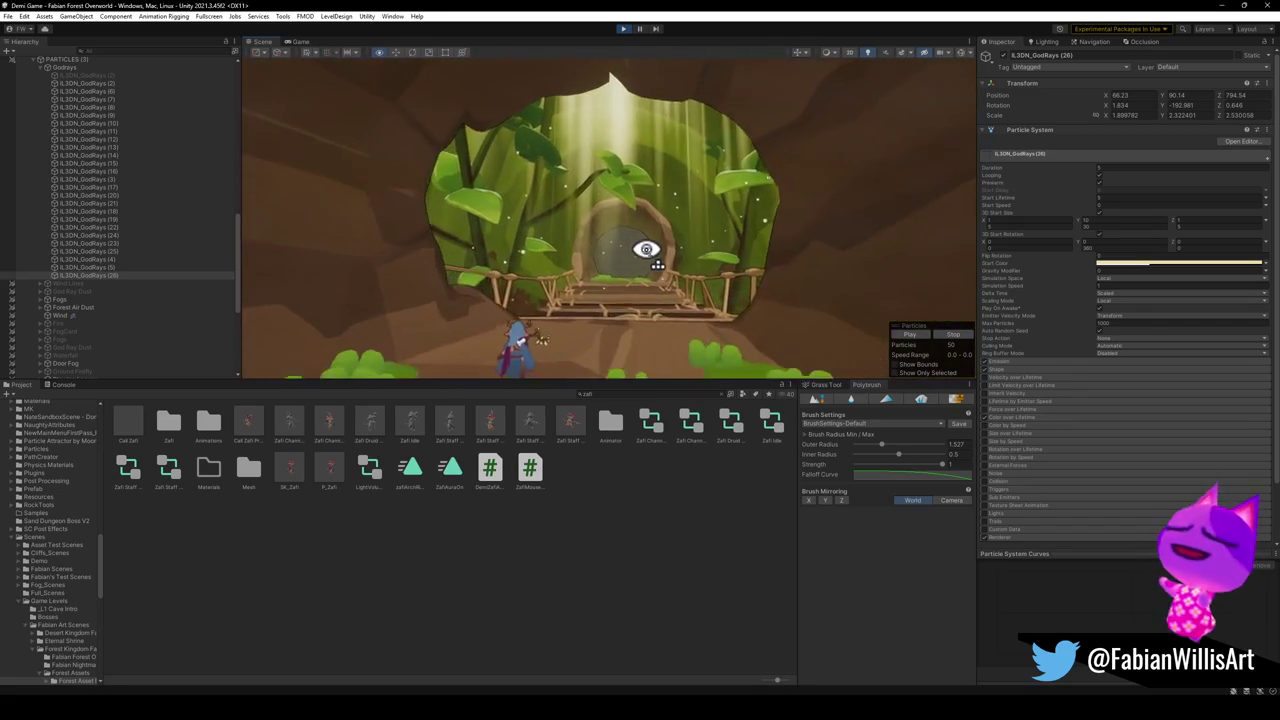
left_click_drag(646, 251, 686, 183)
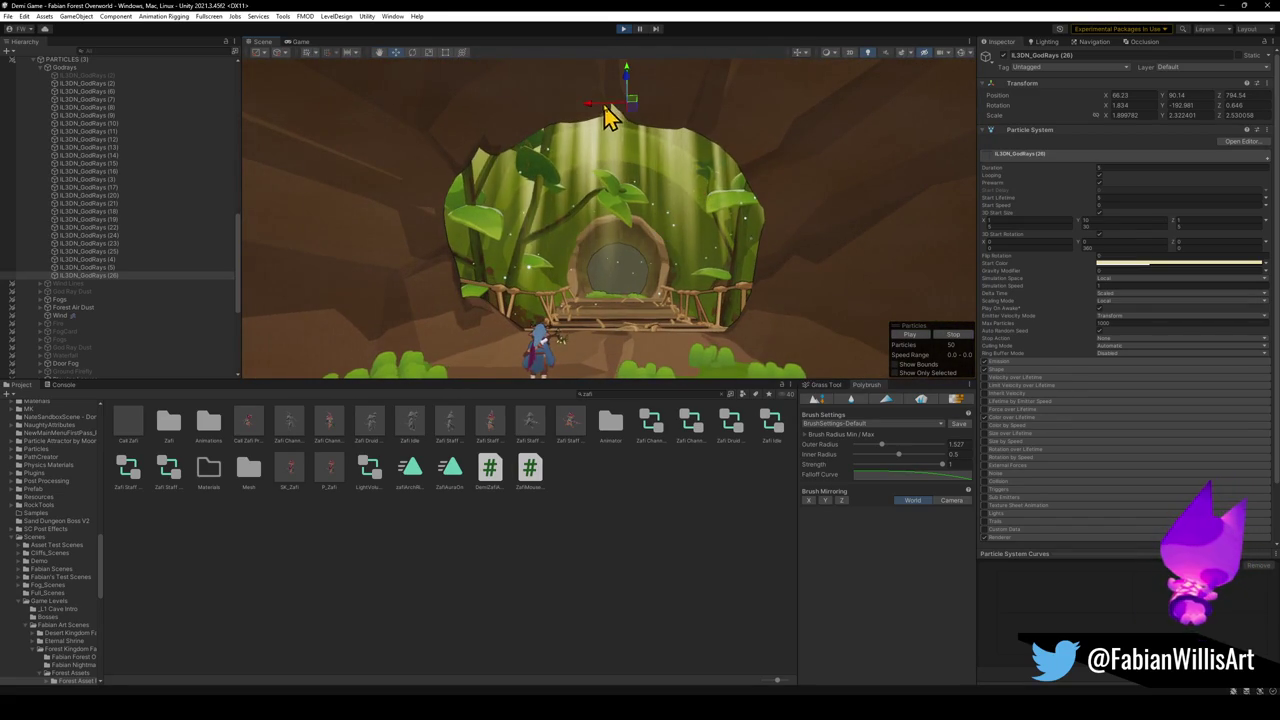
left_click_drag(590, 115, 571, 120)
scroll(623, 177, "up", 3)
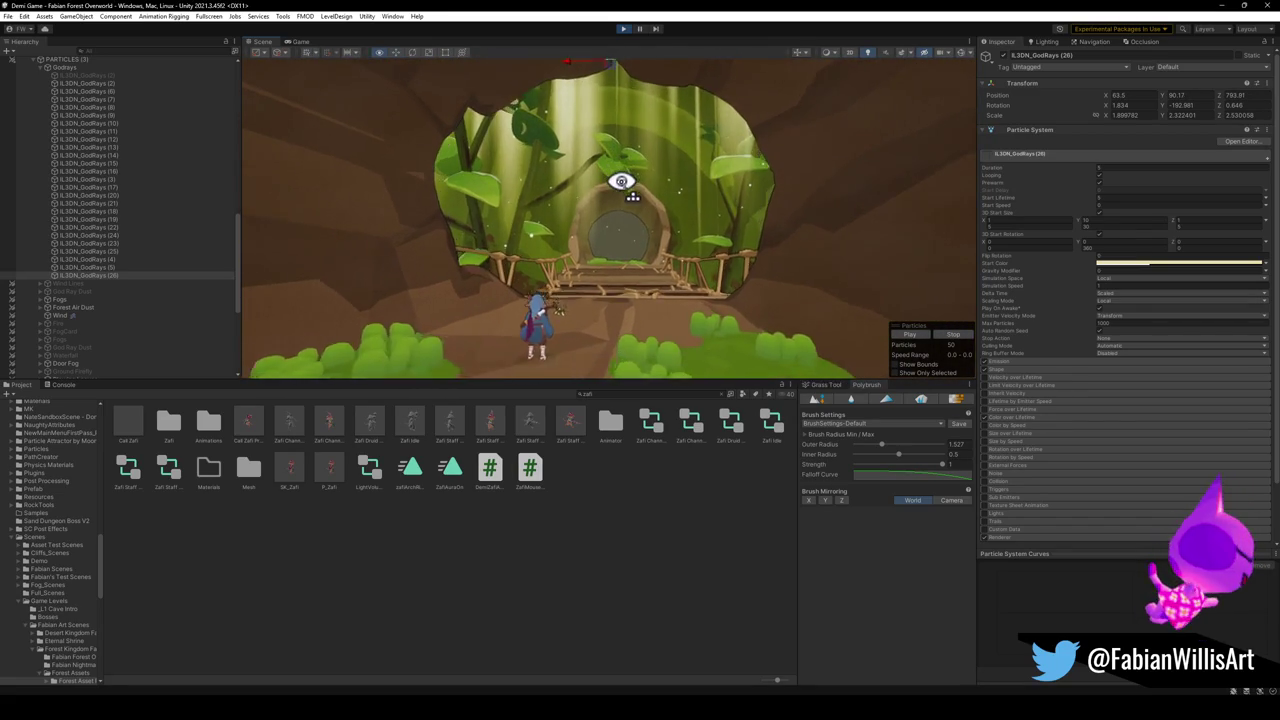
left_click_drag(652, 247, 682, 261)
scroll(680, 263, "up", 3)
scroll(680, 263, "down", 5)
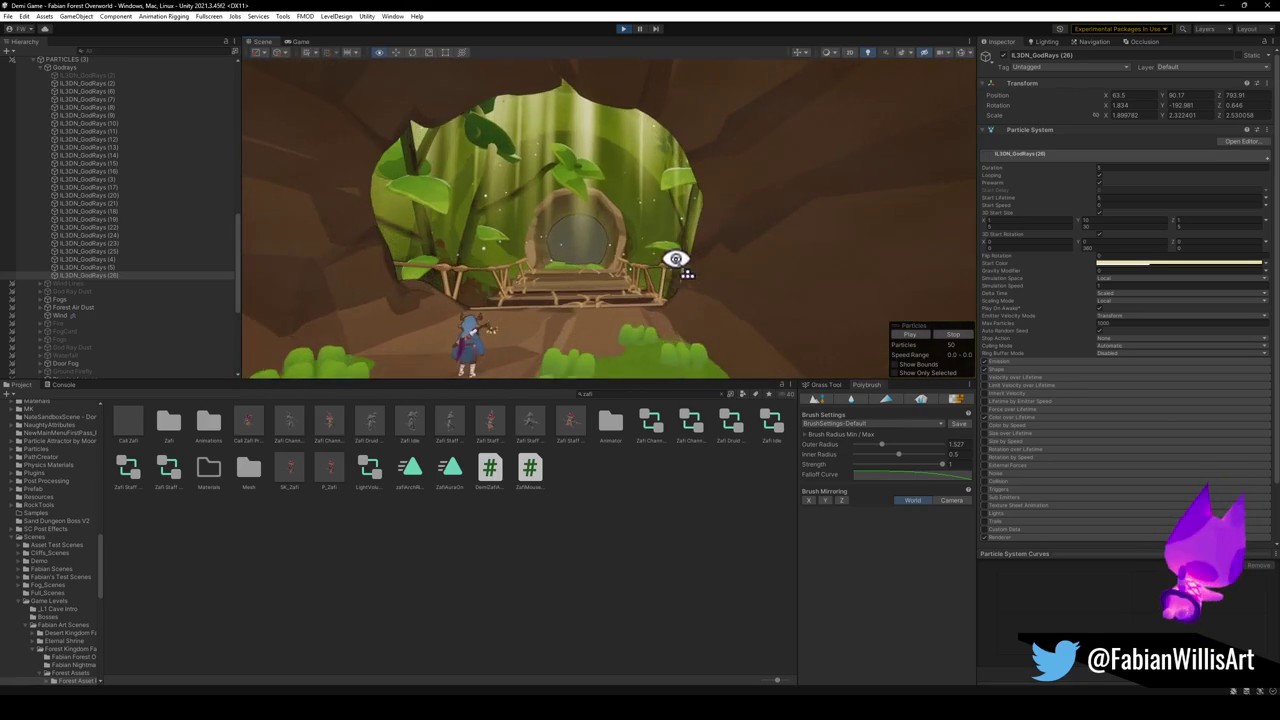
key("e")
scroll(626, 203, "down", 3)
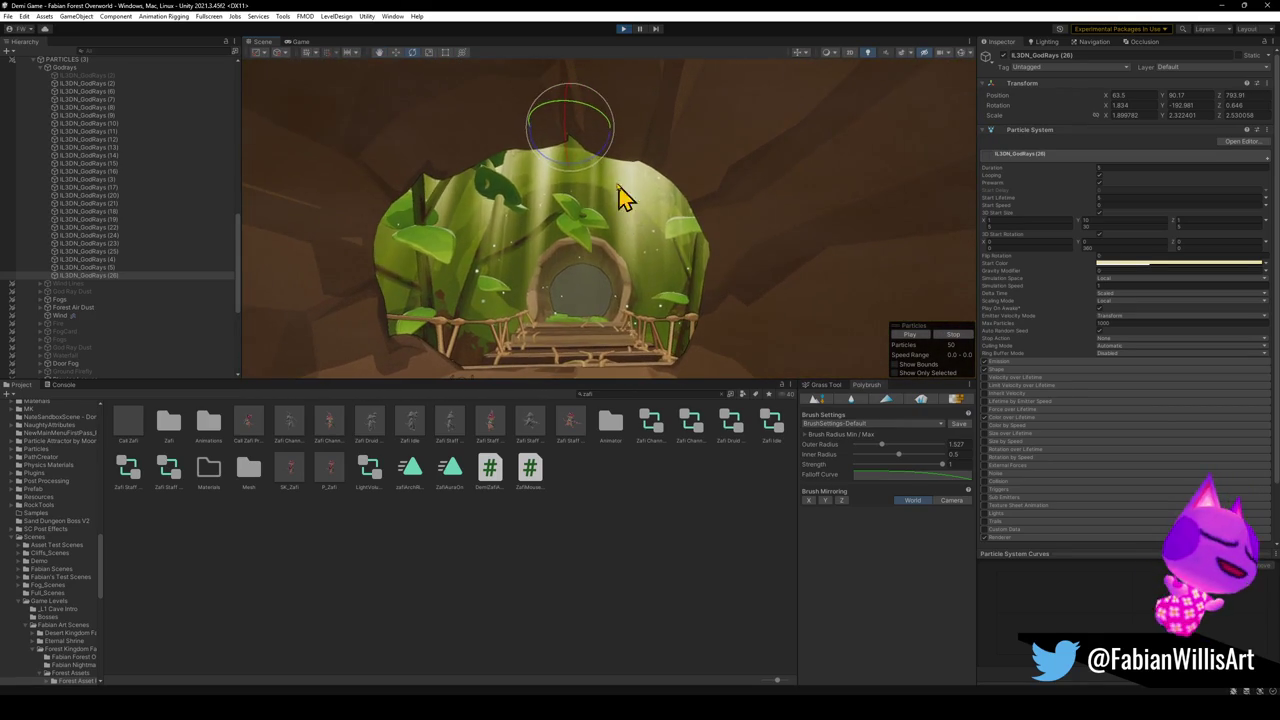
Tilt the god rays to about −33.7° on Z and move them over the door
mouse_move(587, 153)
left_mouse_down()
mouse_move(634, 171)
mouse_move(611, 171)
left_mouse_up()
key("w")
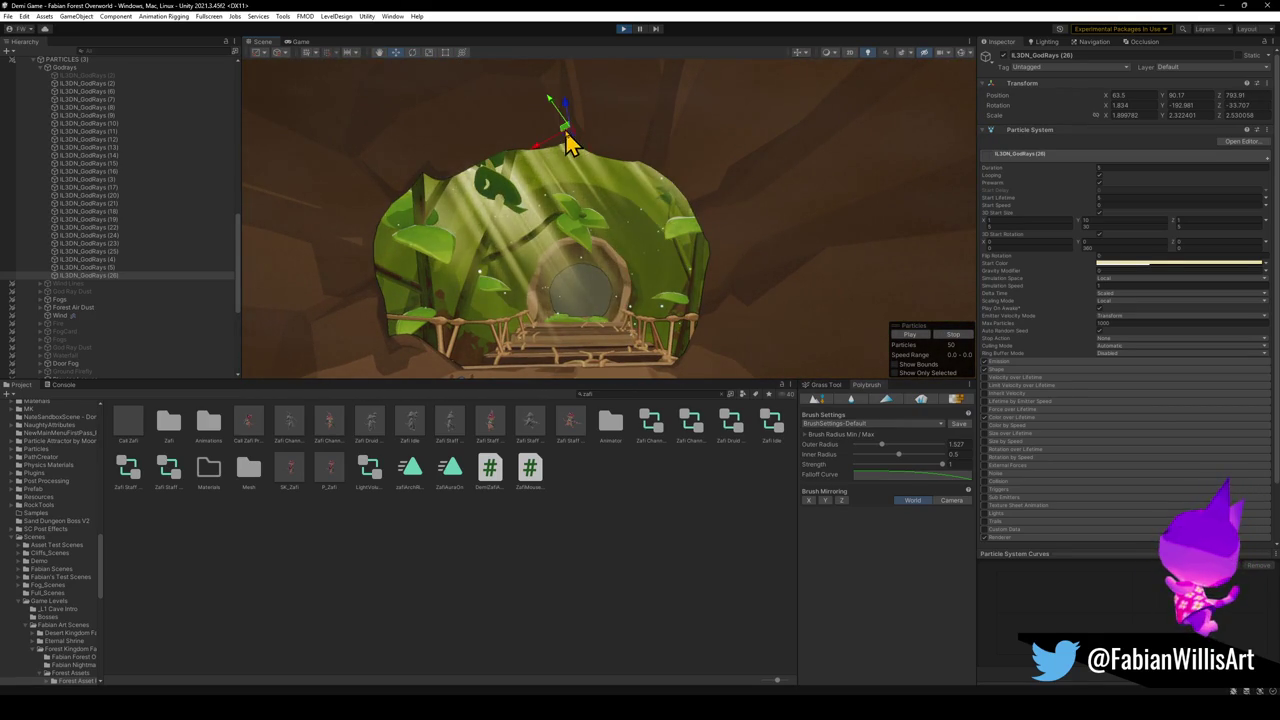
mouse_move(563, 128)
left_mouse_down()
mouse_move(558, 80)
mouse_move(558, 104)
left_mouse_up()
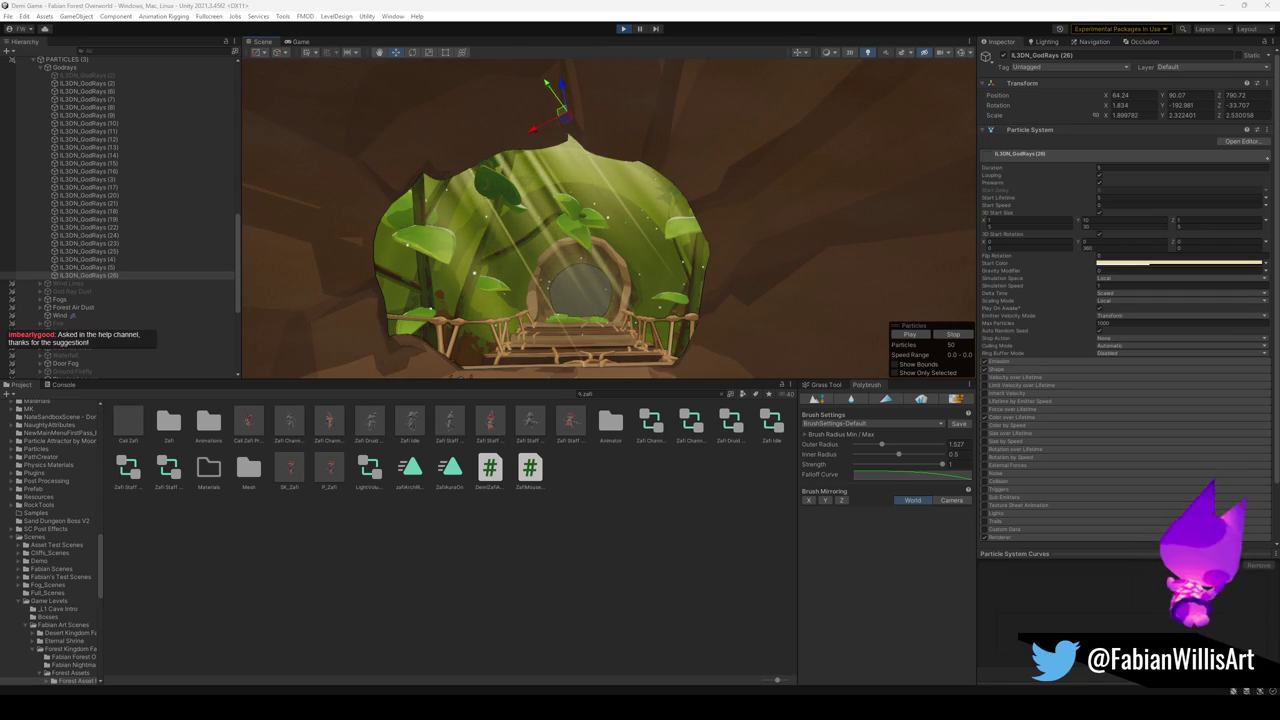
mouse_move(543, 134)
left_mouse_down()
mouse_move(463, 143)
mouse_move(497, 131)
left_mouse_up()
key("q")
left_click_drag(562, 280, 586, 271)
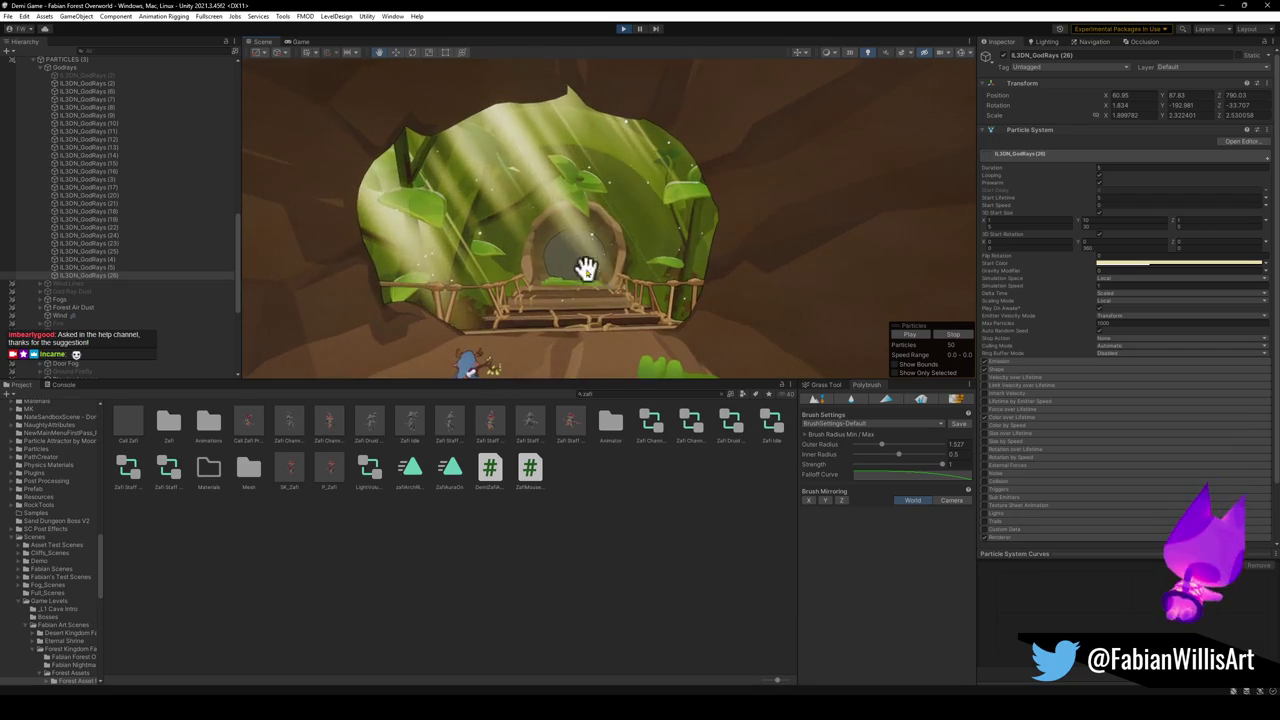
Scale the god-ray emitter down to about 1.26/1.54/1.68
key("r")
mouse_move(525, 97)
left_mouse_down()
mouse_move(474, 114)
mouse_move(517, 117)
mouse_move(457, 130)
mouse_move(491, 194)
left_mouse_up()
key("w")
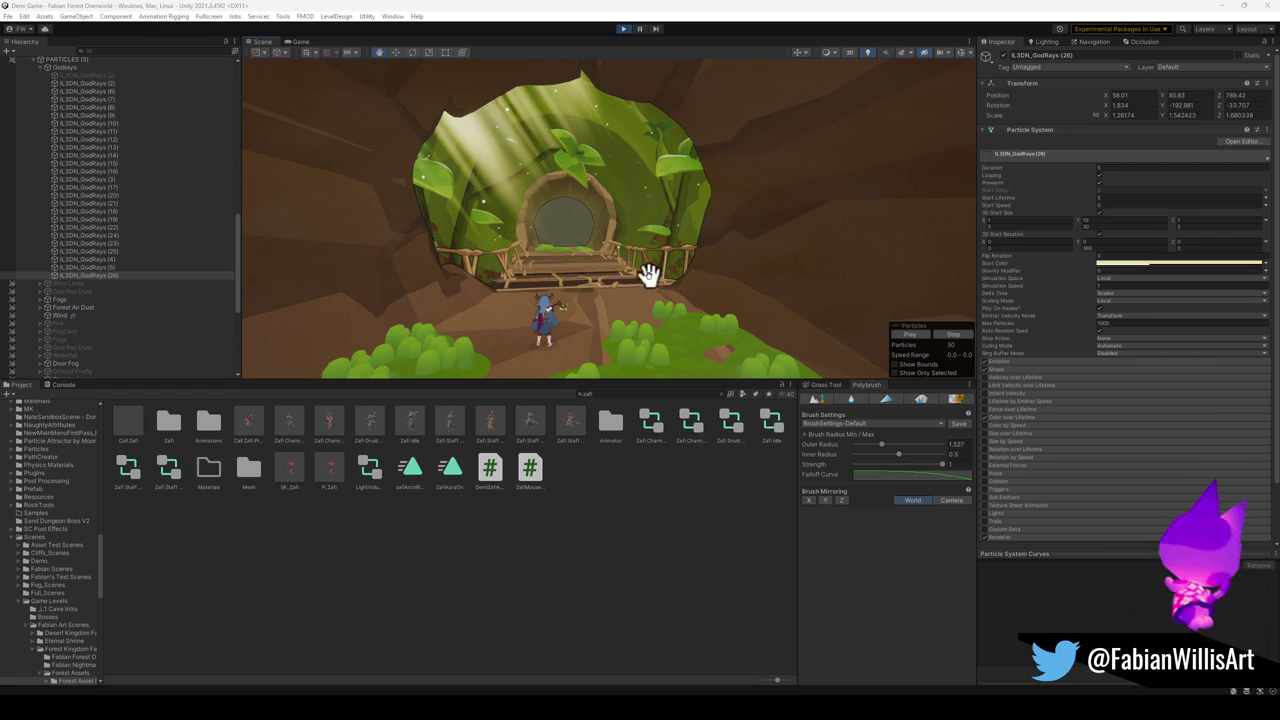
mouse_move(686, 257)
left_mouse_down()
mouse_move(670, 276)
mouse_move(668, 262)
left_mouse_up()
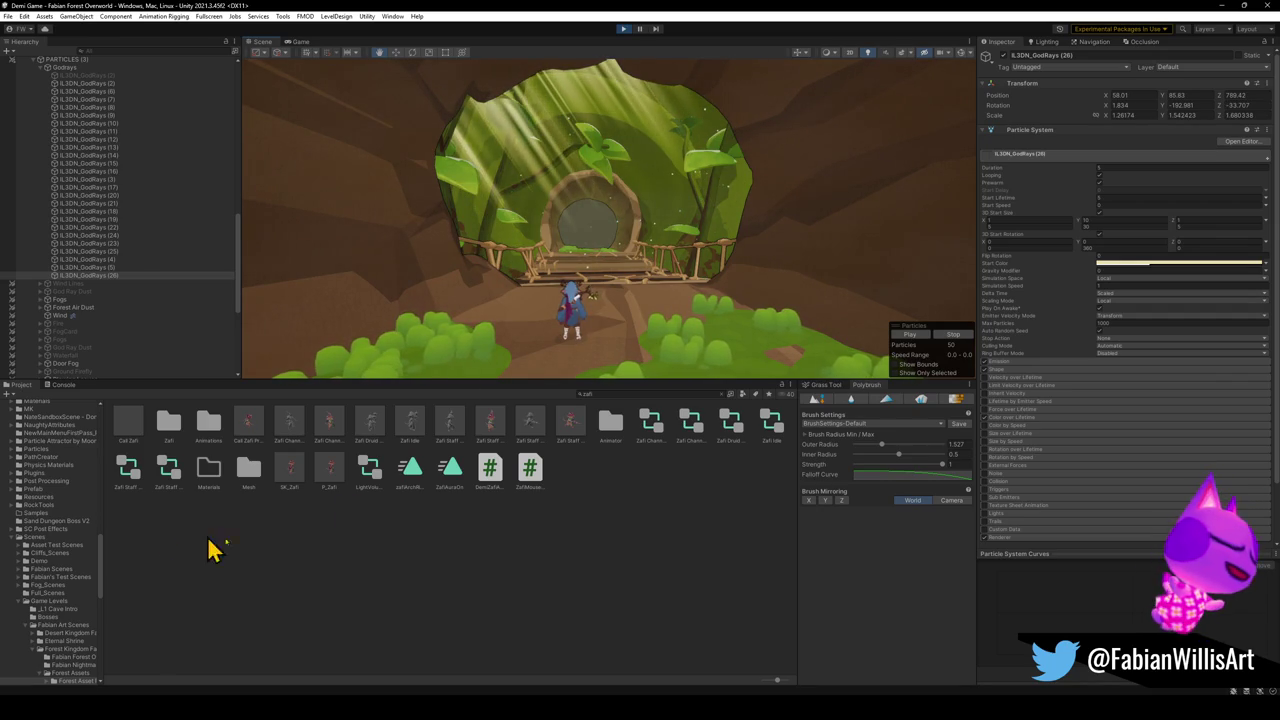
Preview the −33.7° slanted god rays over the door and bridge in the Game view
left_click(297, 43)
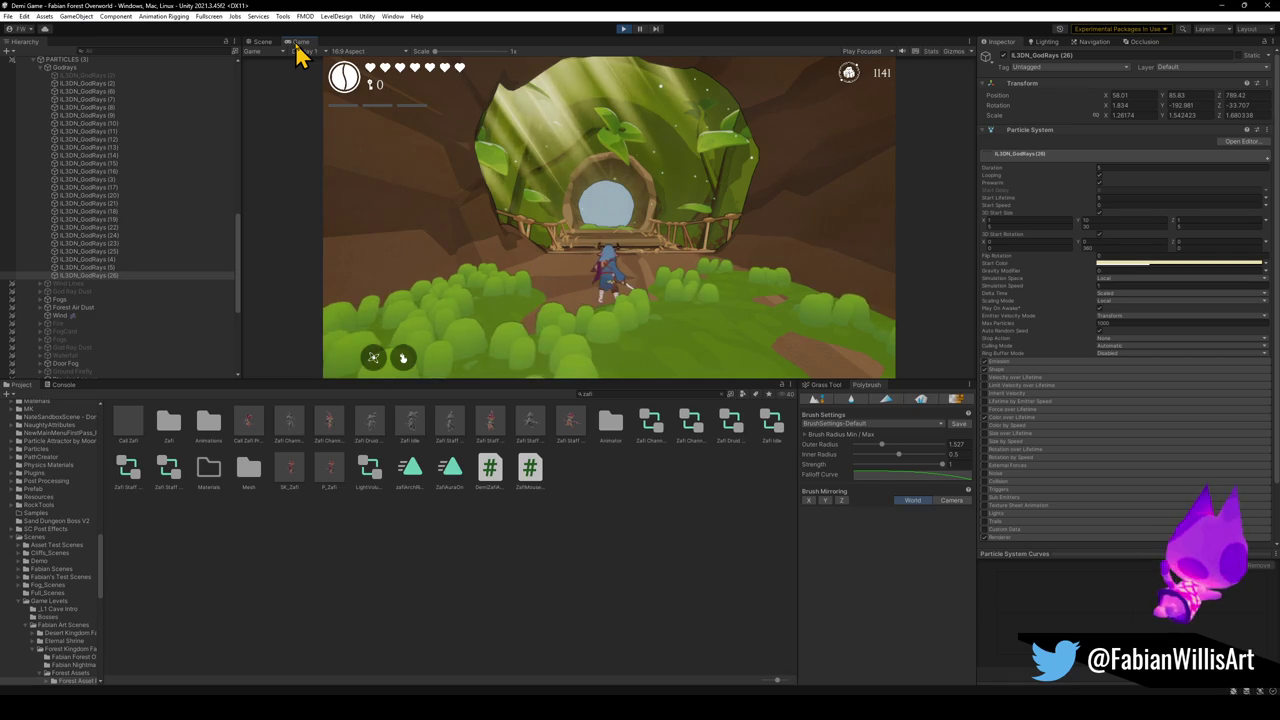
Exit play mode and paste the tuned IL3DN_GodRays (26) back into the Fabian Forest Overworld scene
key("Escape")
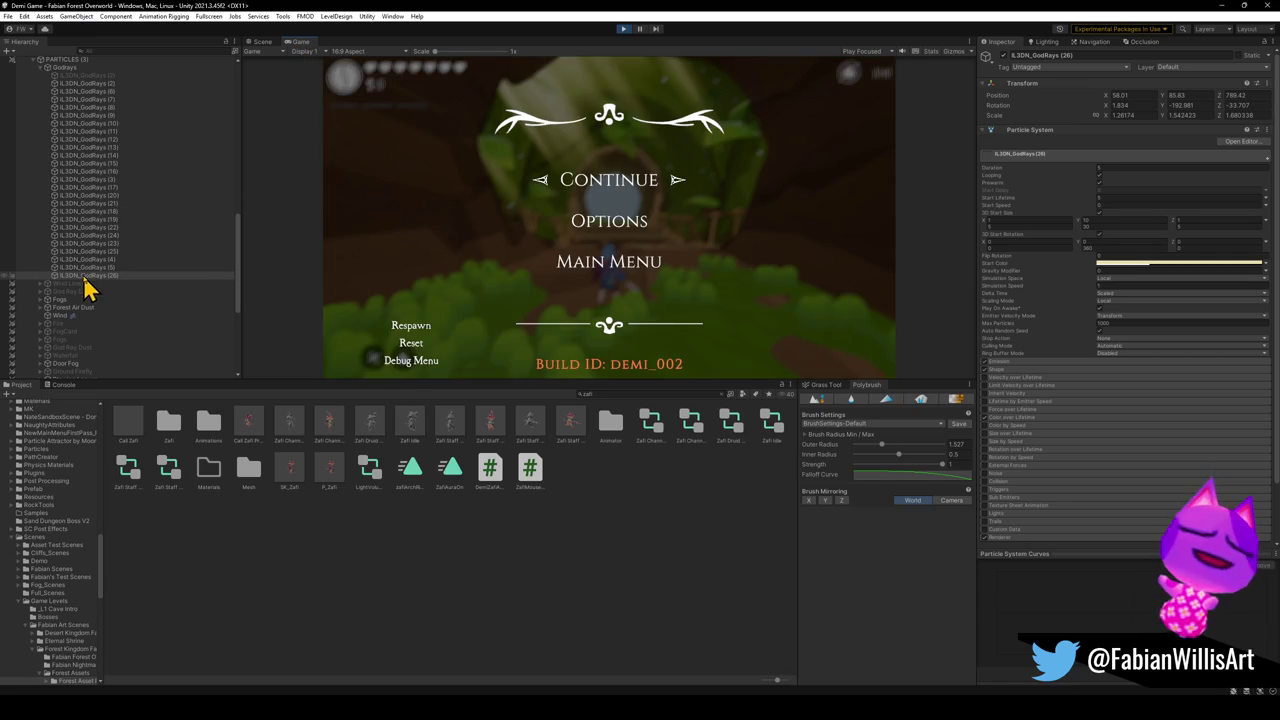
left_click(90, 277)
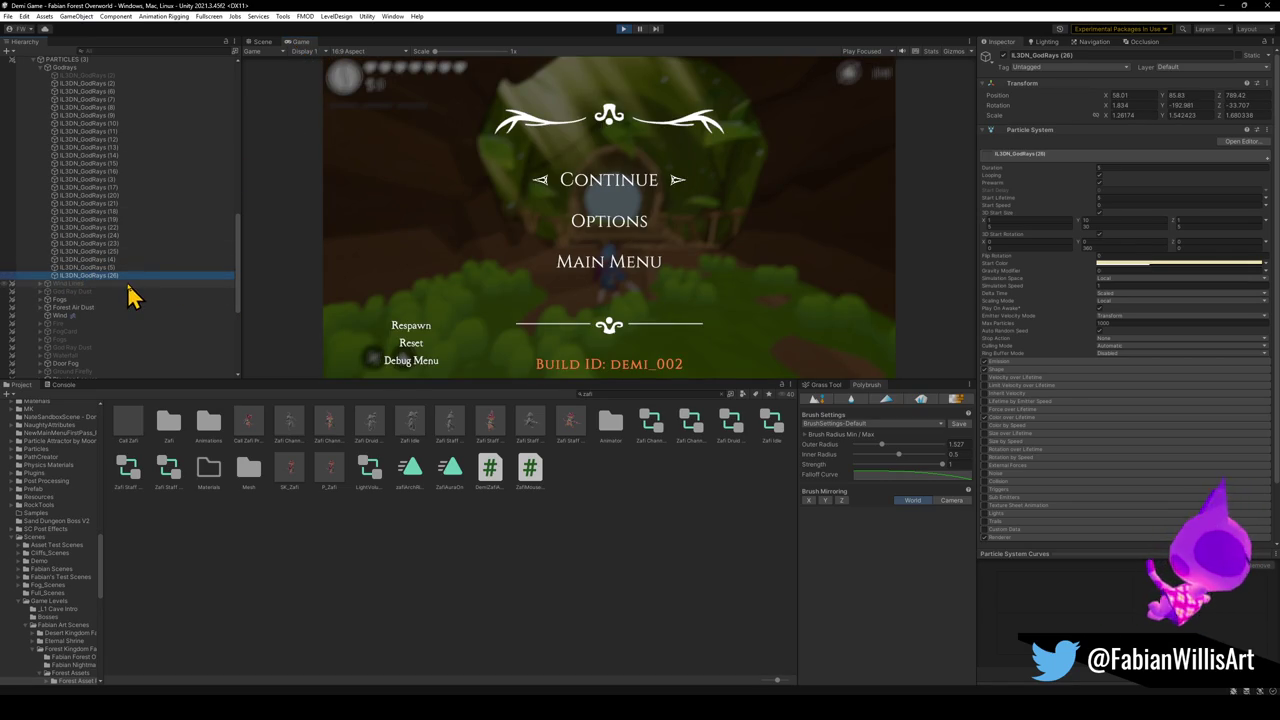
left_click(624, 32)
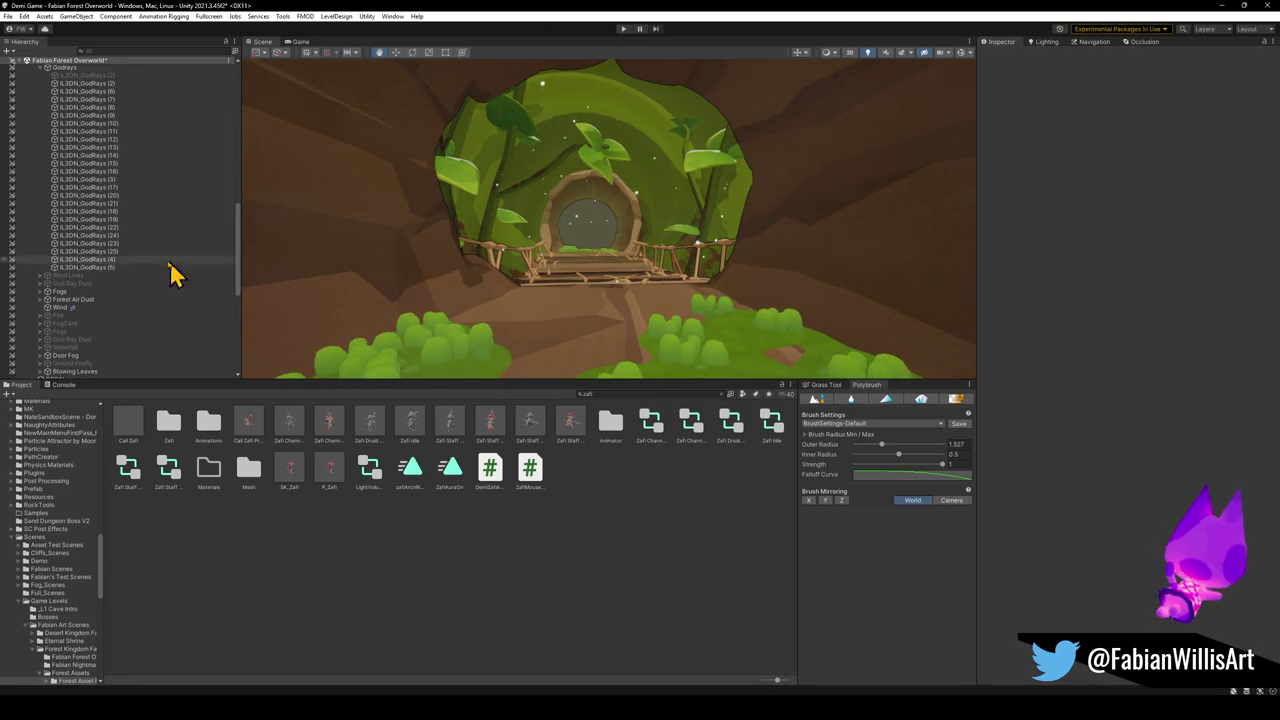
left_click(104, 275)
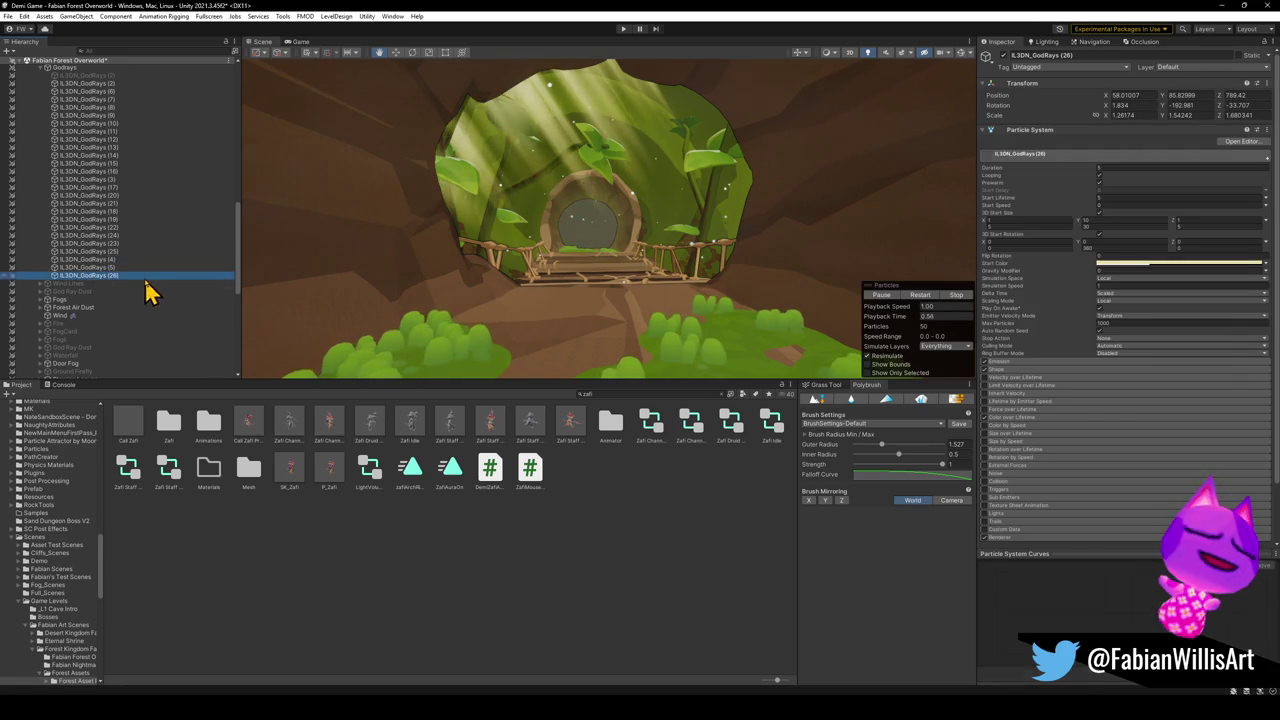
left_click(557, 586)
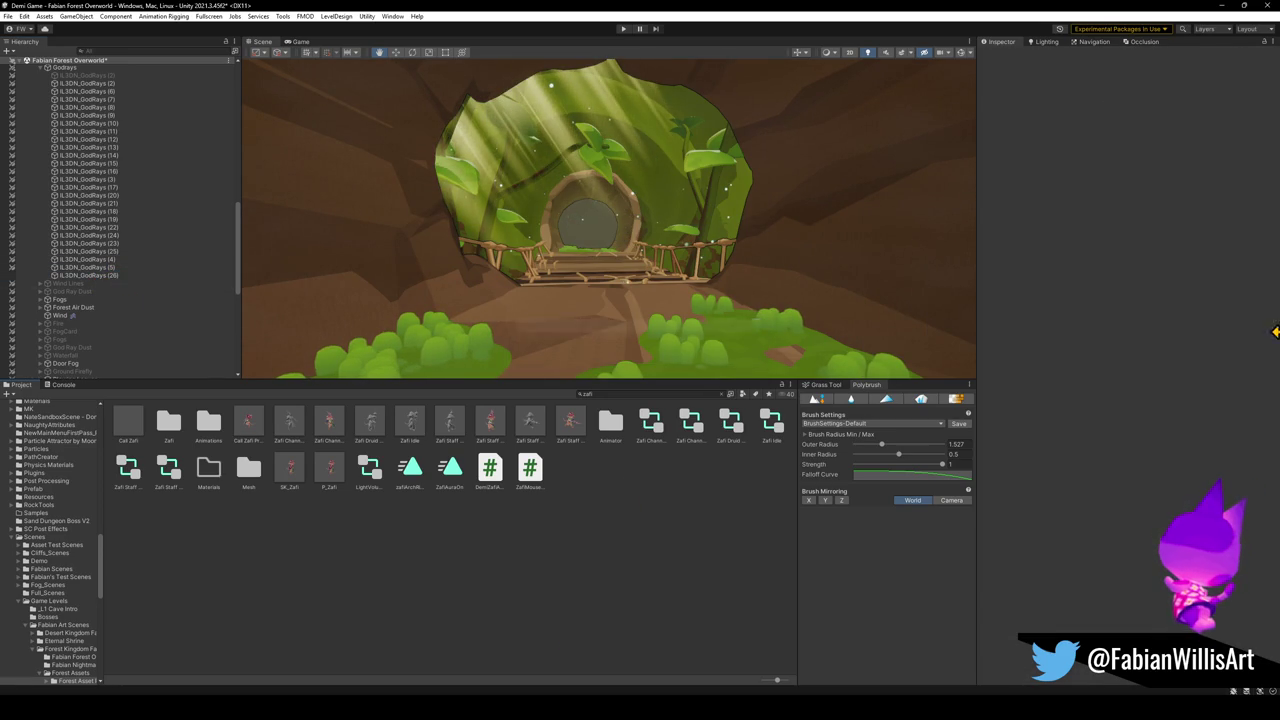